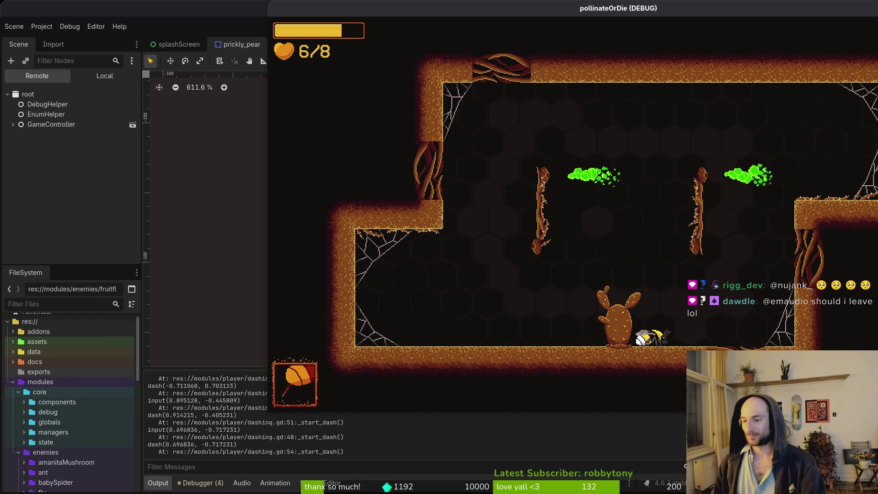
Step: Move the pollinateOrDie debug window aside and close it to end the playtest
{"action": "mouse_move", "coordinate": [585, 13]}
{"action": "left_mouse_down"}
{"action": "mouse_move", "coordinate": [470, 52]}
{"action": "mouse_move", "coordinate": [462, 10]}
{"action": "left_mouse_up"}
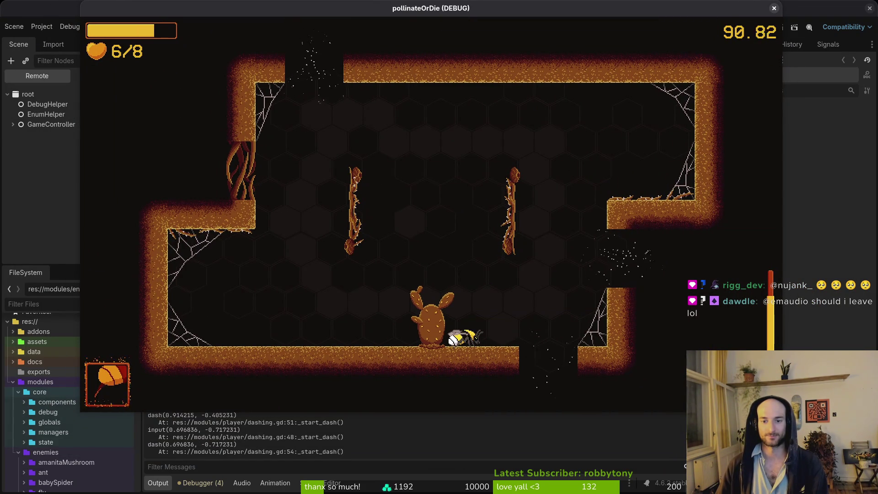
{"action": "left_click", "coordinate": [773, 8]}
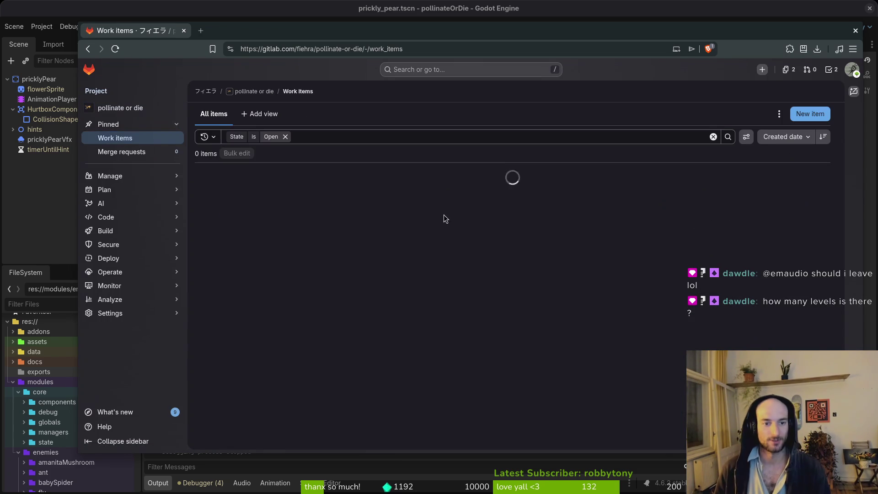
Step: Comment on and close the 'dash direction is not updated when dash chaining' issue, then relaunch the game
{"action": "left_click", "coordinate": [283, 179]}
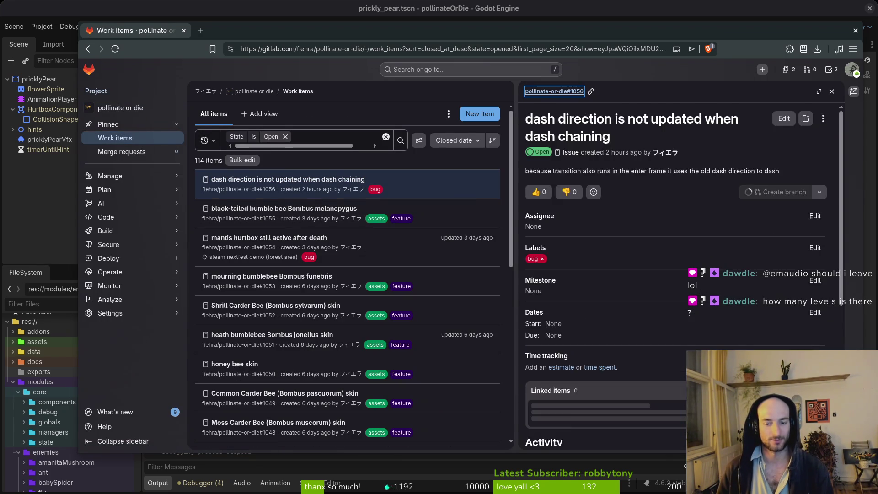
{"action": "scroll", "coordinate": [574, 320], "scroll_direction": "down", "scroll_amount": 5}
{"action": "left_click", "coordinate": [602, 352]}
{"action": "type", "text": "stop skissuing you fckin noob"}
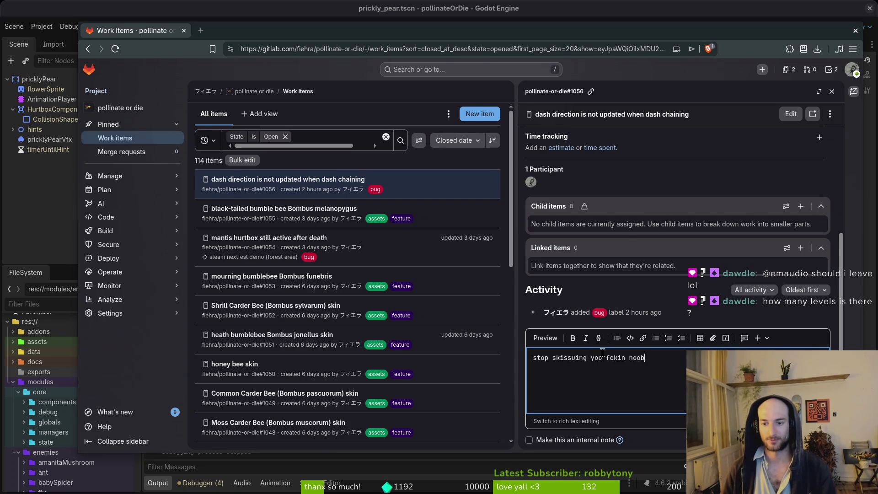
{"action": "scroll", "coordinate": [602, 352], "scroll_direction": "down", "scroll_amount": 1}
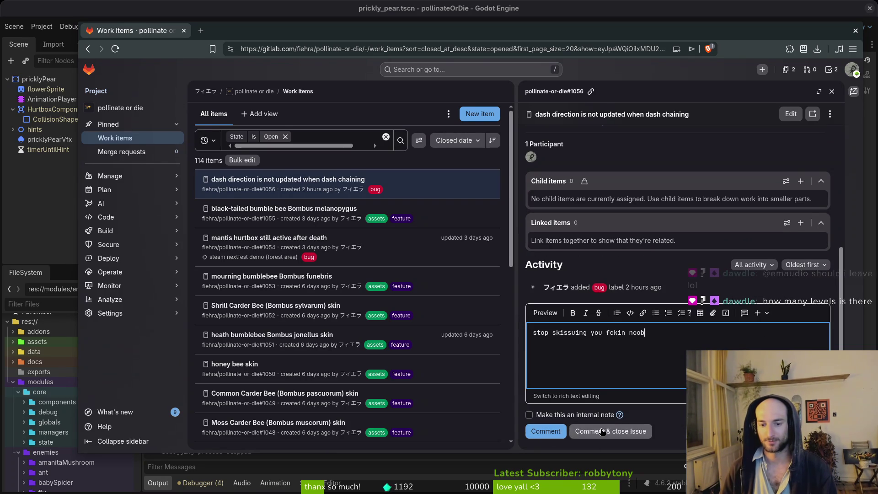
{"action": "left_click", "coordinate": [601, 430]}
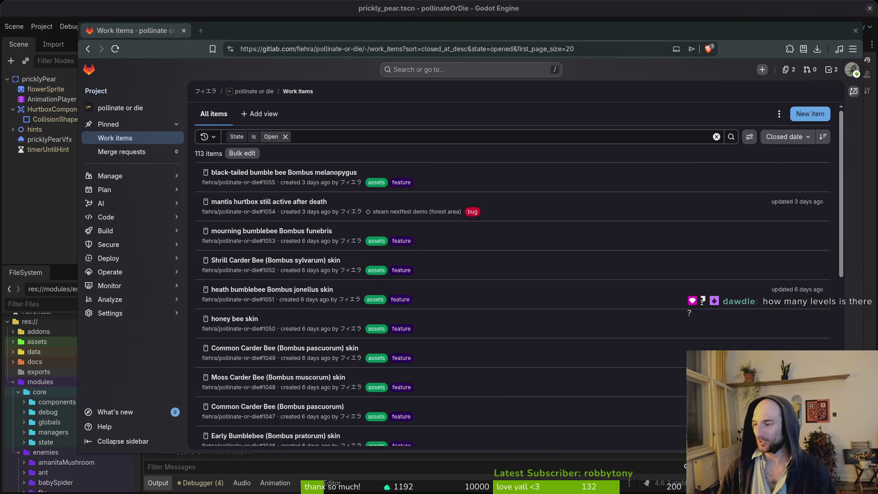
{"action": "key", "text": "alt+Tab"}
{"action": "left_click", "coordinate": [721, 28]}
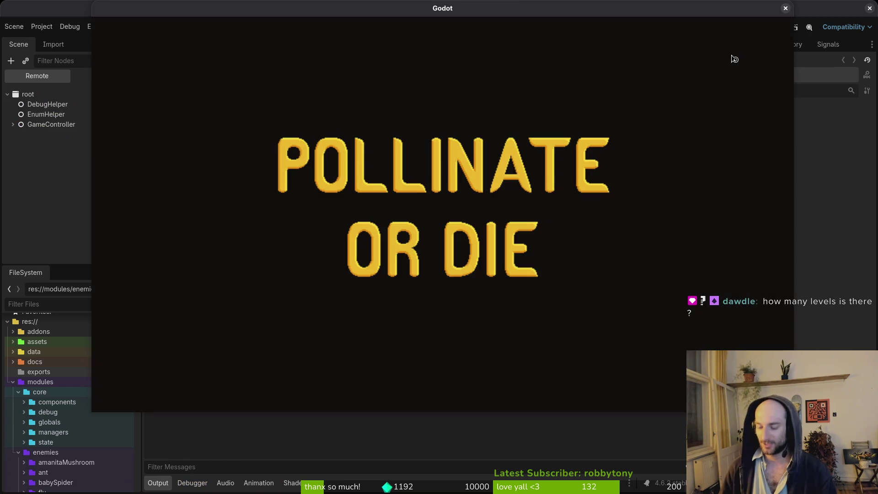
Step: Start the game from the main menu and check the pause menu's debugging options
{"action": "key", "text": "Return"}
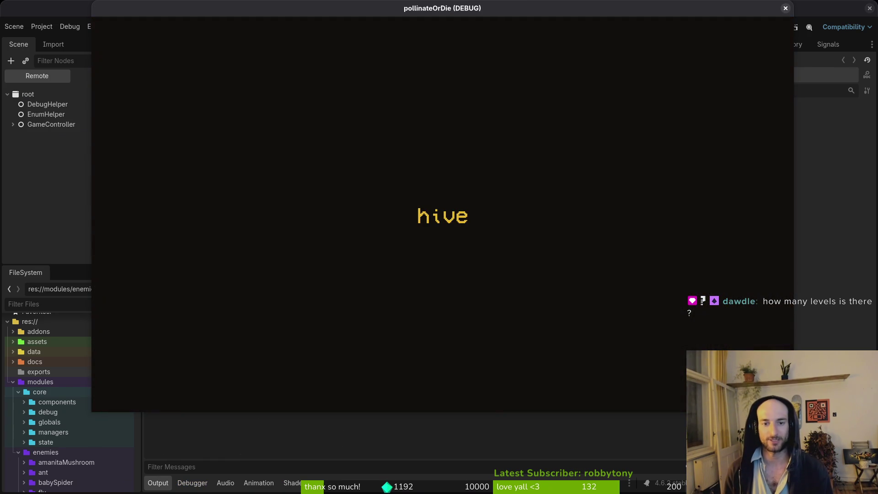
{"action": "key", "text": "Escape"}
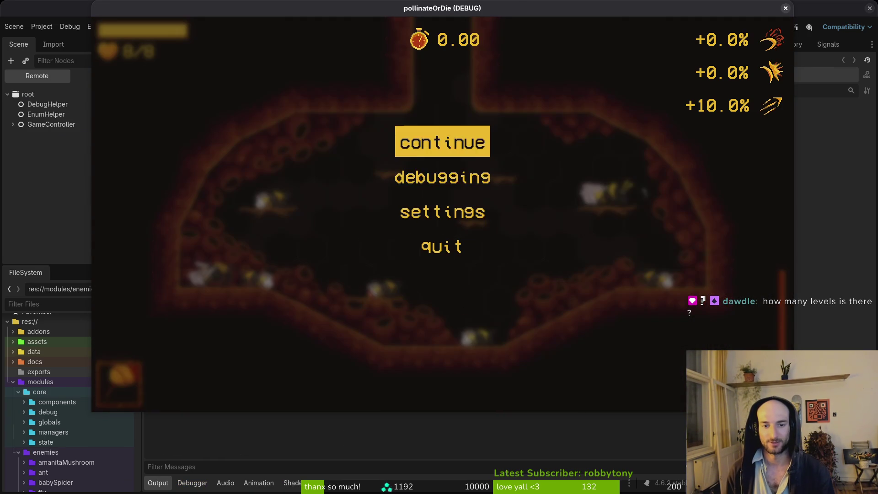
{"action": "key", "text": "Down"}
{"action": "key", "text": "Return"}
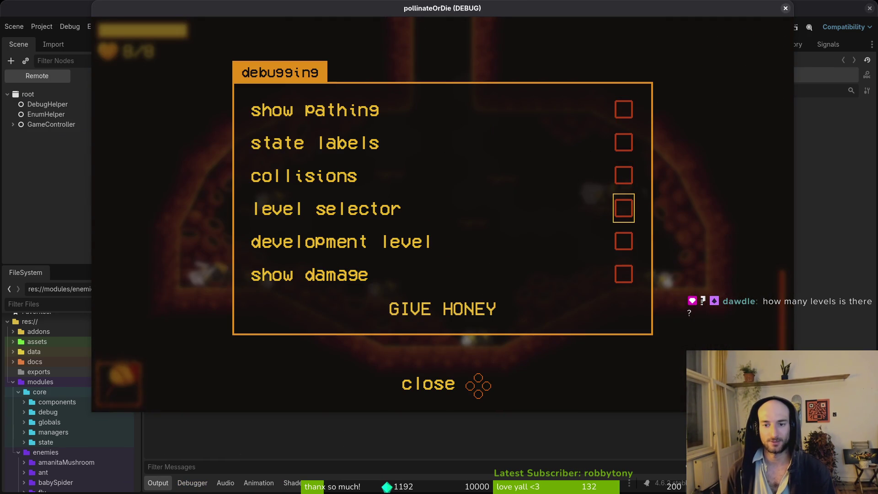
{"action": "key", "text": "Escape"}
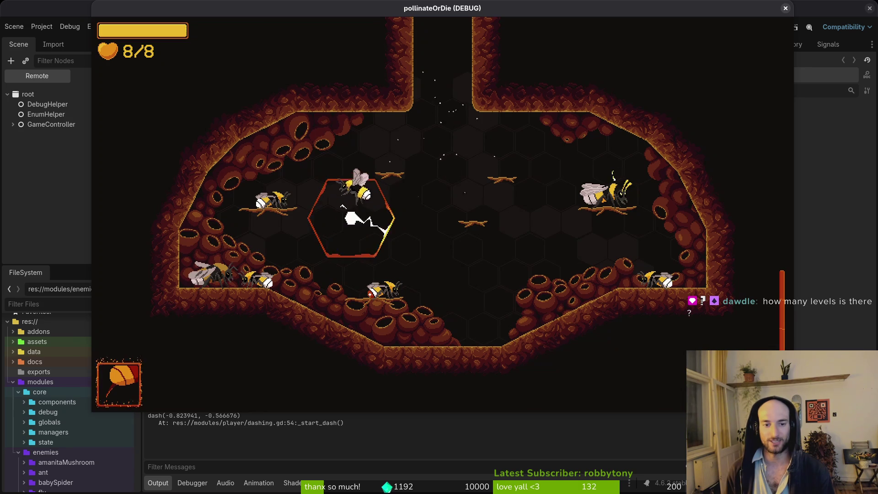
Step: Use the level selector to load level 3-1
{"action": "key", "text": "l"}
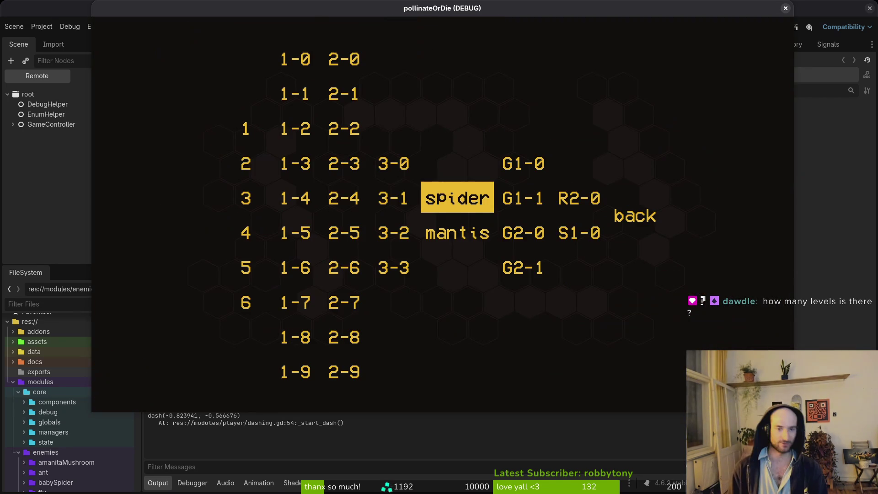
{"action": "key", "text": "Left"}
{"action": "key", "text": "Left"}
{"action": "key", "text": "Left"}
{"action": "key", "text": "Up"}
{"action": "key", "text": "Up"}
{"action": "key", "text": "Up"}
{"action": "key", "text": "Down"}
{"action": "key", "text": "Down"}
{"action": "key", "text": "Down"}
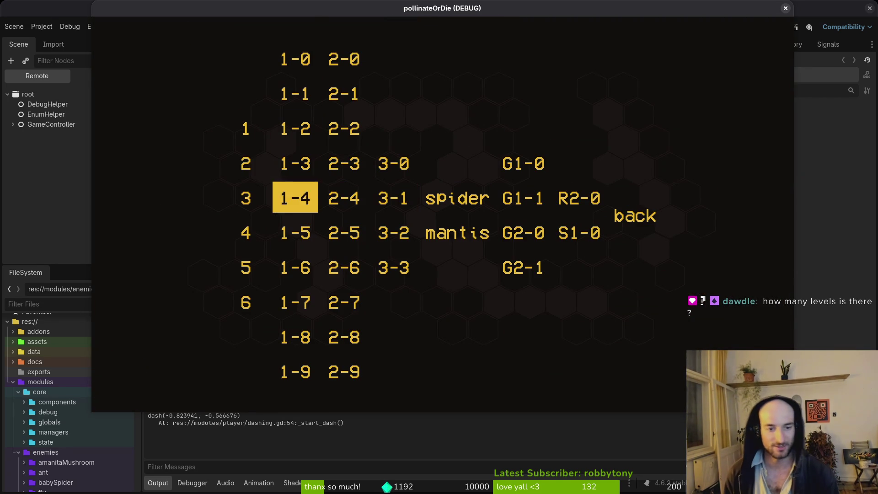
{"action": "key", "text": "Down"}
{"action": "key", "text": "Down"}
{"action": "key", "text": "Right"}
{"action": "key", "text": "Up"}
{"action": "key", "text": "Up"}
{"action": "key", "text": "Up"}
{"action": "key", "text": "Up"}
{"action": "key", "text": "Down"}
{"action": "key", "text": "Down"}
{"action": "key", "text": "Right"}
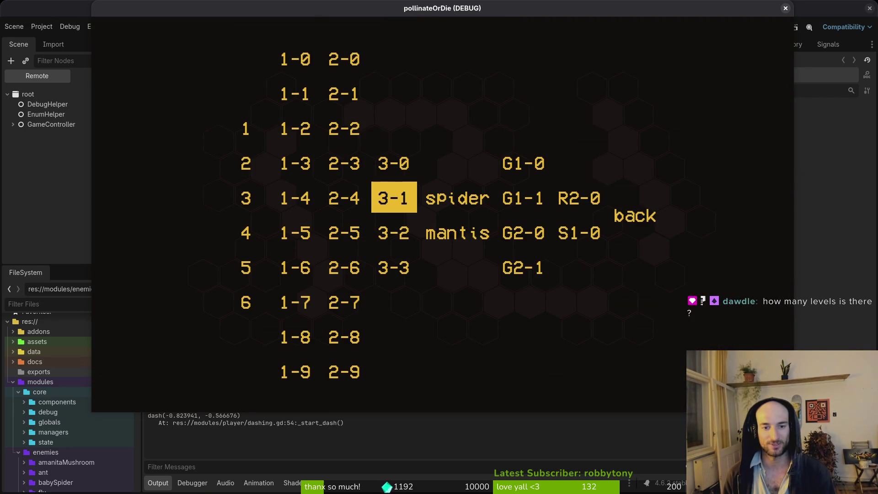
{"action": "key", "text": "Up"}
{"action": "key", "text": "Down"}
{"action": "key", "text": "Down"}
{"action": "key", "text": "Up"}
{"action": "key", "text": "Down"}
{"action": "key", "text": "Down"}
{"action": "key", "text": "Up"}
{"action": "key", "text": "Up"}
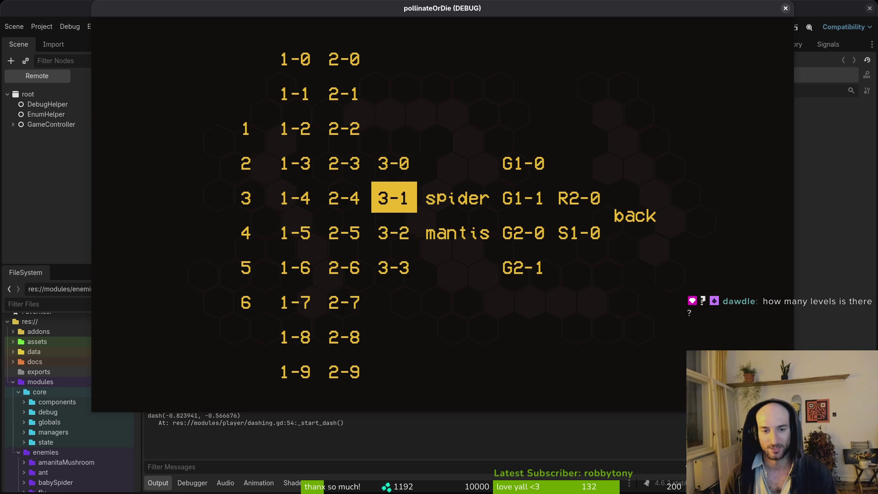
{"action": "key", "text": "Up"}
{"action": "key", "text": "Down"}
{"action": "key", "text": "Down"}
{"action": "key", "text": "Up"}
{"action": "key", "text": "Up"}
{"action": "key", "text": "Return"}
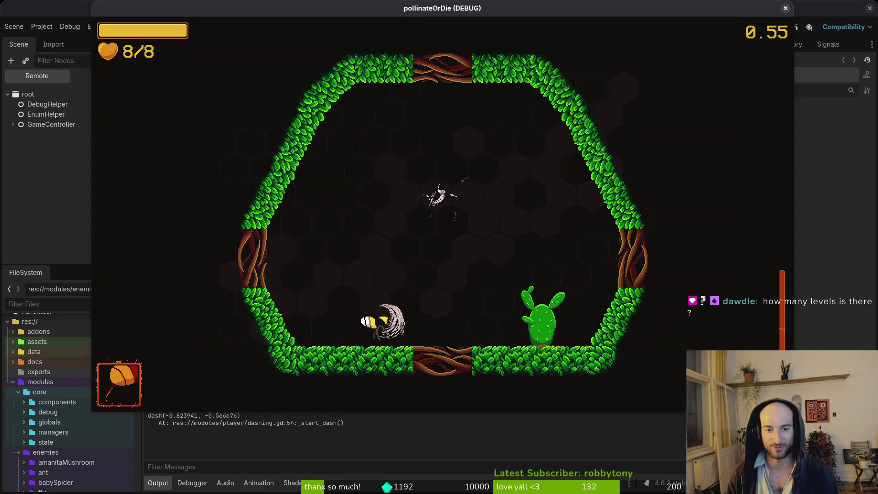
Step: Play level 3-1, dashing the bee onto the cactus flower and out to the next room
{"action": "key", "text": "space"}
{"action": "key", "text": "space"}
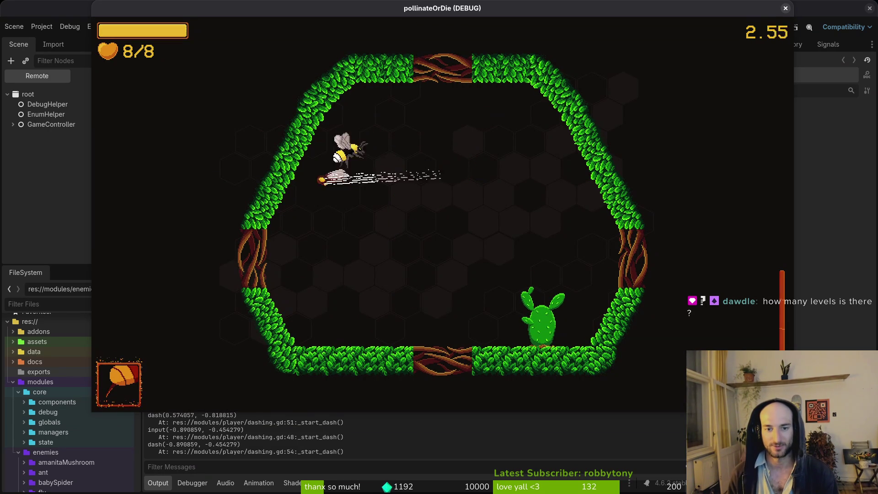
{"action": "key", "text": "space"}
{"action": "key", "text": "space"}
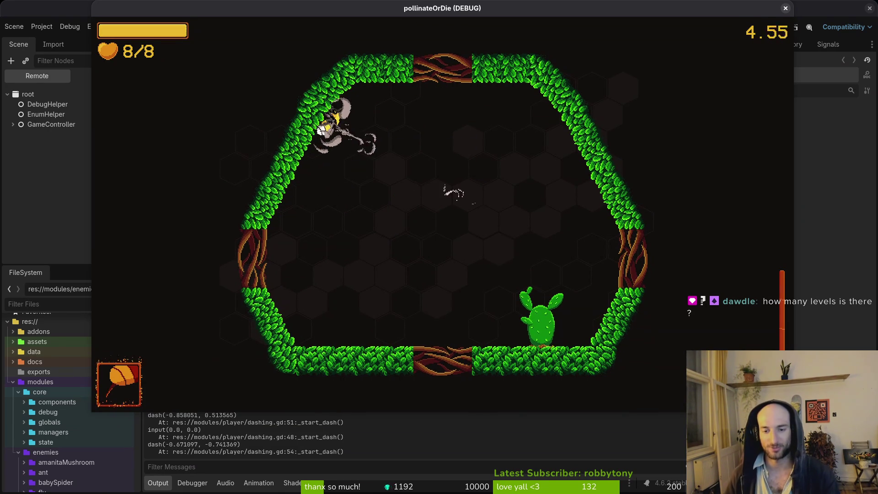
{"action": "key", "text": "space"}
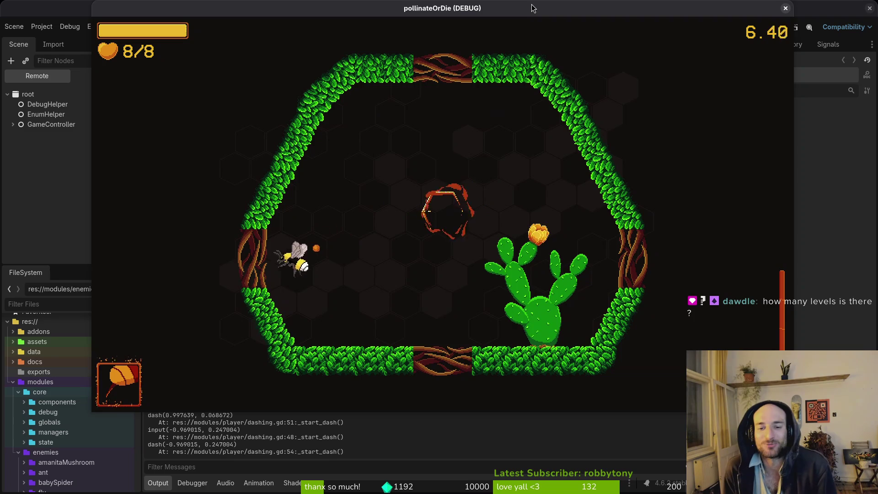
{"action": "key", "text": "space"}
{"action": "key", "text": "d"}
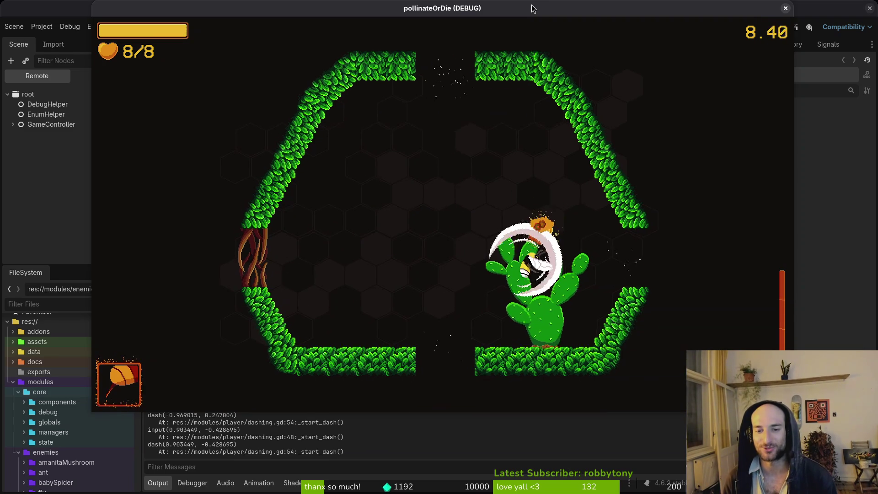
{"action": "key", "text": "s"}
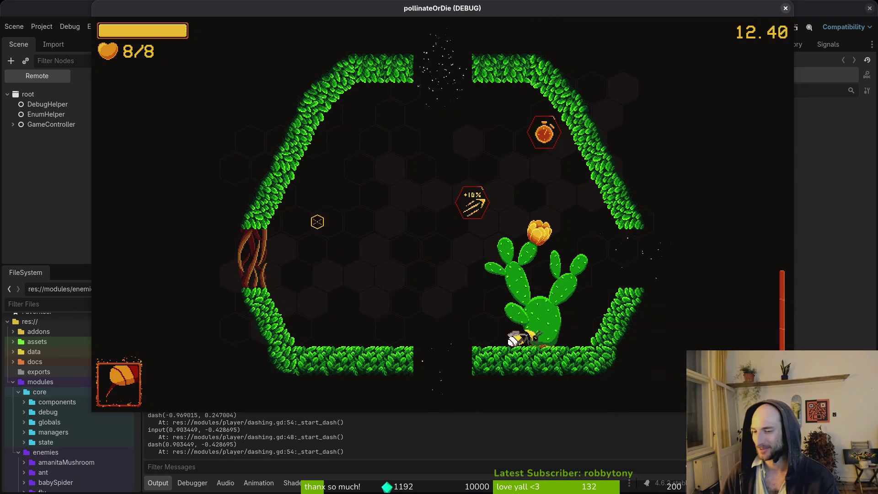
{"action": "left_click", "coordinate": [404, 175]}
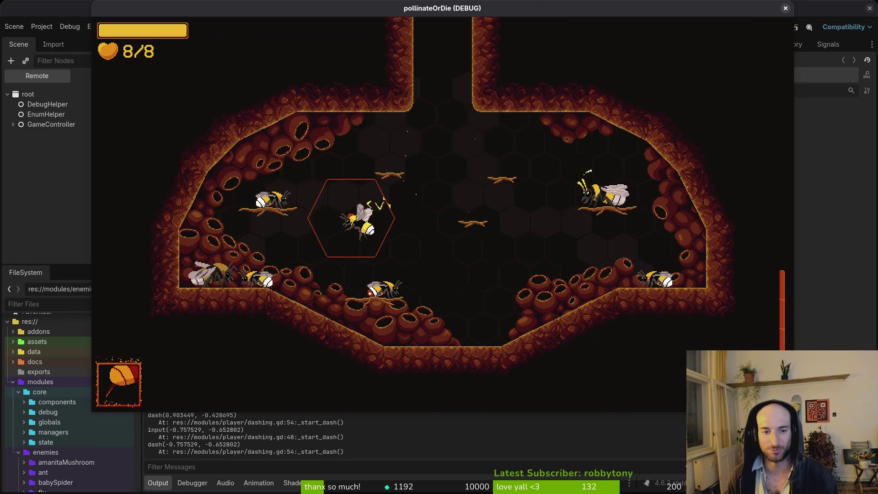
Step: Browse the level selector past the G levels and load level R2-0
{"action": "key", "text": "Escape"}
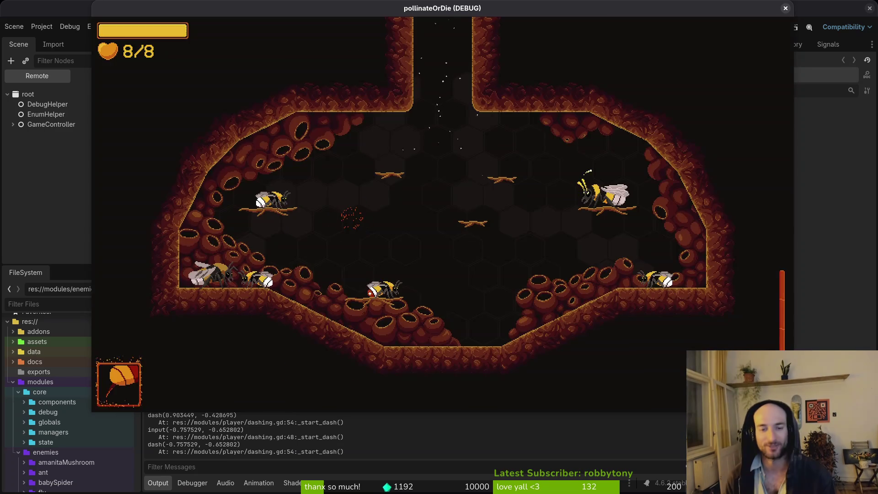
{"action": "key", "text": "Left"}
{"action": "key", "text": "Left"}
{"action": "key", "text": "Down"}
{"action": "key", "text": "Right"}
{"action": "key", "text": "Up"}
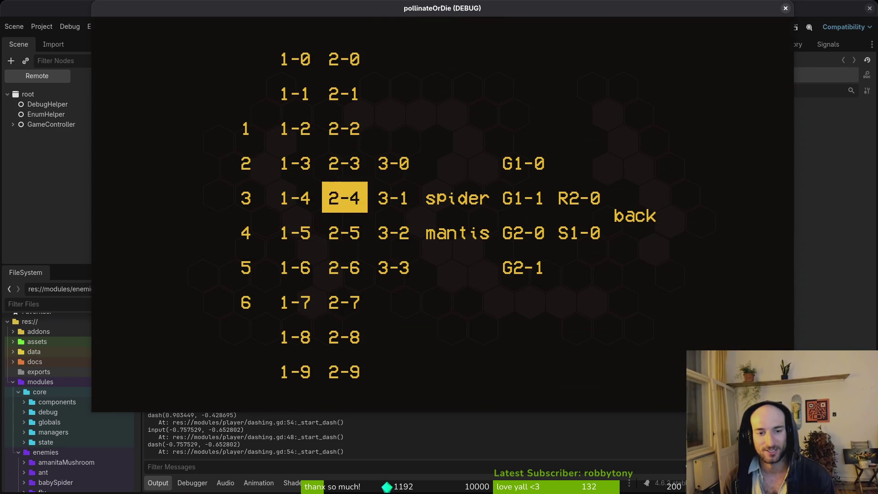
{"action": "key", "text": "Down"}
{"action": "key", "text": "Right"}
{"action": "key", "text": "Up"}
{"action": "key", "text": "Right"}
{"action": "key", "text": "Right"}
{"action": "key", "text": "Up"}
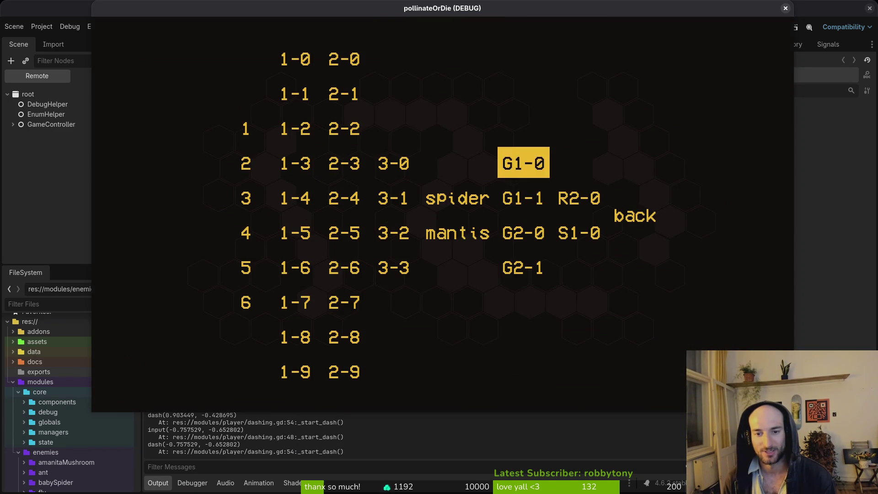
{"action": "key", "text": "Down"}
{"action": "key", "text": "Down"}
{"action": "key", "text": "Down"}
{"action": "key", "text": "Up"}
{"action": "key", "text": "Up"}
{"action": "key", "text": "Down"}
{"action": "key", "text": "Down"}
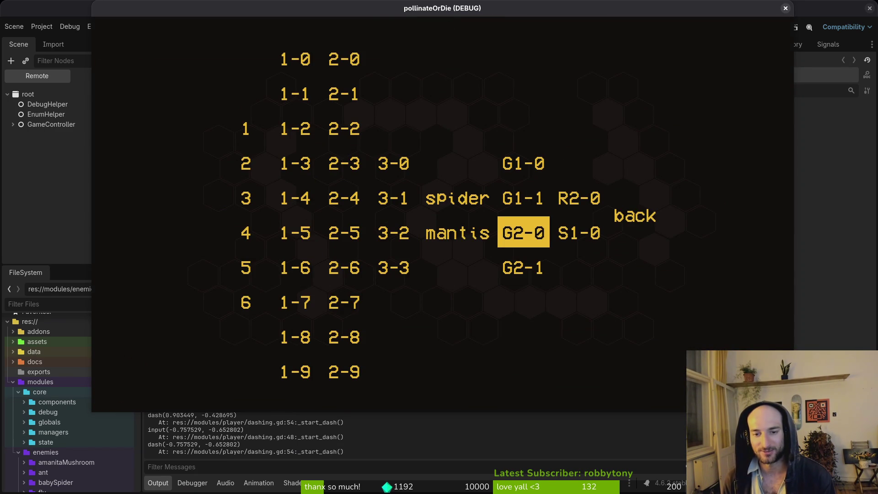
{"action": "key", "text": "Down"}
{"action": "key", "text": "Up"}
{"action": "key", "text": "Down"}
{"action": "key", "text": "Up"}
{"action": "key", "text": "Down"}
{"action": "key", "text": "Up"}
{"action": "key", "text": "Right"}
{"action": "key", "text": "Up"}
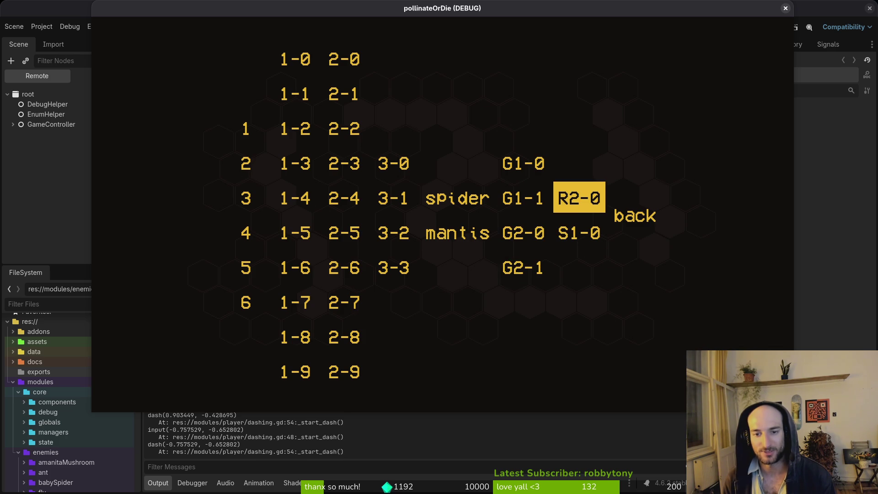
{"action": "key", "text": "Return"}
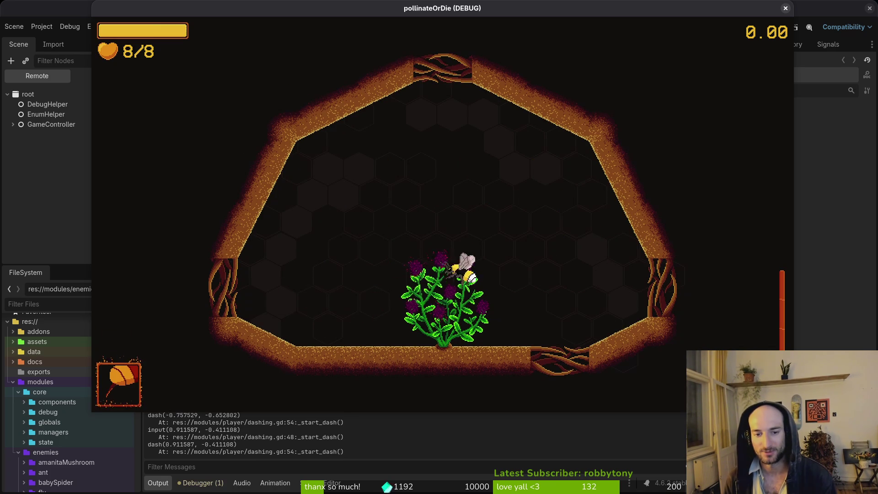
Step: Play level R2-0, dashing the bee around the flower and up into the next room
{"action": "key", "text": "space"}
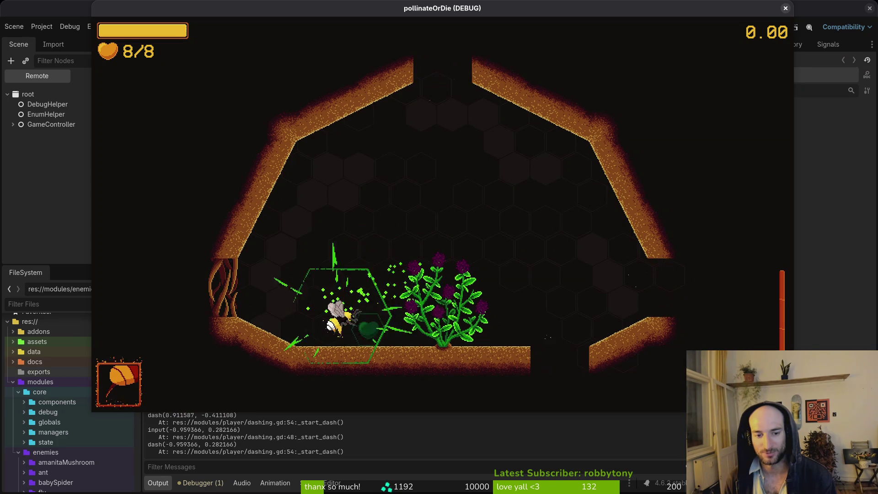
{"action": "key", "text": "space"}
{"action": "key", "text": "space"}
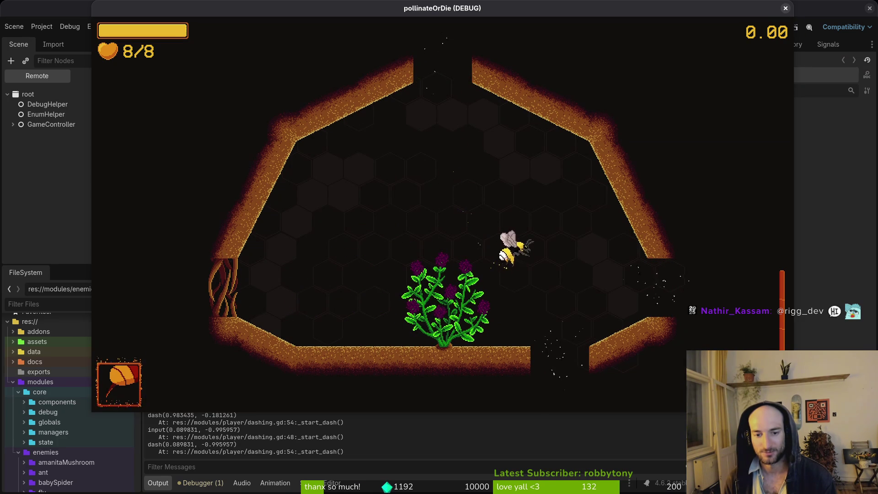
{"action": "key", "text": "space"}
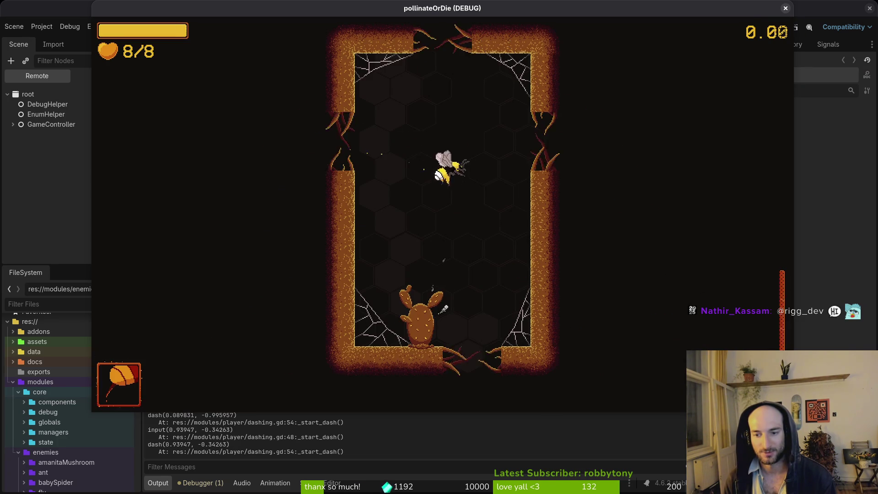
{"action": "key", "text": "space"}
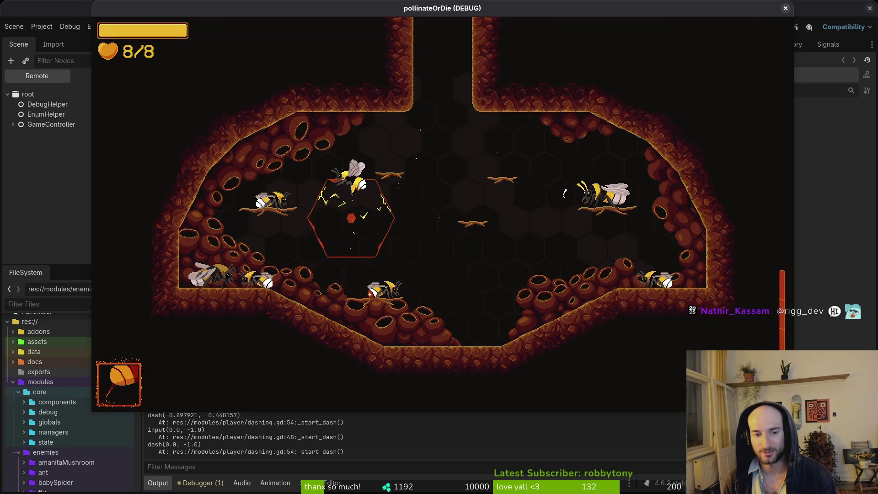
{"action": "key", "text": "space"}
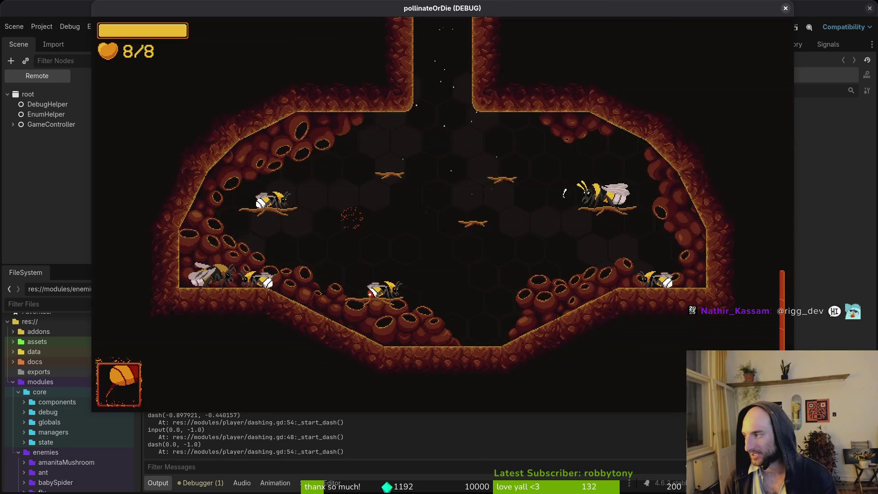
Step: Load level 4 from the debug level-select menu, then close the debug window to stop the game
{"action": "key", "text": "Escape"}
{"action": "key", "text": "Down"}
{"action": "key", "text": "Left"}
{"action": "key", "text": "Left"}
{"action": "key", "text": "Left"}
{"action": "key", "text": "Left"}
{"action": "key", "text": "Down"}
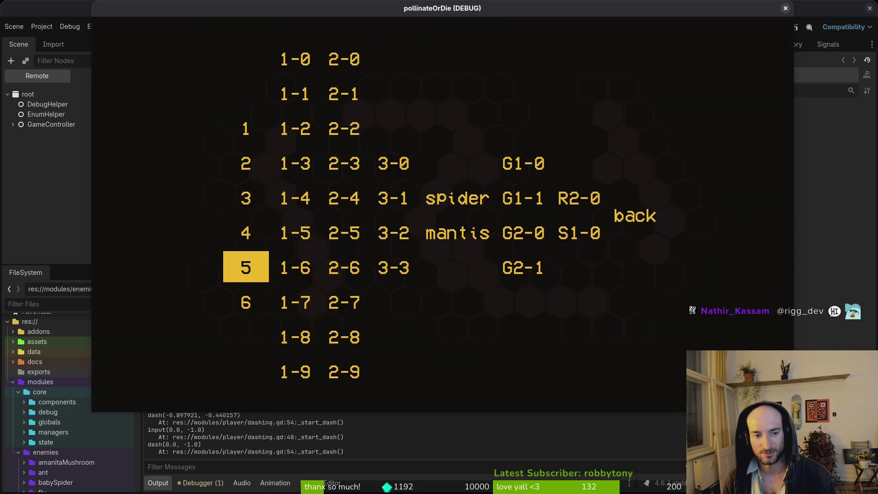
{"action": "key", "text": "Down"}
{"action": "key", "text": "Up"}
{"action": "key", "text": "Up"}
{"action": "key", "text": "Up"}
{"action": "key", "text": "Down"}
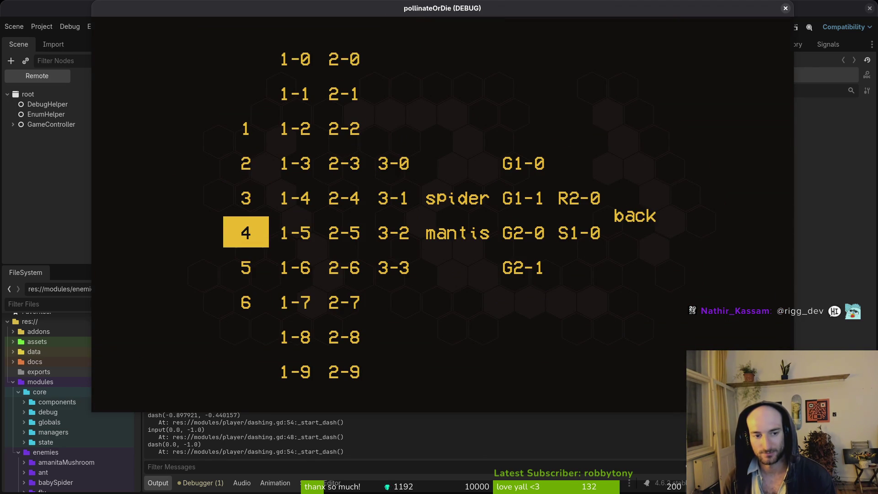
{"action": "key", "text": "Return"}
{"action": "left_click", "coordinate": [785, 9]}
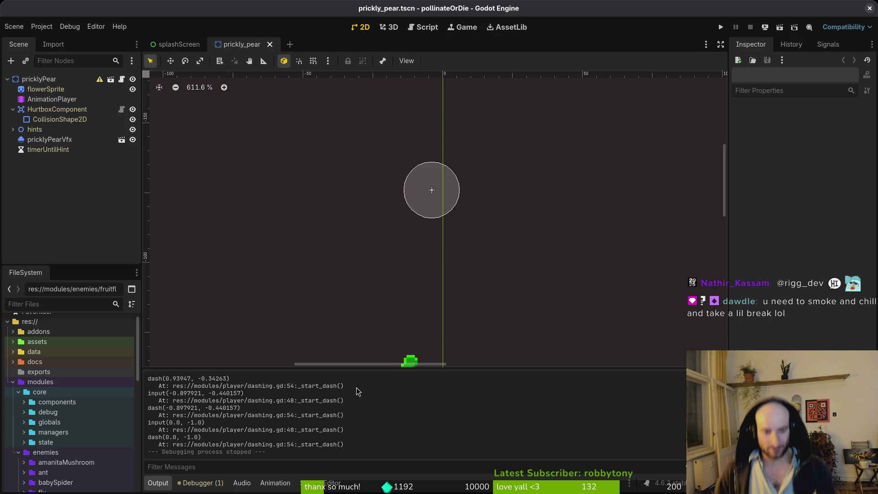
Step: In GitLab's Plan > Milestones, open the steam nextfest demo (forest area) milestone board
{"action": "key", "text": "alt+Tab"}
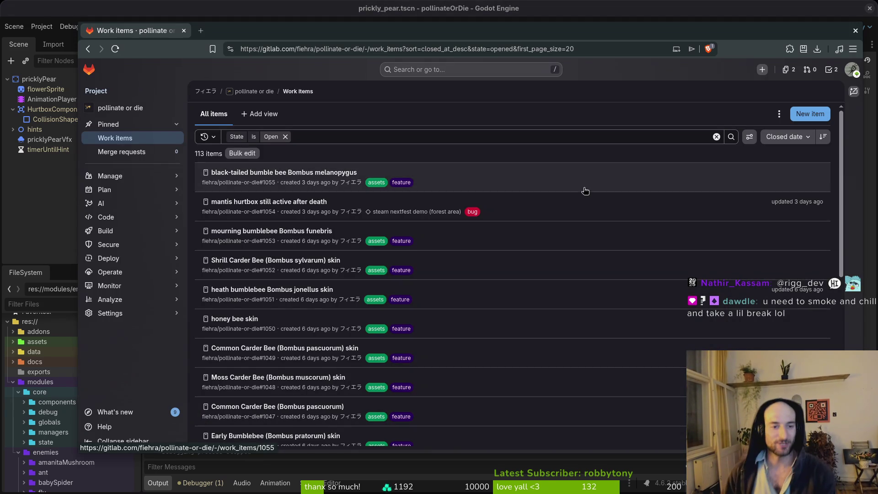
{"action": "mouse_move", "coordinate": [108, 177]}
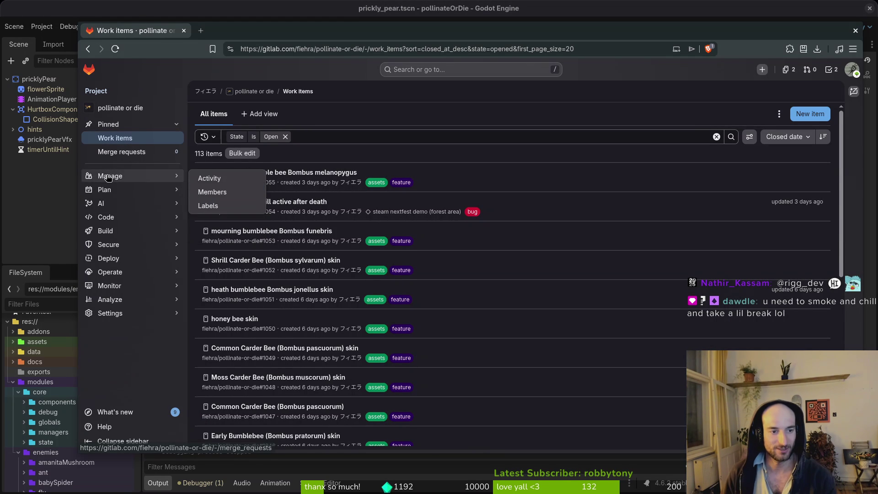
{"action": "left_click", "coordinate": [228, 220]}
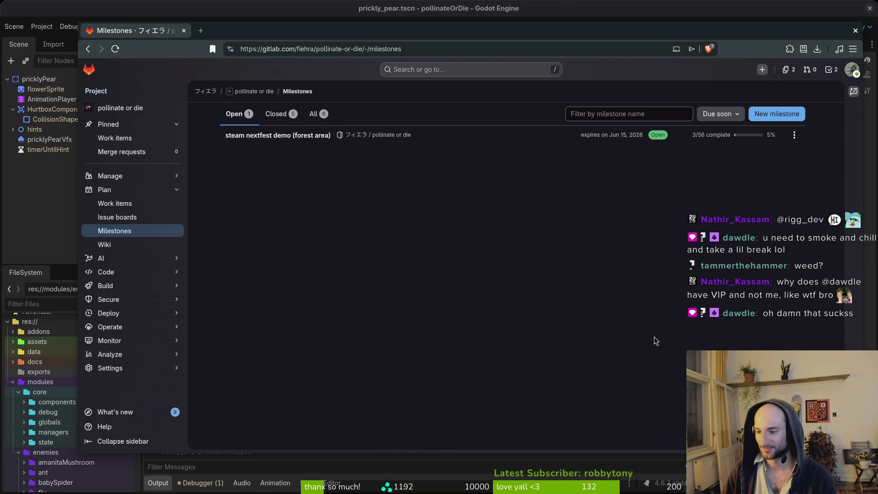
{"action": "left_click", "coordinate": [260, 136]}
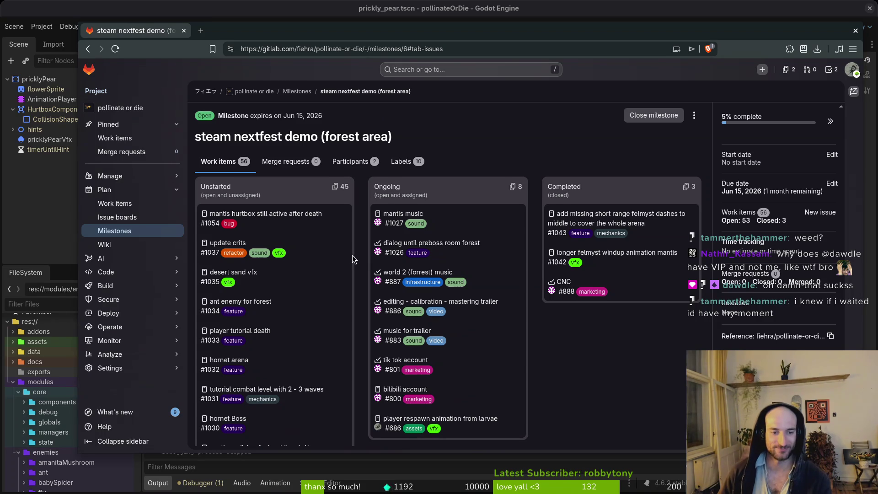
{"action": "scroll", "coordinate": [352, 259], "scroll_direction": "down", "scroll_amount": 2}
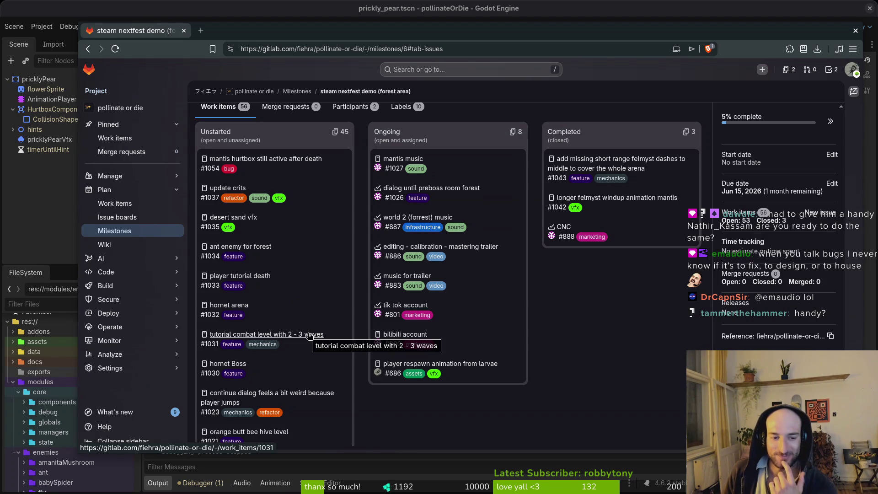
{"action": "scroll", "coordinate": [307, 308], "scroll_direction": "down", "scroll_amount": 2}
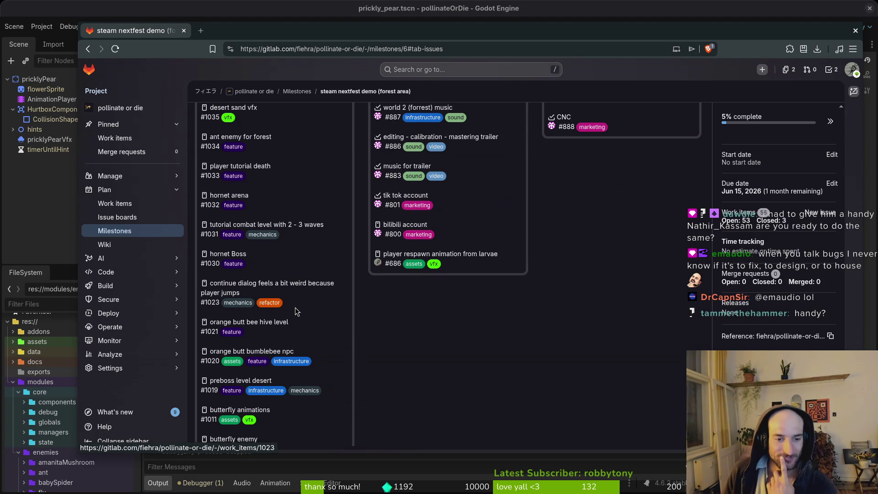
{"action": "scroll", "coordinate": [314, 317], "scroll_direction": "down", "scroll_amount": 1}
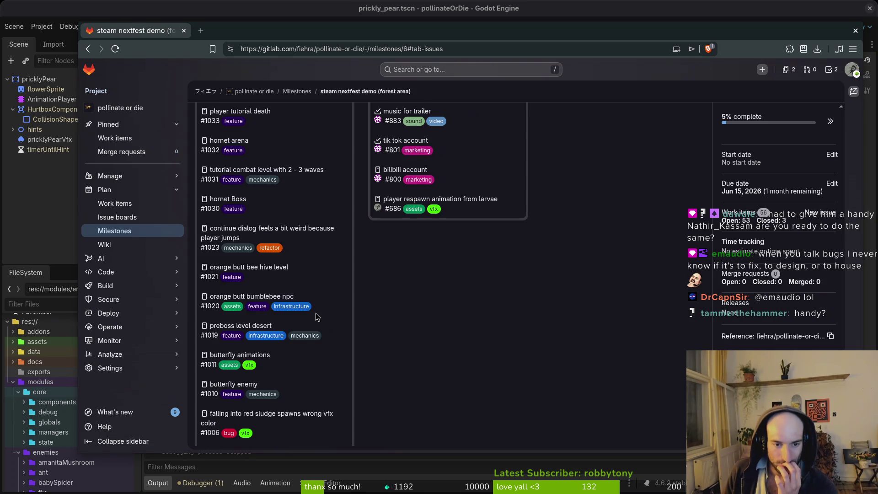
{"action": "scroll", "coordinate": [340, 309], "scroll_direction": "down", "scroll_amount": 1}
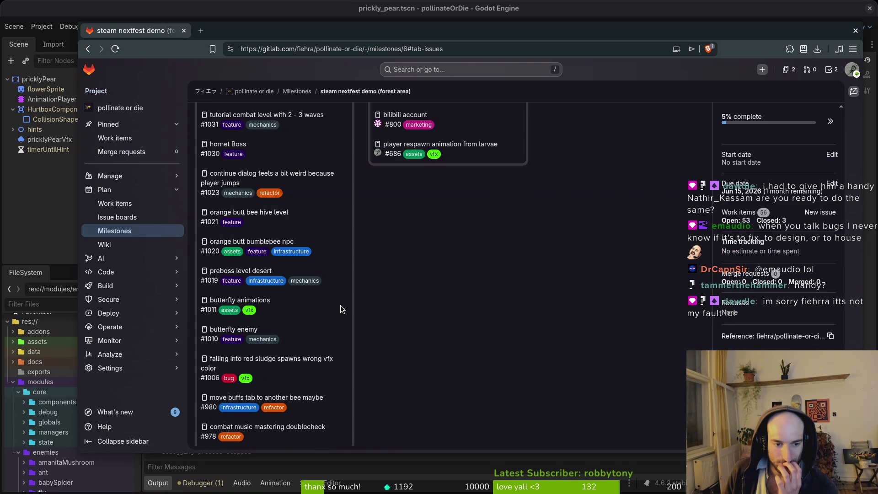
{"action": "scroll", "coordinate": [341, 306], "scroll_direction": "down", "scroll_amount": 1}
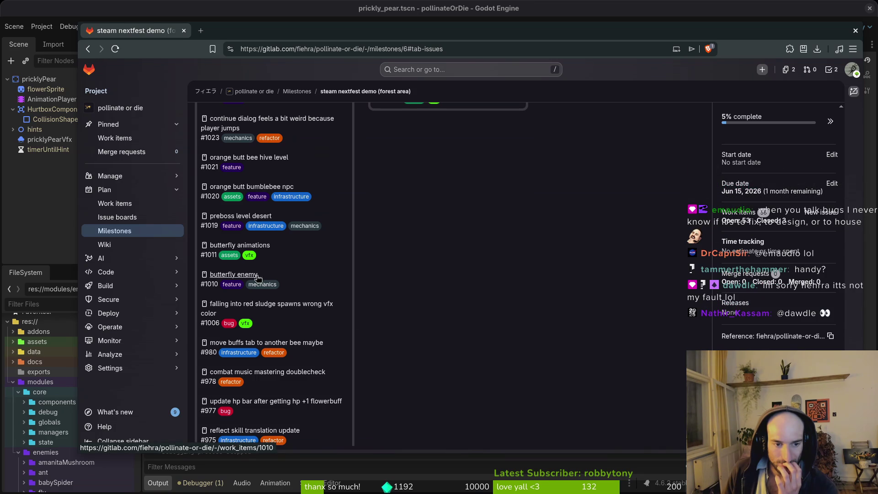
Step: Open the falling-into-red-sludge issue #1006 and open Work items in a new tab
{"action": "left_click", "coordinate": [268, 306]}
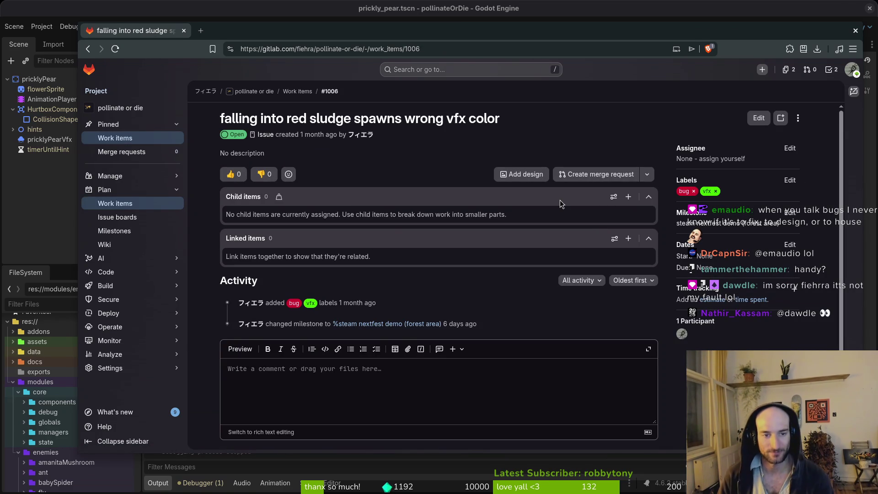
{"action": "middle_click", "coordinate": [121, 151]}
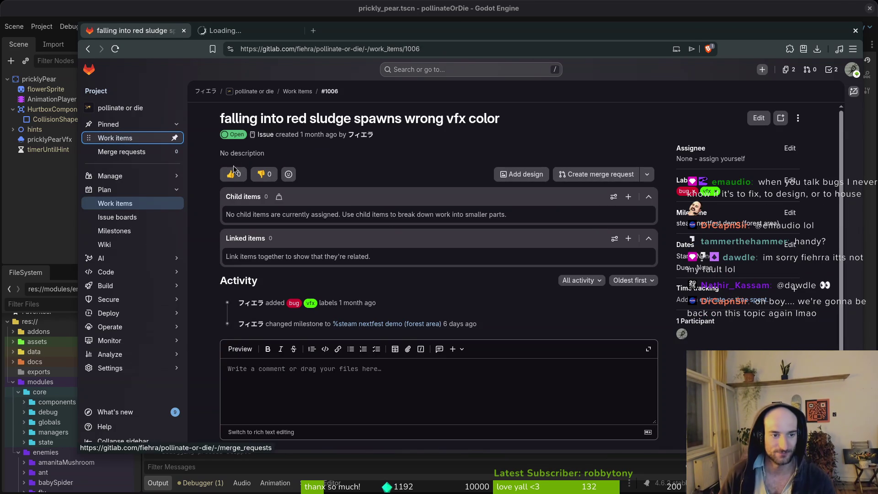
{"action": "left_click", "coordinate": [247, 30]}
Step: Create bug-labelled issue 'sludge not damaging player', then open issue #1041 about checkbox button sfx
{"action": "left_click", "coordinate": [821, 114]}
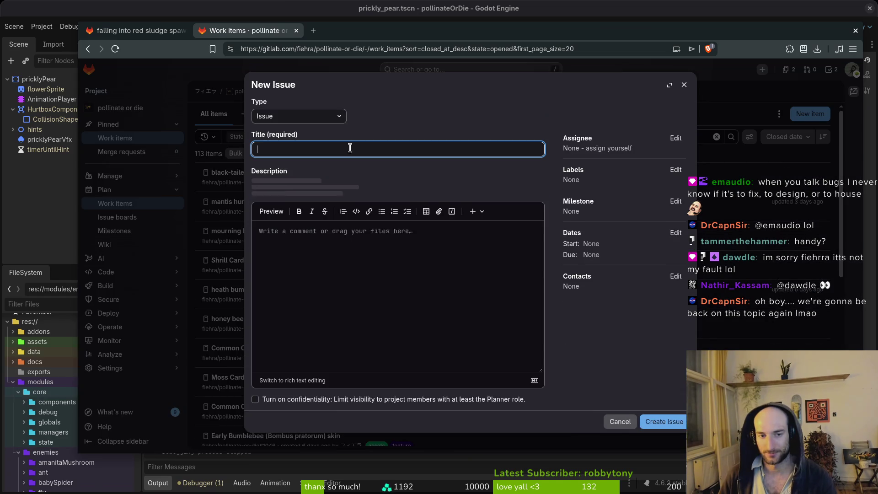
{"action": "type", "text": "slu"}
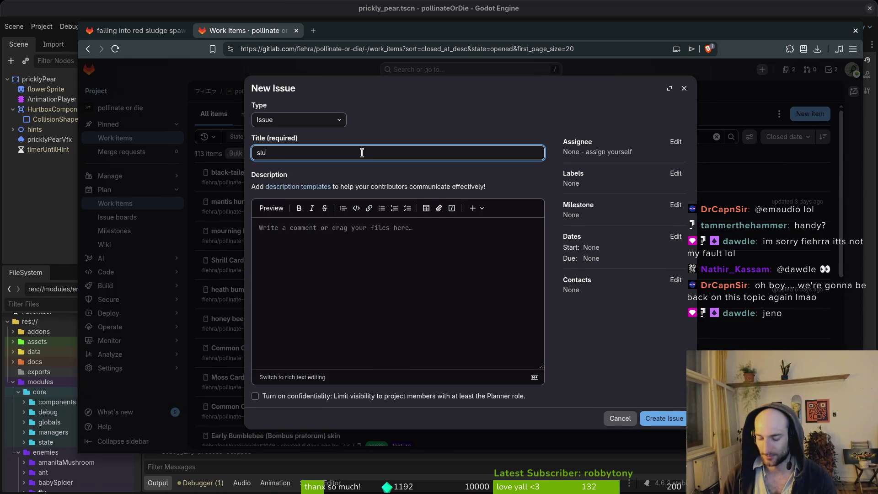
{"action": "type", "text": "dge not damaing"}
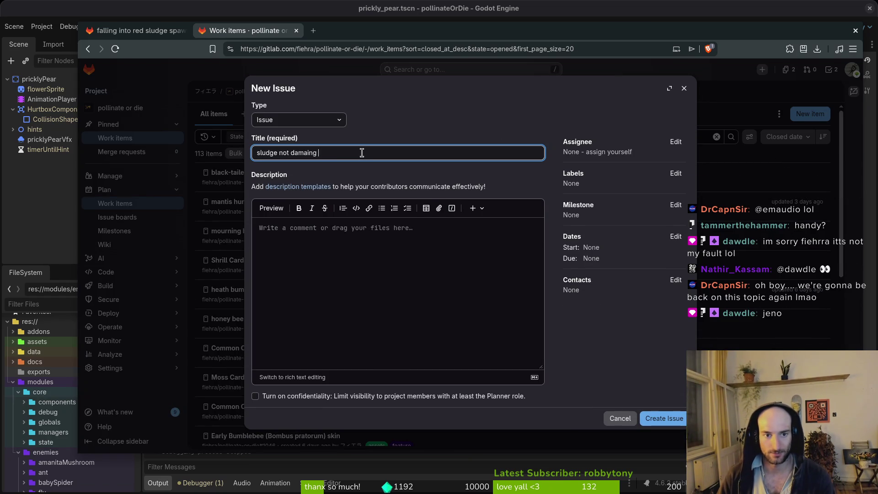
{"action": "key", "text": "BackSpace"}
{"action": "key", "text": "BackSpace"}
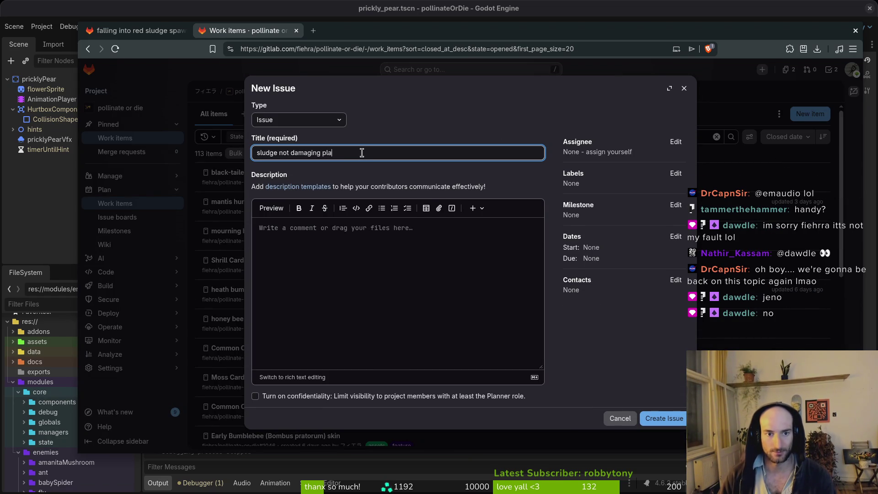
{"action": "left_click", "coordinate": [676, 173]}
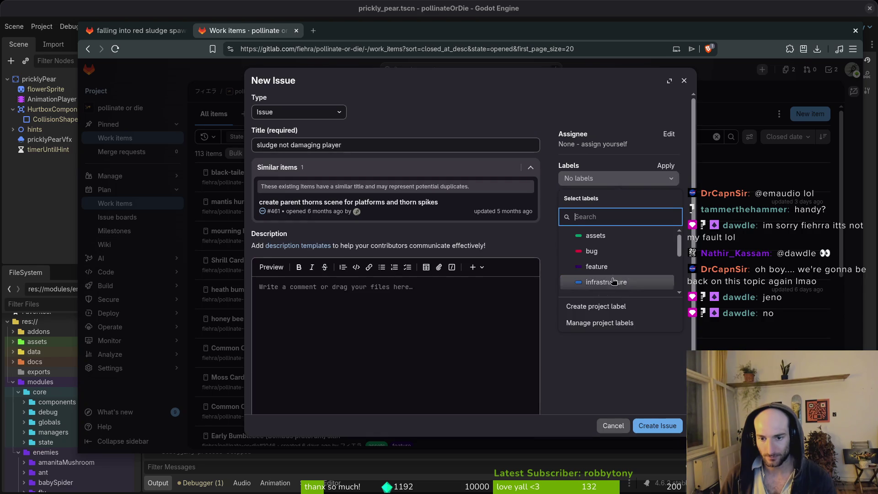
{"action": "left_click", "coordinate": [572, 252]}
{"action": "left_click", "coordinate": [359, 307]}
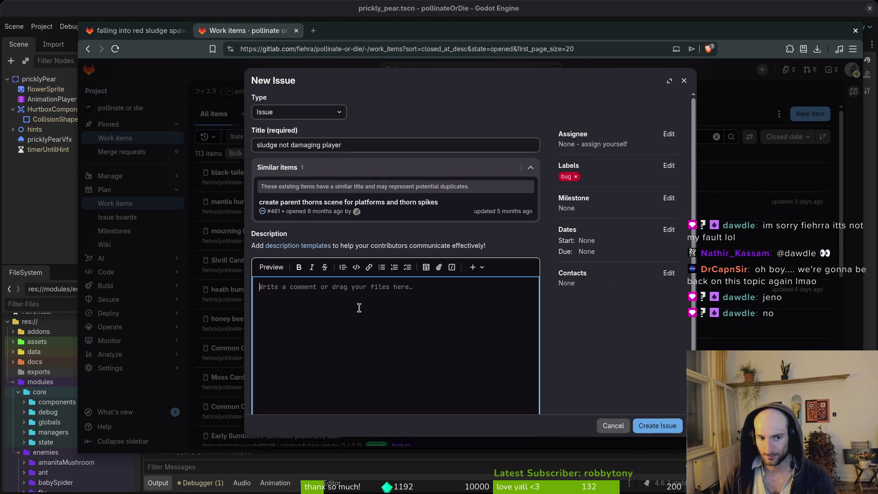
{"action": "left_click", "coordinate": [677, 420]}
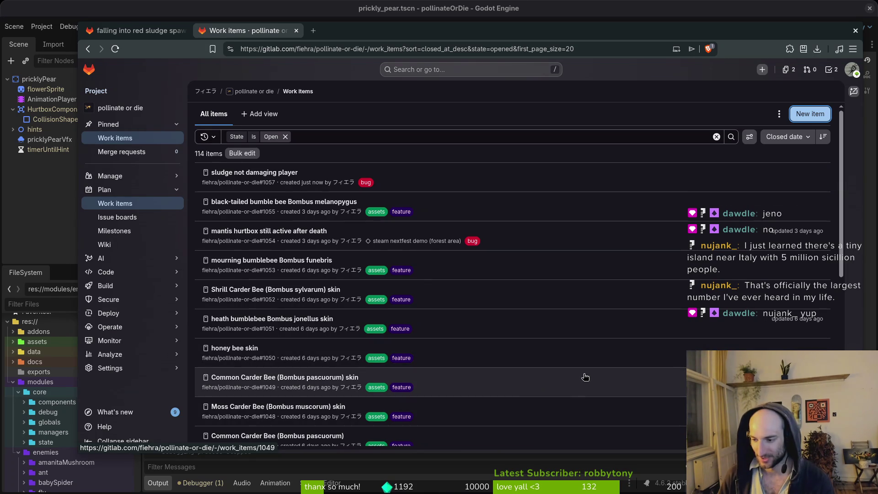
{"action": "scroll", "coordinate": [476, 322], "scroll_direction": "down", "scroll_amount": 5}
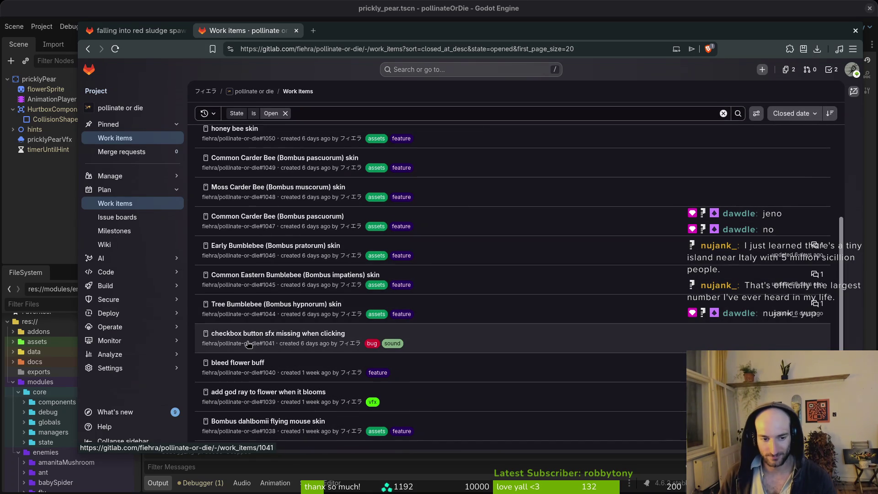
{"action": "left_click", "coordinate": [289, 335]}
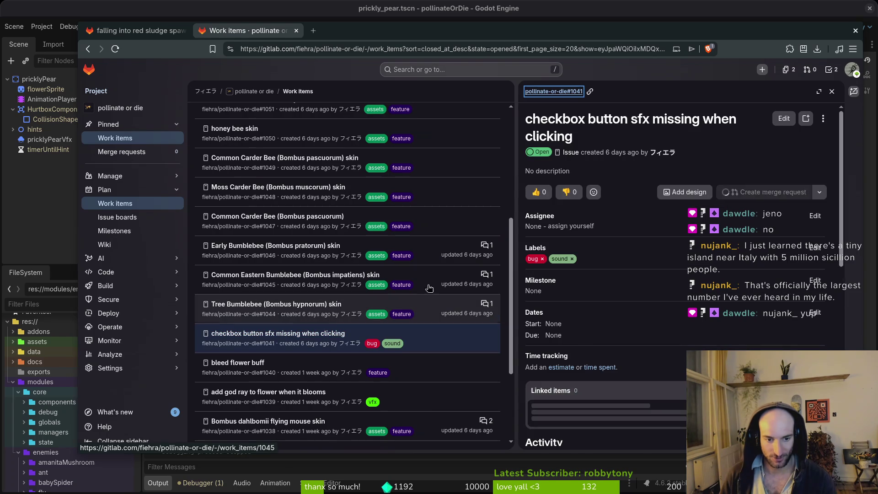
Step: Open custom_check_button.gd in Neovim via the file finder
{"action": "key", "text": "alt+Tab"}
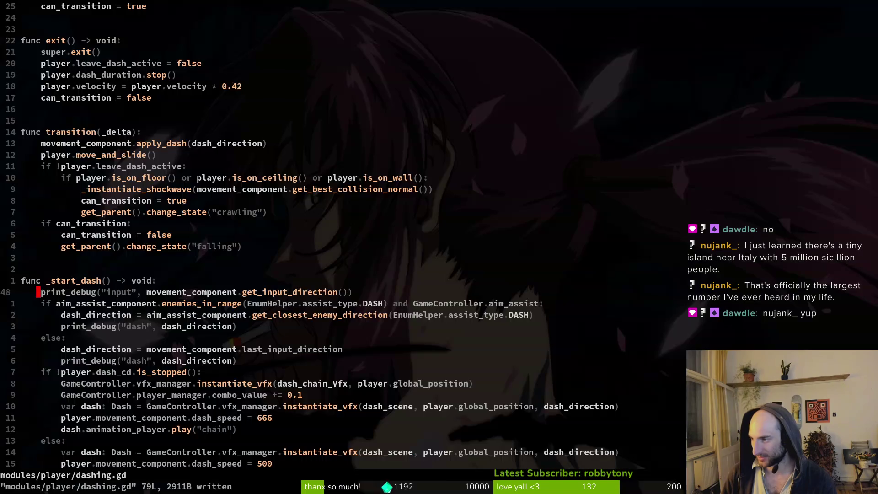
{"action": "key", "text": "space"}
{"action": "key", "text": "f"}
{"action": "key", "text": "f"}
{"action": "type", "text": "check"}
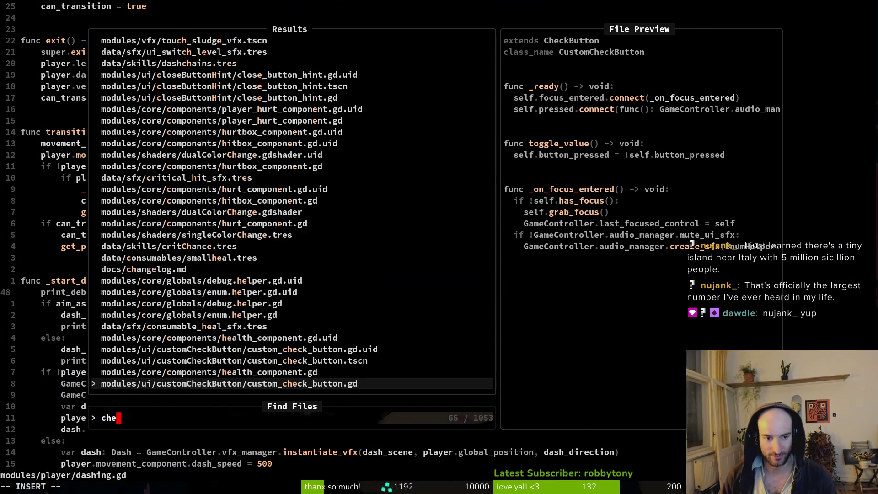
{"action": "key", "text": "Return"}
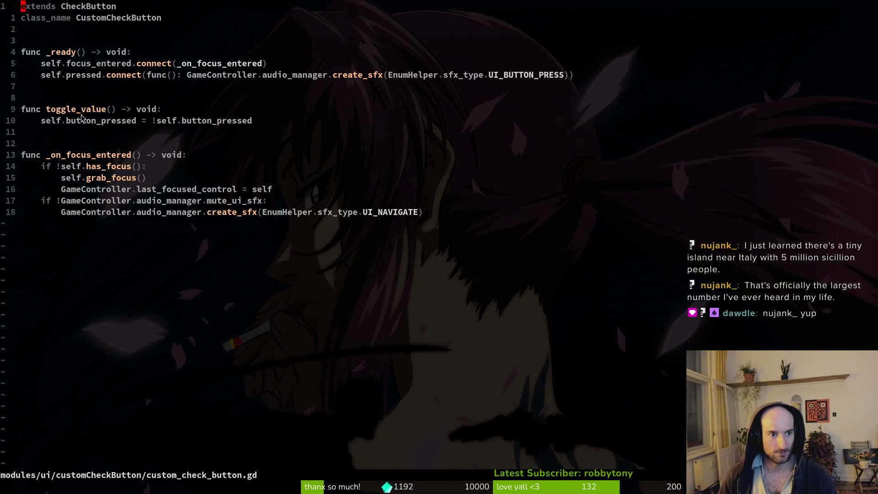
{"action": "left_click", "coordinate": [185, 124]}
{"action": "left_click", "coordinate": [139, 111]}
Step: Copy the UI_NAVIGATE create_sfx line and paste it into toggle_value
{"action": "key", "text": "j"}
{"action": "key", "text": "j"}
{"action": "key", "text": "j"}
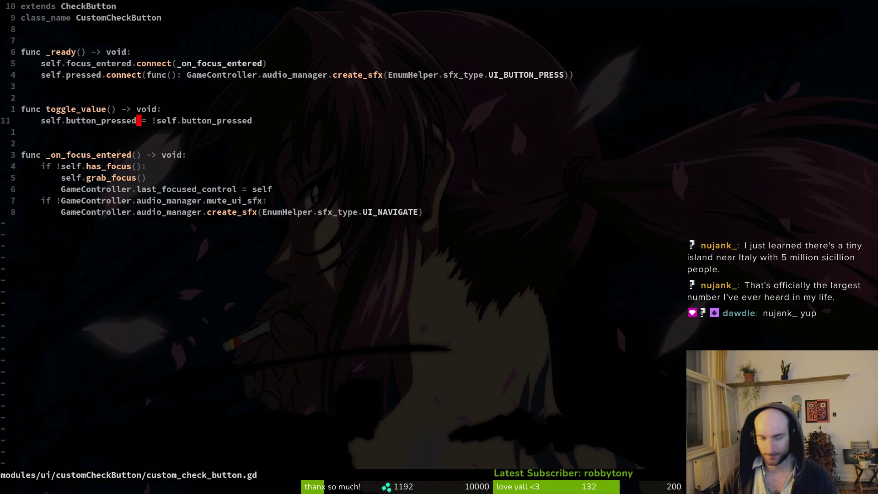
{"action": "key", "text": "6"}
{"action": "key", "text": "j"}
{"action": "key", "text": "j"}
{"action": "key", "text": "0"}
{"action": "key", "text": "k"}
{"action": "key", "text": "k"}
{"action": "key", "text": "k"}
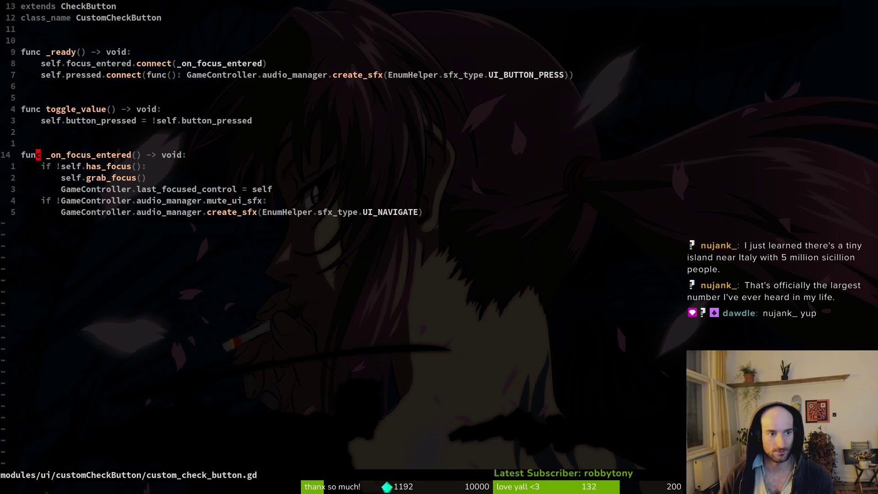
{"action": "key", "text": "P"}
Step: Unindent the pasted line, change its sound to UI_BUTTON_PRESS, and save with :write
{"action": "key", "text": "V"}
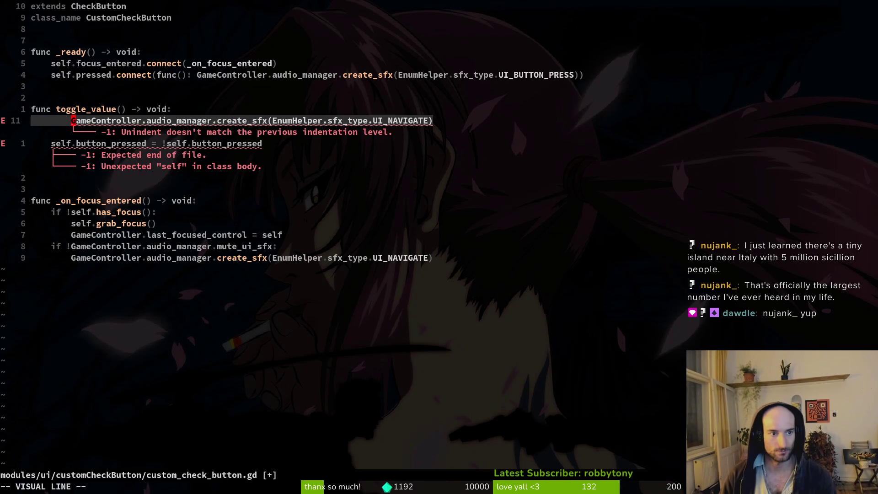
{"action": "key", "text": "less"}
{"action": "key", "text": "dollar"}
{"action": "type", "text": "h"}
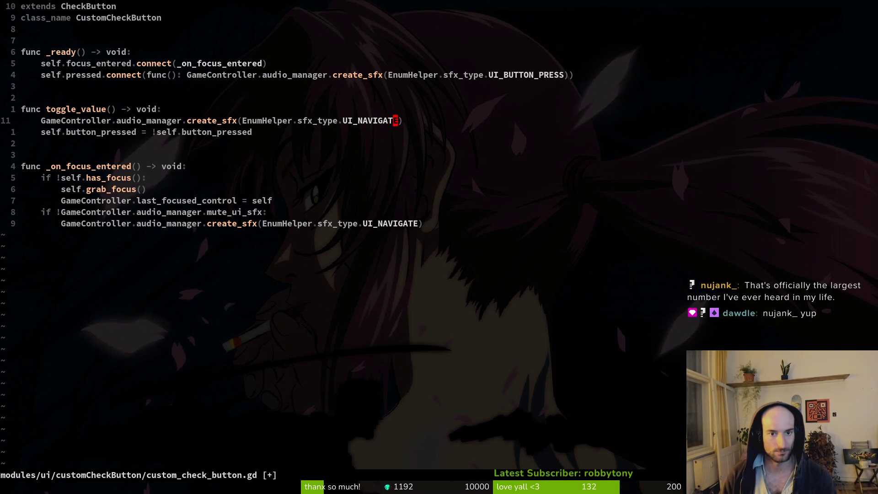
{"action": "type", "text": "ciwUI_"}
{"action": "key", "text": "Tab"}
{"action": "key", "text": "Escape"}
{"action": "type", "text": ":write"}
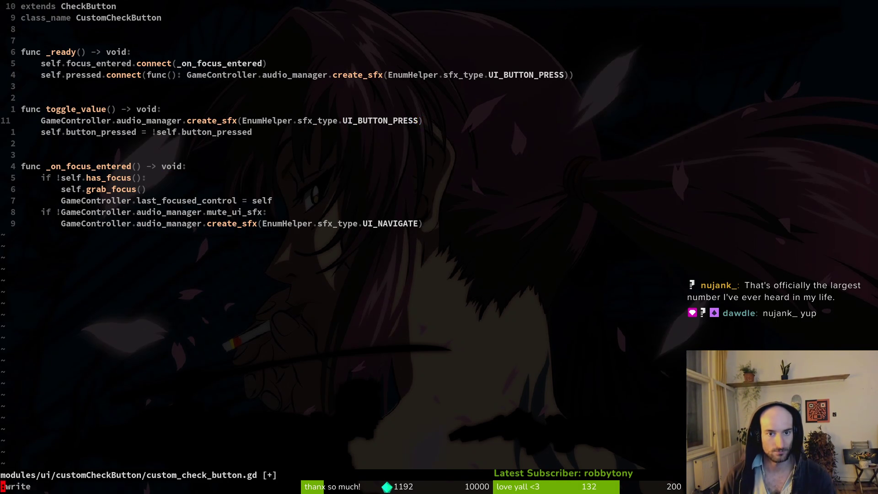
{"action": "key", "text": "Return"}
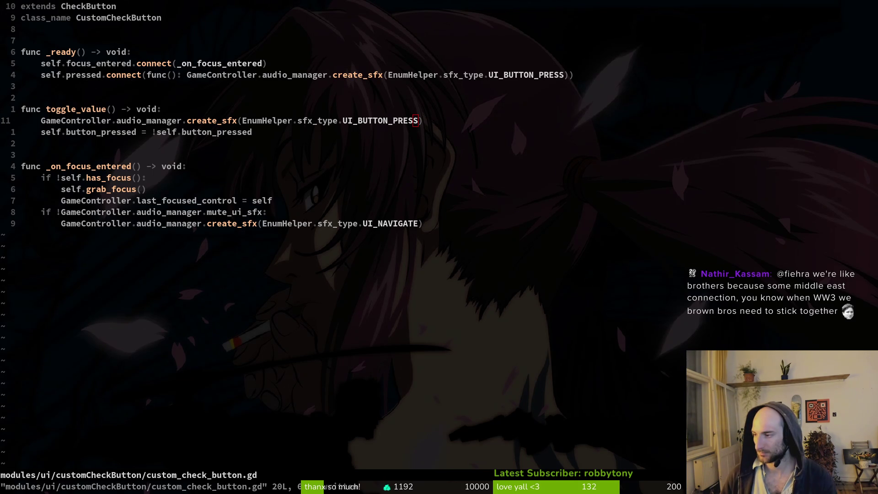
Step: Run the game and toggle Vibration off and on in the accessibility settings
{"action": "key", "text": "F5"}
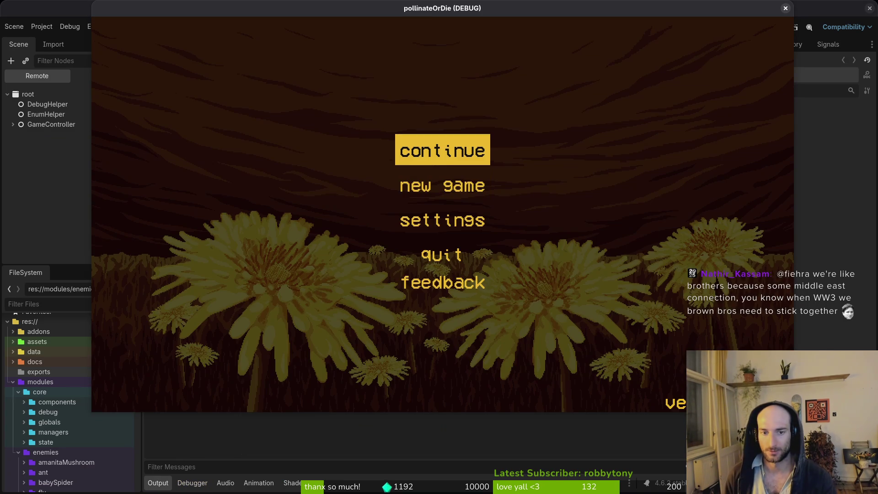
{"action": "left_click", "coordinate": [443, 219]}
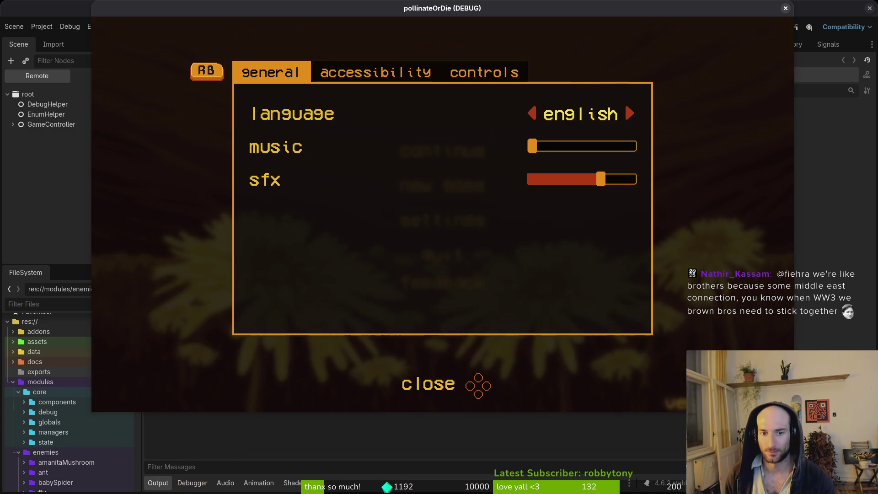
{"action": "key", "text": "e"}
{"action": "key", "text": "Down"}
{"action": "key", "text": "Down"}
{"action": "key", "text": "Return"}
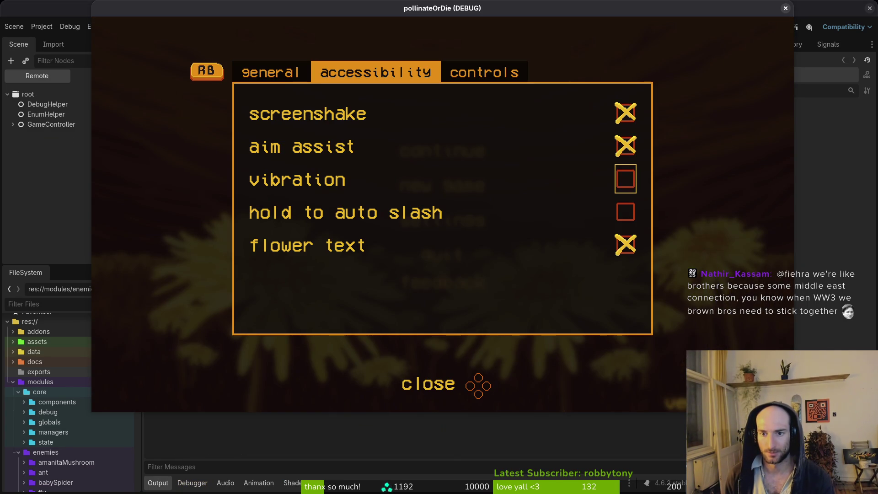
{"action": "key", "text": "Return"}
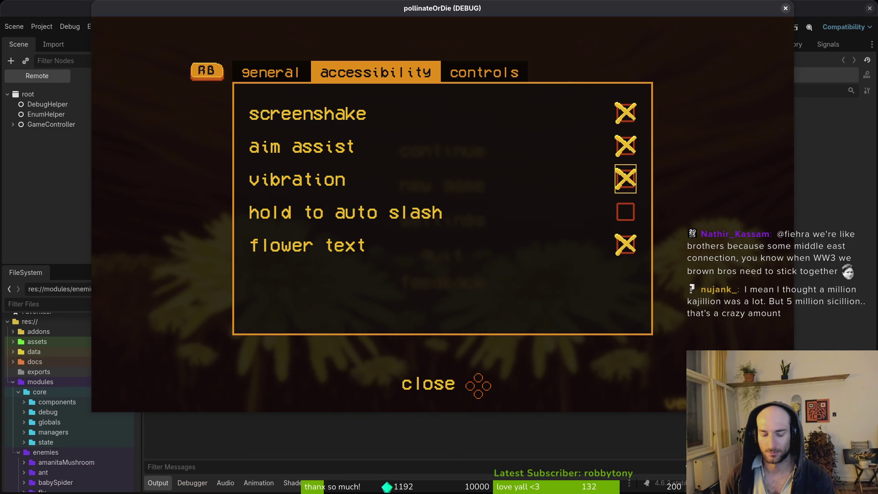
{"action": "key", "text": "F8"}
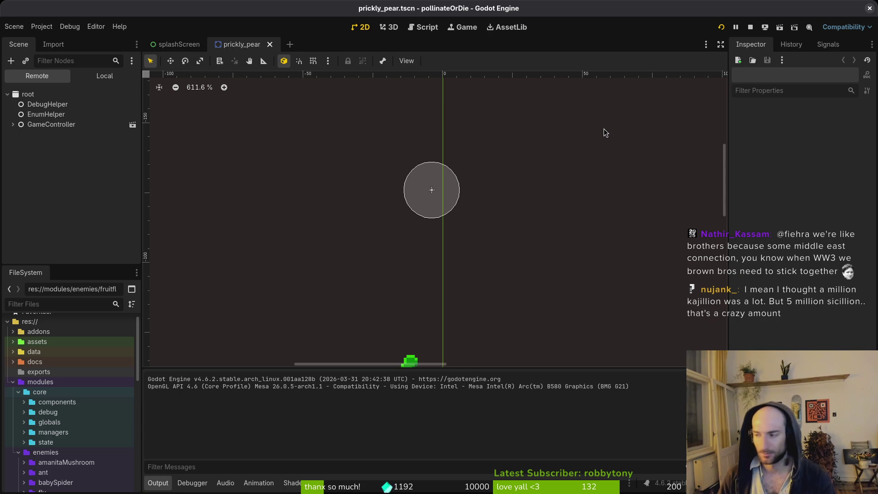
Step: Delete the added create_sfx line from toggle_value in vim and save with :w
{"action": "key", "text": "alt+Tab"}
{"action": "key", "text": "d"}
{"action": "key", "text": "d"}
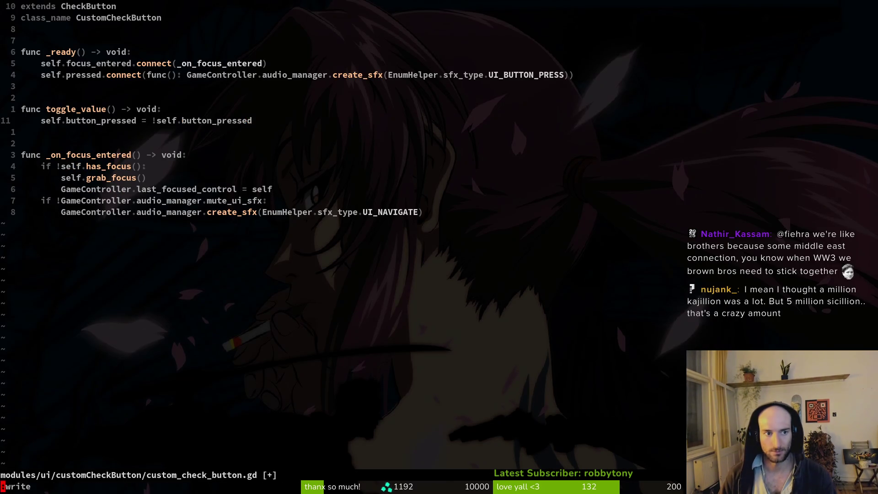
{"action": "type", "text": ":w"}
{"action": "key", "text": "Return"}
Step: Retest toggling the vibration checkbox in the running game, then close the game window
{"action": "key", "text": "alt+Tab"}
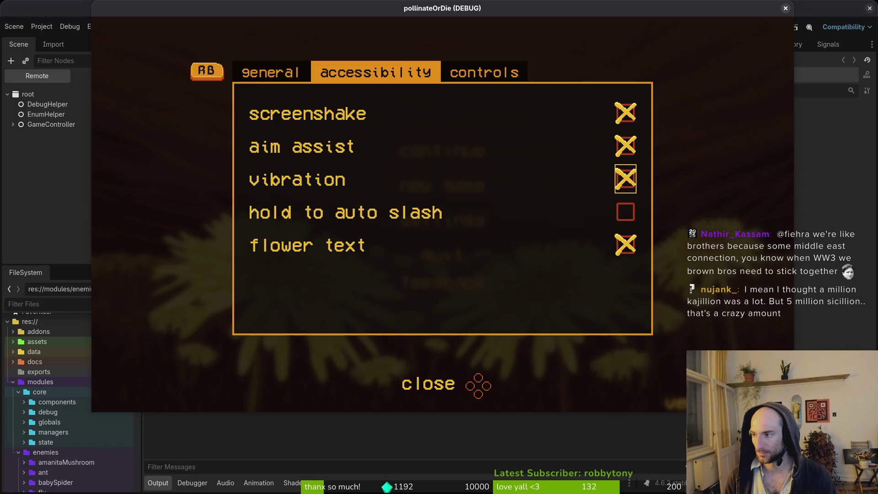
{"action": "key", "text": "Return"}
{"action": "key", "text": "Return"}
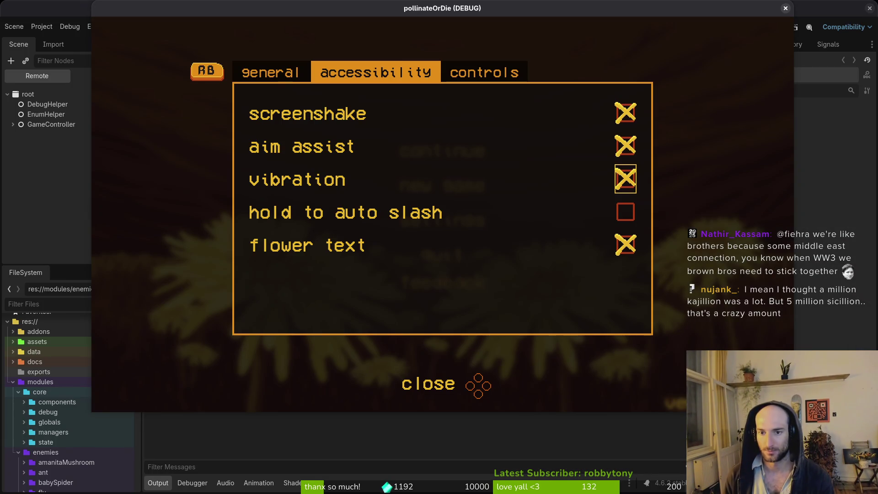
{"action": "key", "text": "Return"}
{"action": "key", "text": "Return"}
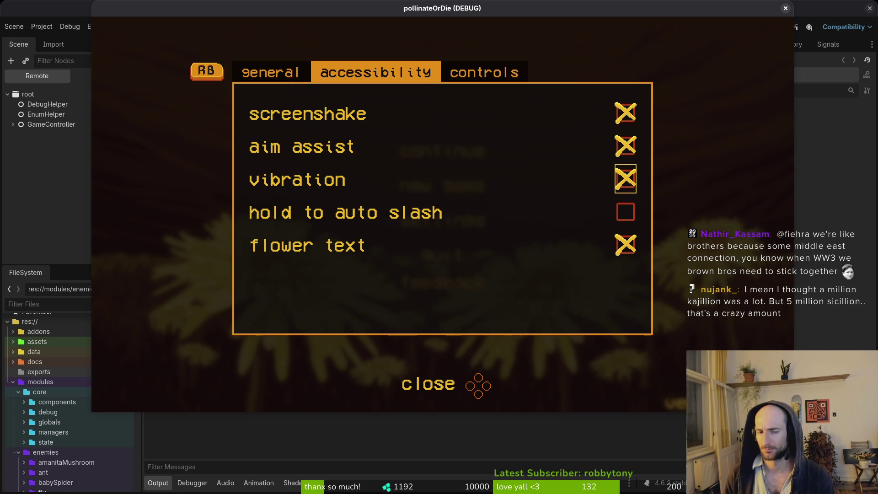
{"action": "key", "text": "Escape"}
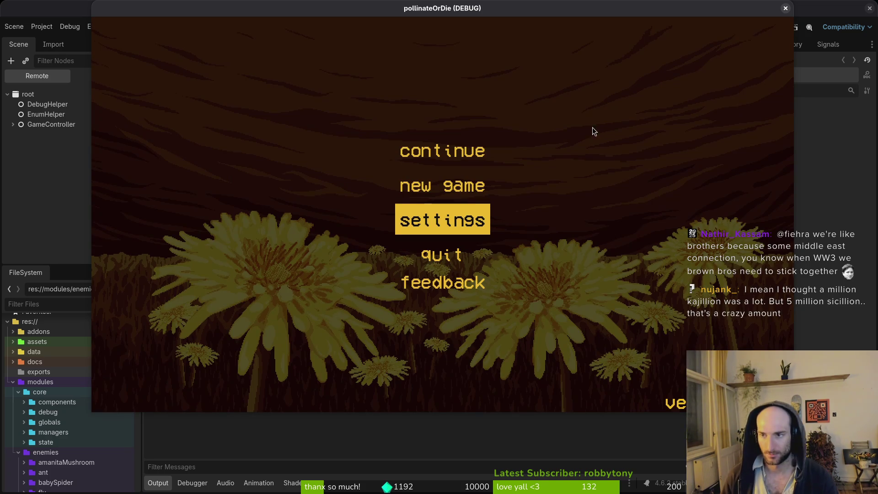
{"action": "left_click", "coordinate": [785, 8]}
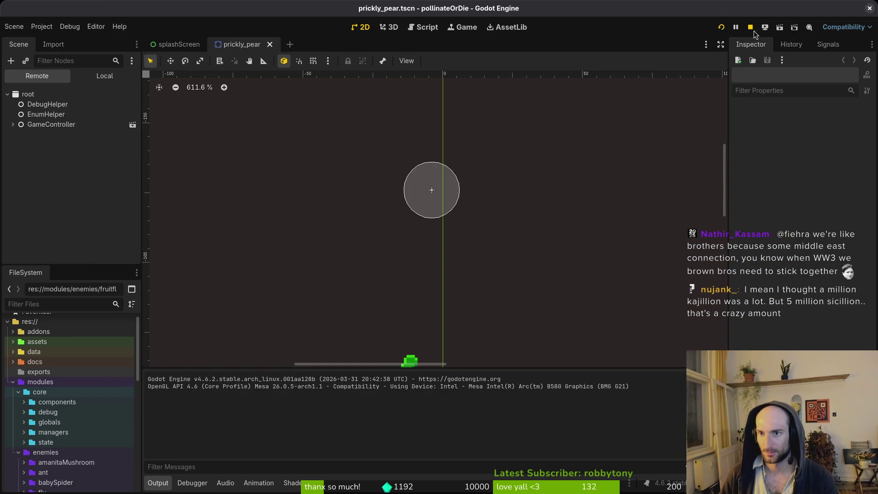
Step: Relaunch the game and browse the accessibility and controls tabs of its Settings menu
{"action": "key", "text": "F5"}
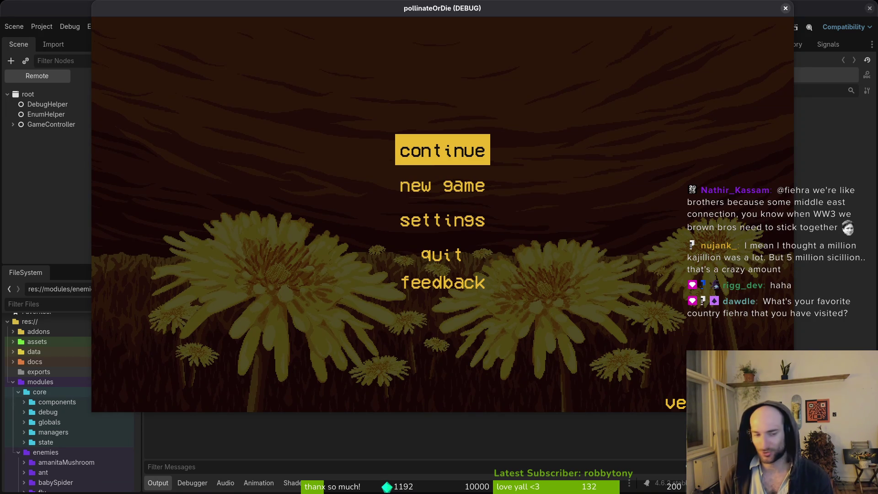
{"action": "key", "text": "Down"}
{"action": "key", "text": "Down"}
{"action": "key", "text": "Return"}
{"action": "key", "text": "e"}
{"action": "key", "text": "Down"}
{"action": "key", "text": "Down"}
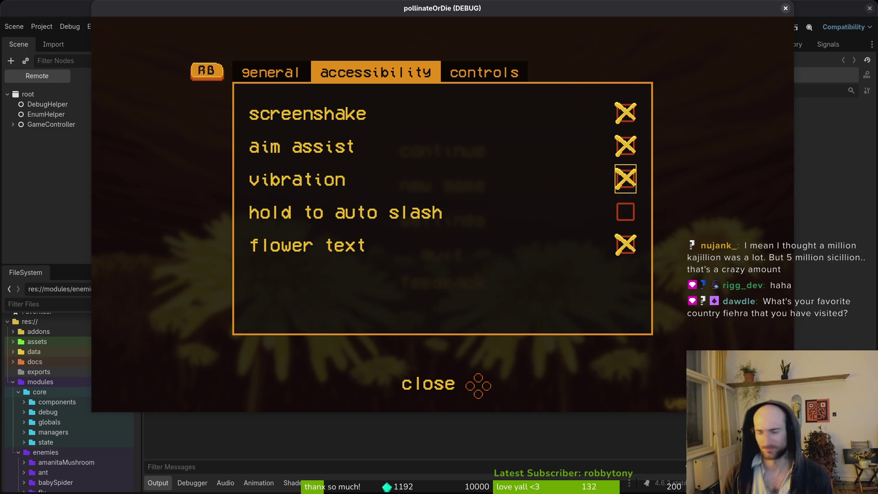
{"action": "key", "text": "Down"}
{"action": "key", "text": "Up"}
{"action": "key", "text": "e"}
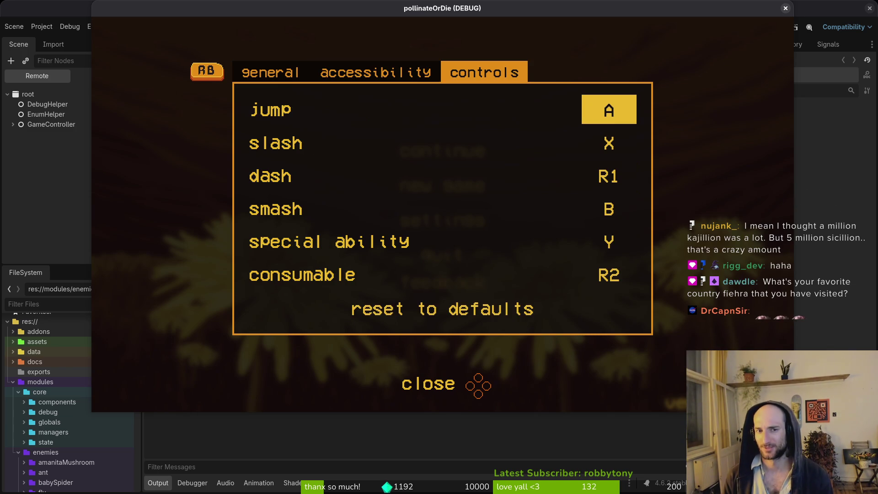
{"action": "key", "text": "q"}
{"action": "key", "text": "e"}
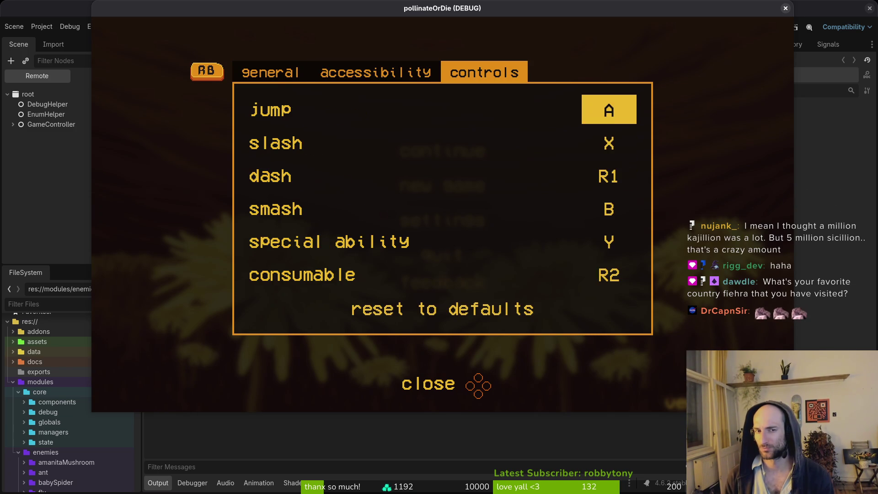
Step: Test rebinding the jump action in the controls settings, keeping A as its key
{"action": "key", "text": "Up"}
{"action": "key", "text": "Down"}
{"action": "key", "text": "Return"}
{"action": "key", "text": "a"}
{"action": "key", "text": "Down"}
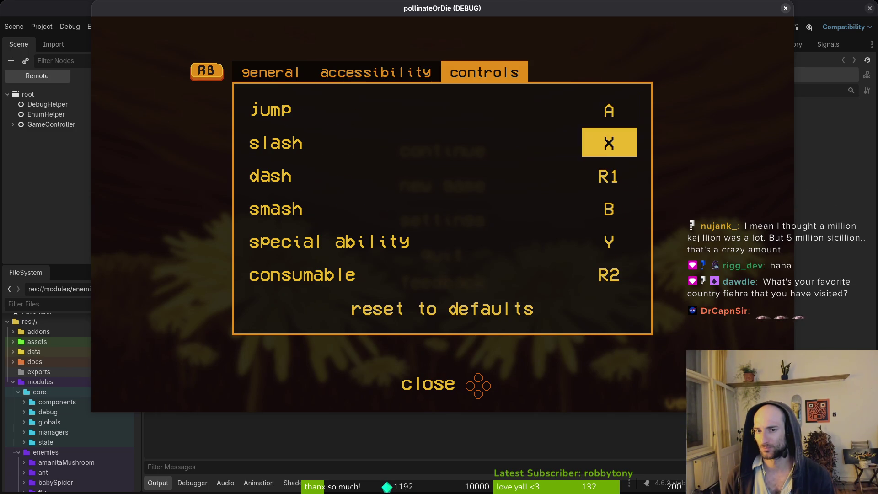
{"action": "key", "text": "Up"}
{"action": "key", "text": "Return"}
{"action": "key", "text": "a"}
Step: Toggle Vibration off and on again in accessibility settings, then stop the game
{"action": "key", "text": "q"}
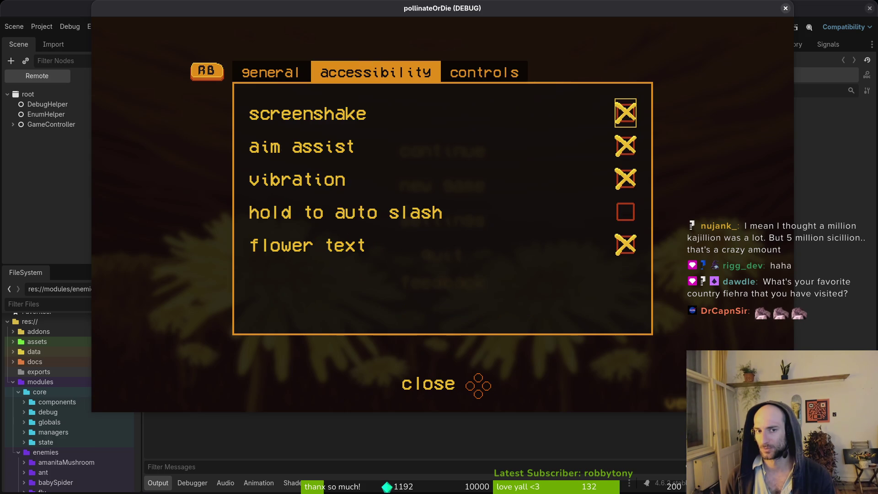
{"action": "key", "text": "e"}
{"action": "key", "text": "q"}
{"action": "key", "text": "Down"}
{"action": "key", "text": "Down"}
{"action": "key", "text": "Return"}
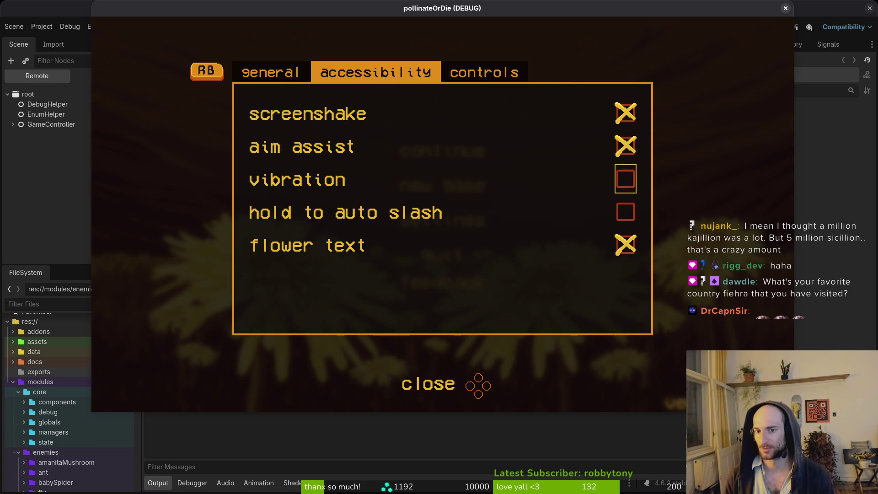
{"action": "key", "text": "Return"}
{"action": "key", "text": "Down"}
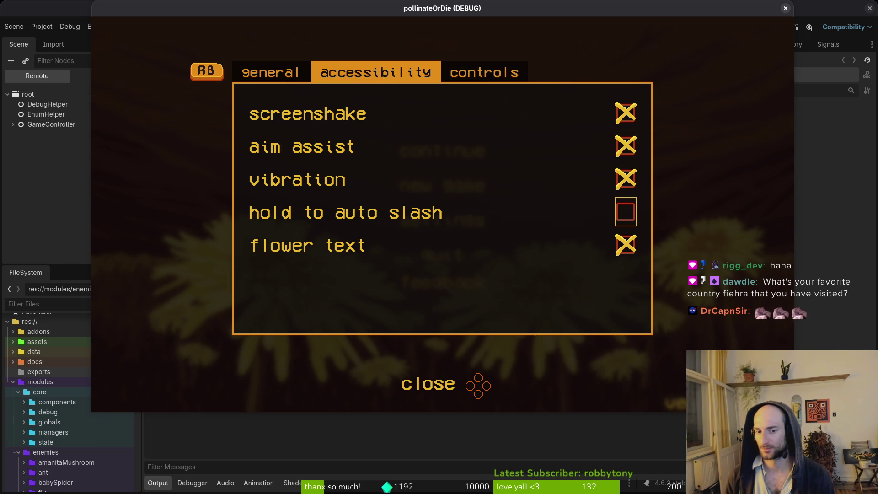
{"action": "key", "text": "Up"}
{"action": "key", "text": "Down"}
{"action": "key", "text": "q"}
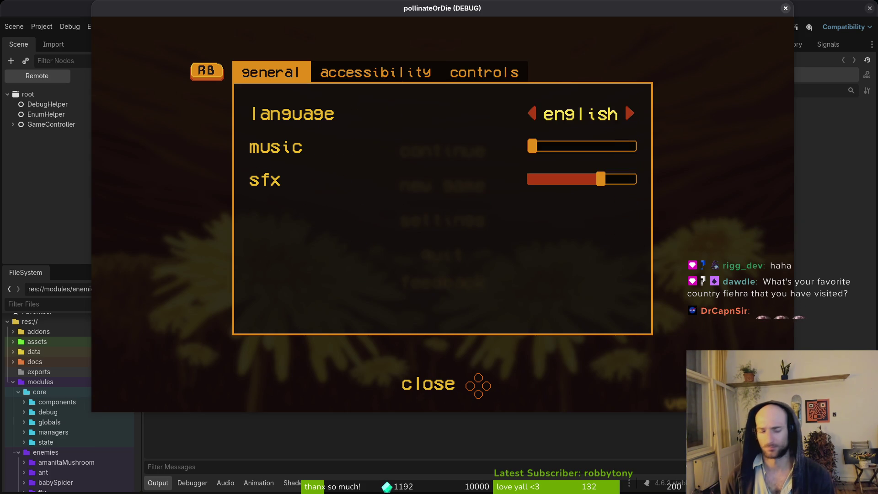
{"action": "key", "text": "F8"}
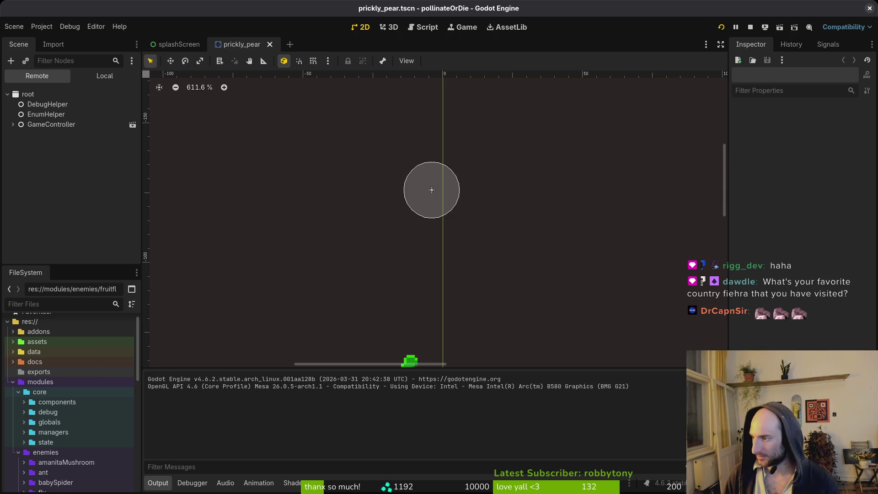
{"action": "key", "text": "alt+Tab"}
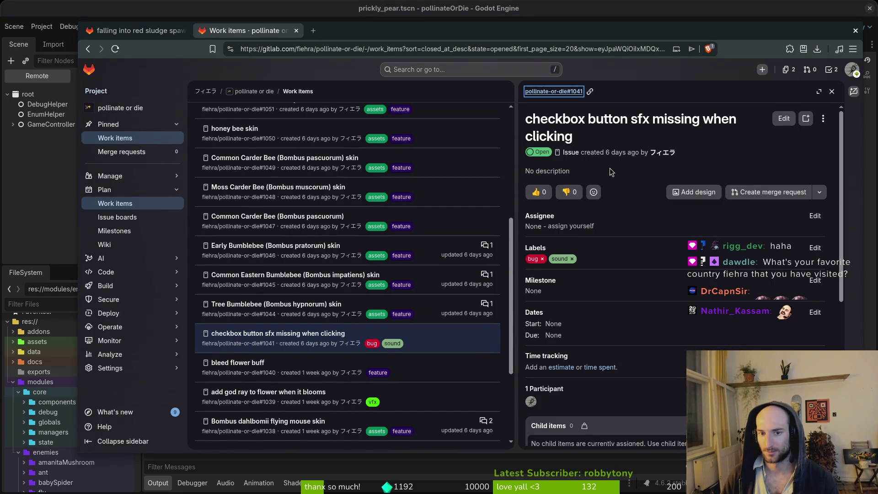
Step: Close GitLab issue #1041 about the missing checkbox sound as fixed and scroll the work items
{"action": "scroll", "coordinate": [611, 300], "scroll_direction": "down", "scroll_amount": 5}
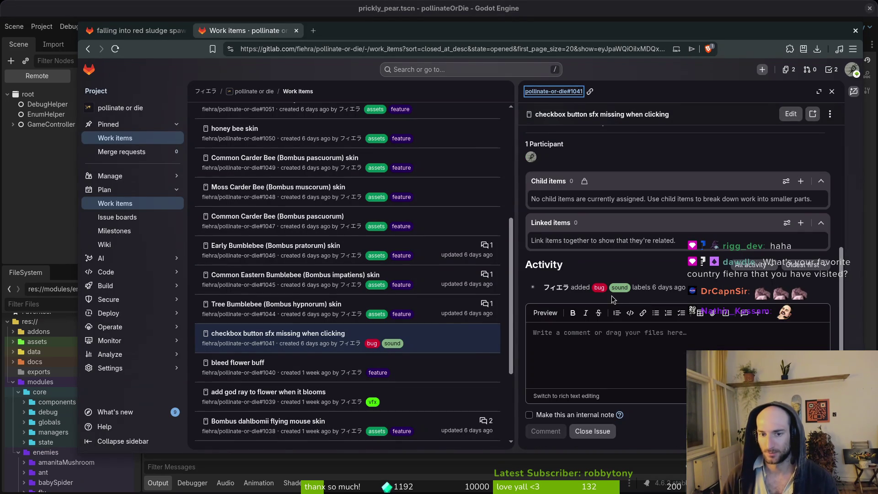
{"action": "left_click", "coordinate": [589, 432]}
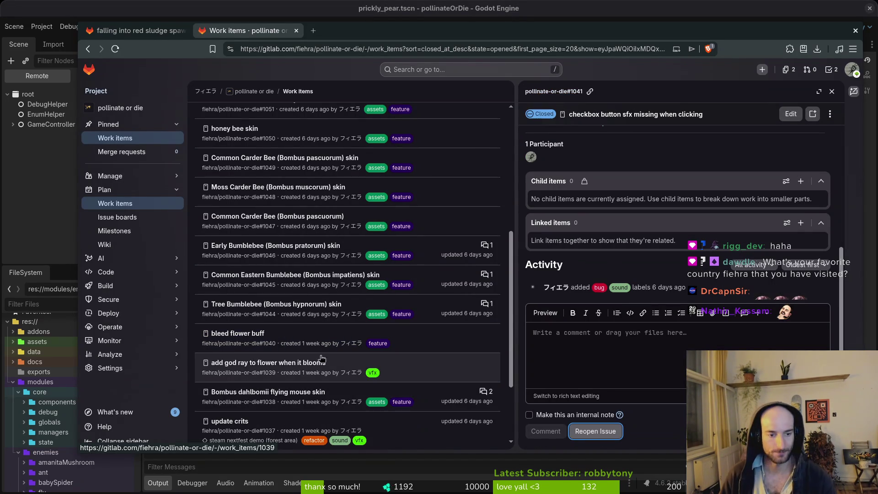
{"action": "key", "text": "Escape"}
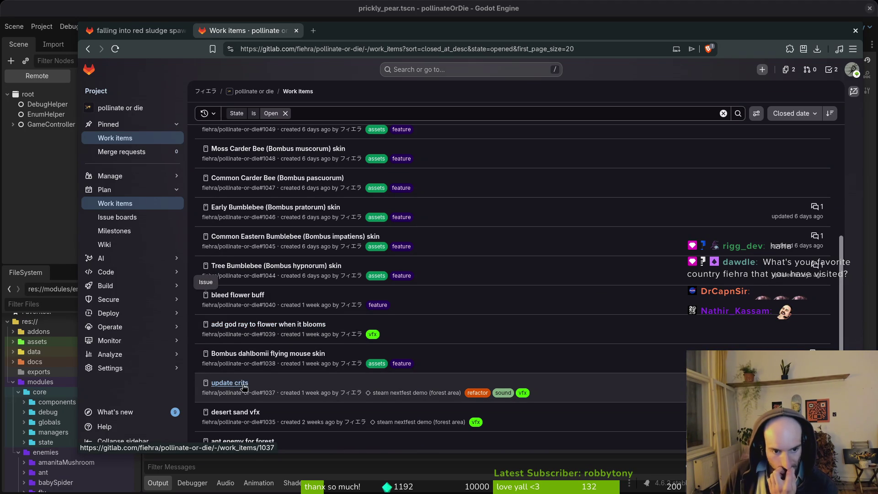
{"action": "scroll", "coordinate": [414, 394], "scroll_direction": "down", "scroll_amount": 2}
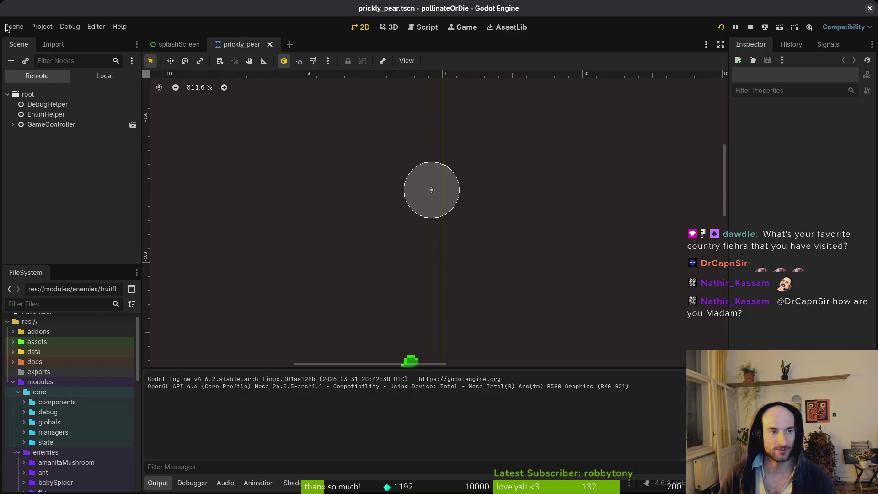
Step: Create a new scene with a 2D root node changed to type GPUParticles2D
{"action": "left_click", "coordinate": [13, 27]}
{"action": "left_click", "coordinate": [30, 41]}
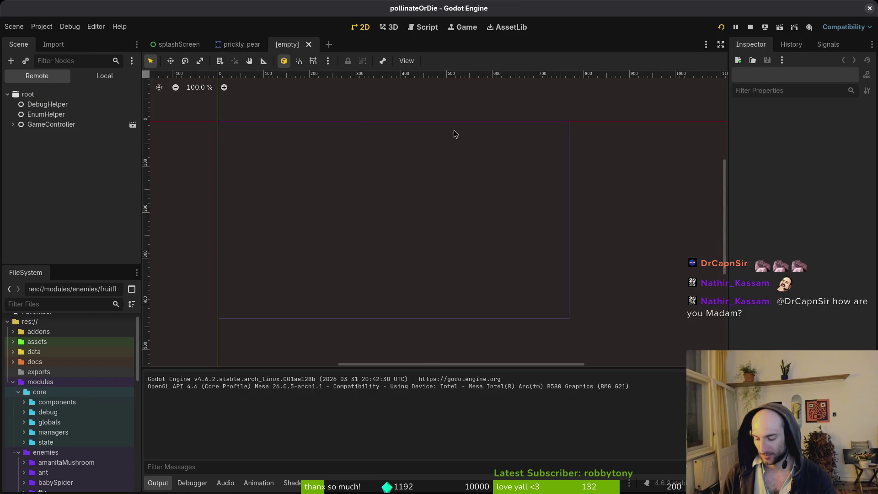
{"action": "left_click", "coordinate": [13, 27]}
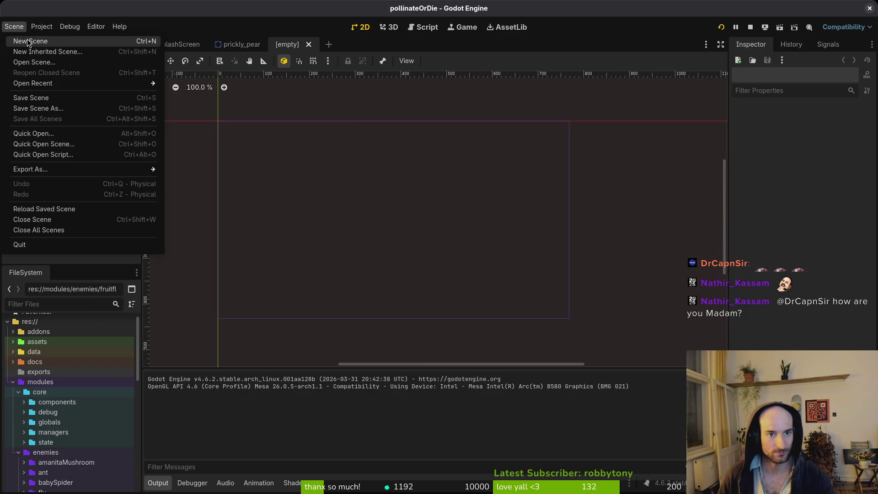
{"action": "left_click", "coordinate": [298, 49]}
{"action": "left_click", "coordinate": [105, 75]}
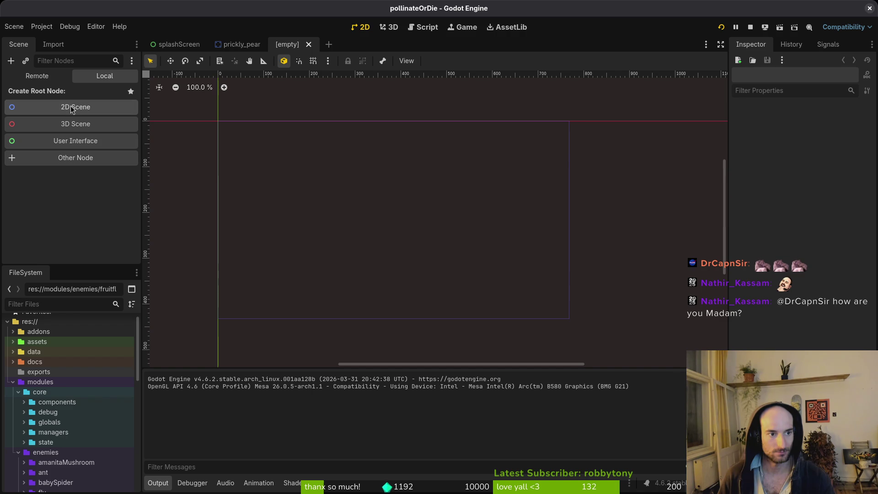
{"action": "left_click", "coordinate": [64, 109]}
{"action": "right_click", "coordinate": [60, 94]}
{"action": "left_click", "coordinate": [76, 191]}
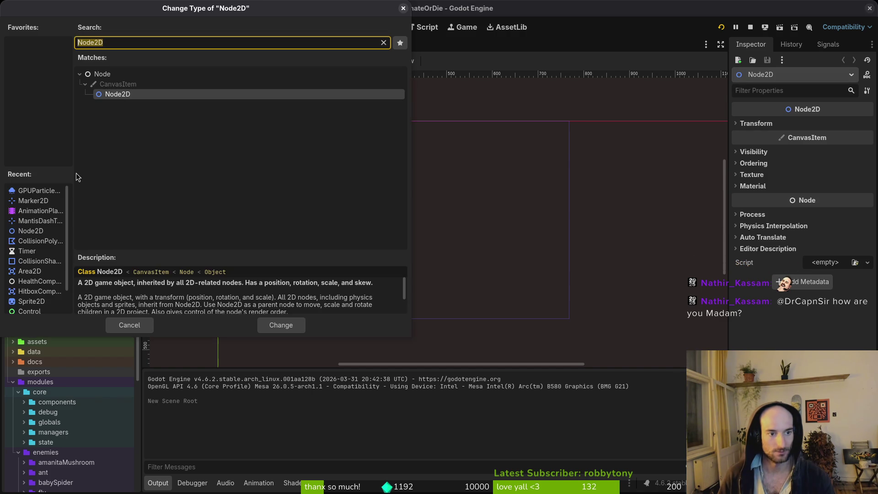
{"action": "type", "text": "gpu"}
{"action": "key", "text": "Return"}
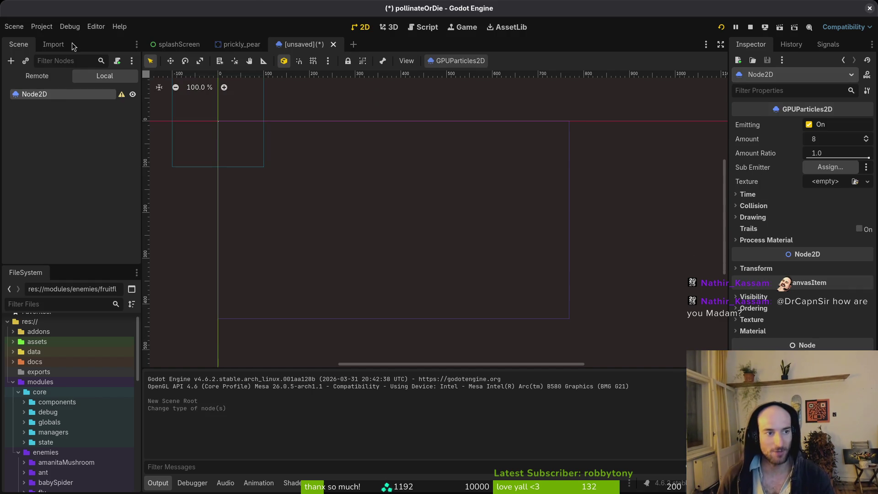
Step: Rename the particle root node to droppingSandVfx and center the view on it
{"action": "double_click", "coordinate": [49, 98]}
{"action": "type", "text": "sand"}
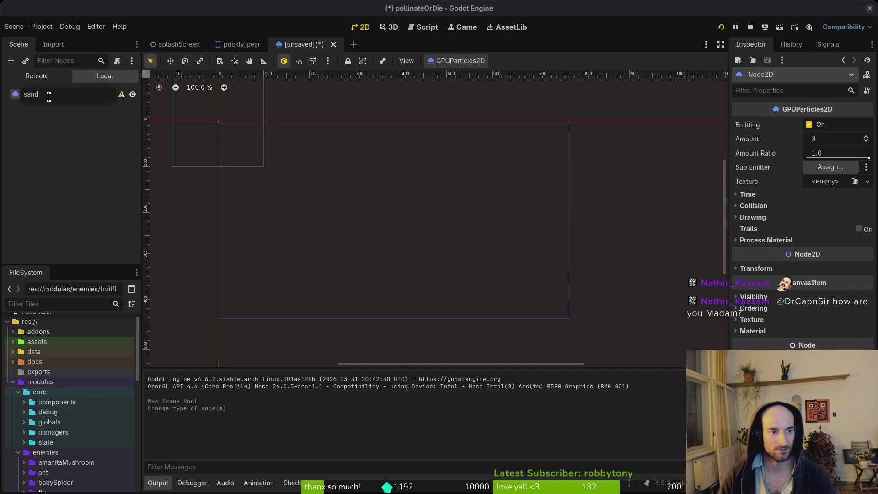
{"action": "type", "text": "Vfx"}
{"action": "key", "text": "Return"}
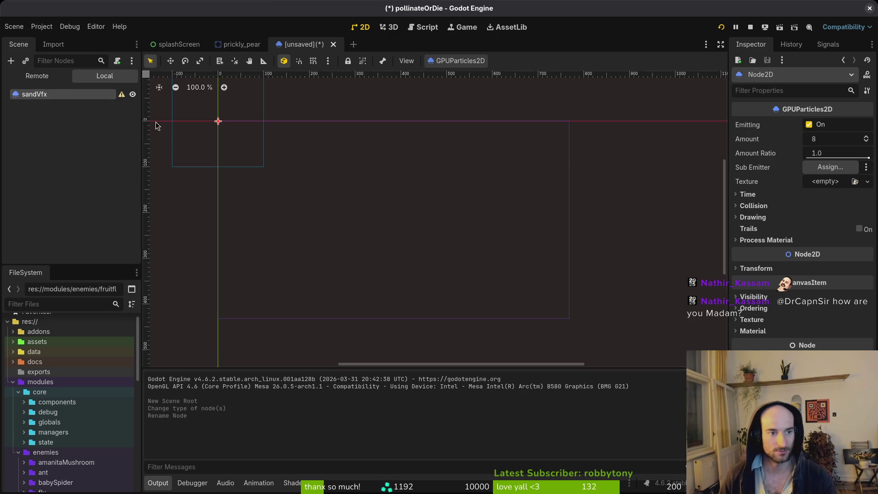
{"action": "key", "text": "F2"}
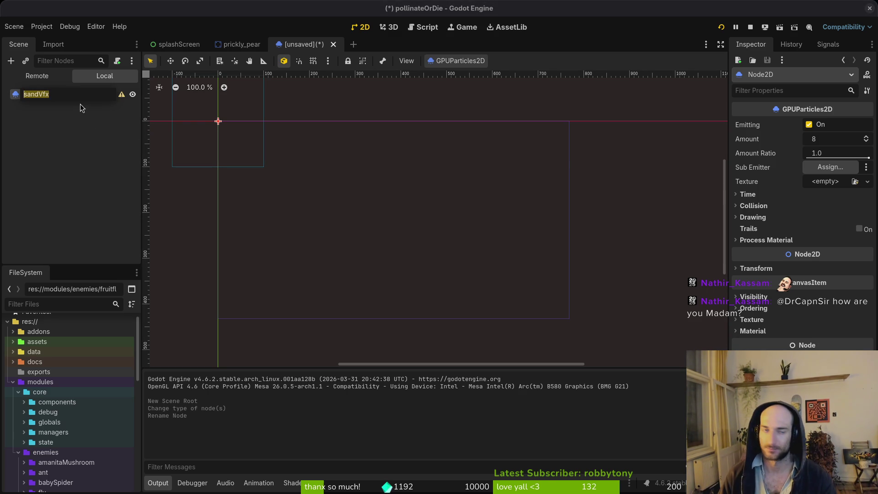
{"action": "type", "text": "droppingSandC"}
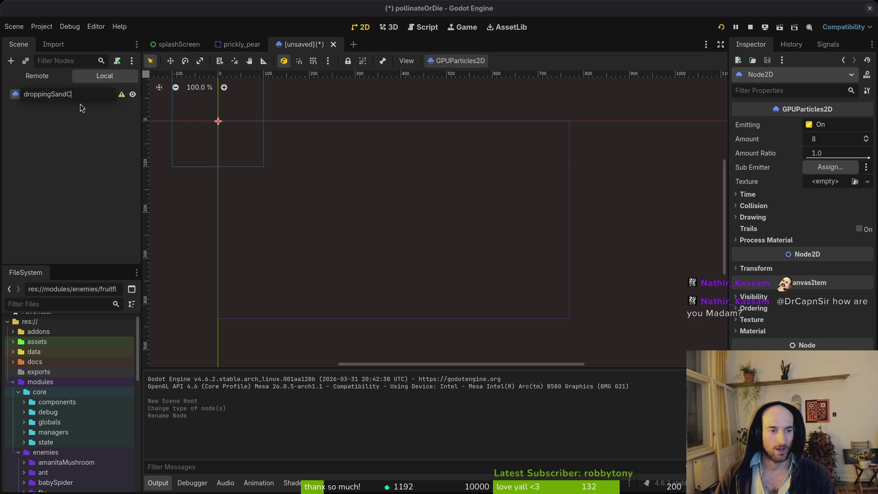
{"action": "key", "text": "BackSpace"}
{"action": "type", "text": "Vfx"}
{"action": "key", "text": "Return"}
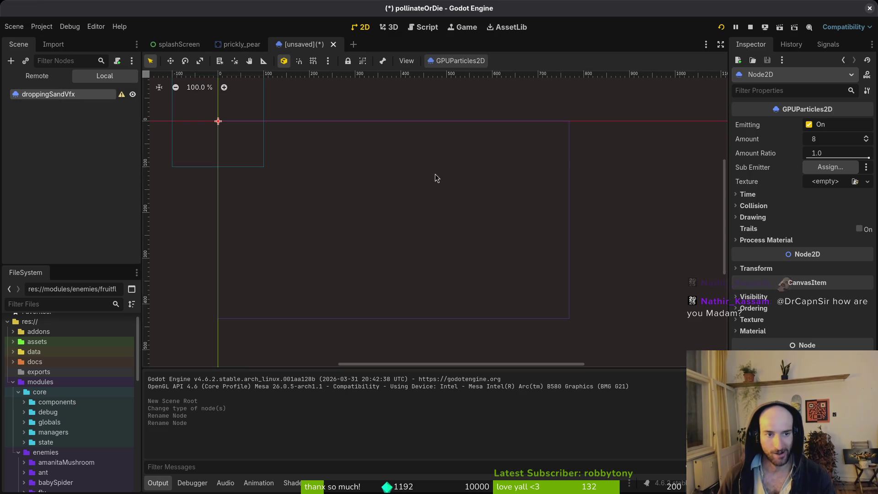
{"action": "key", "text": "shift+f"}
{"action": "scroll", "coordinate": [485, 206], "scroll_direction": "up", "scroll_amount": 5}
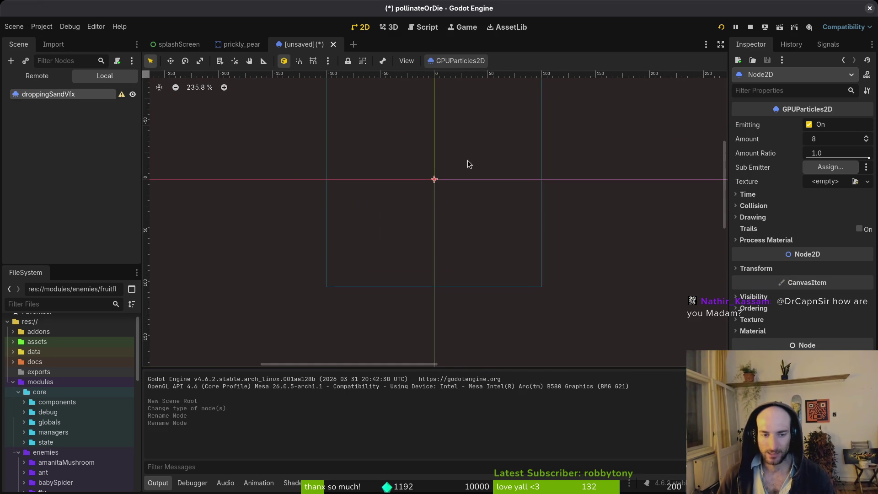
Step: Assign a new ParticleProcessMaterial as droppingSandVfx's Process Material and expand its settings
{"action": "left_click", "coordinate": [782, 240]}
{"action": "left_click", "coordinate": [827, 252]}
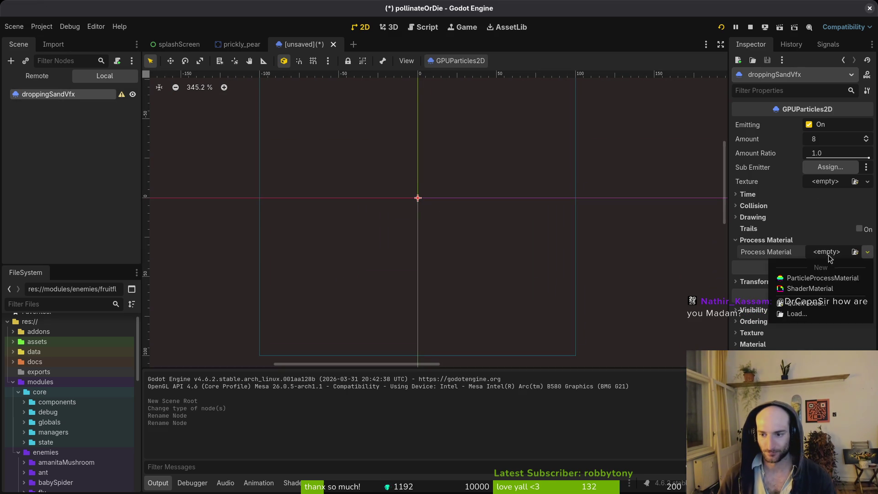
{"action": "left_click", "coordinate": [807, 278]}
{"action": "scroll", "coordinate": [433, 211], "scroll_direction": "down", "scroll_amount": 2}
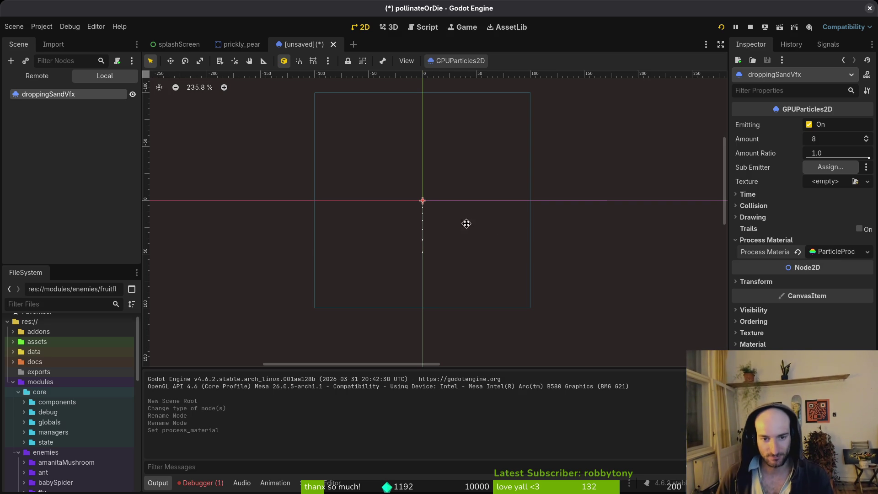
{"action": "scroll", "coordinate": [466, 224], "scroll_direction": "up", "scroll_amount": 2}
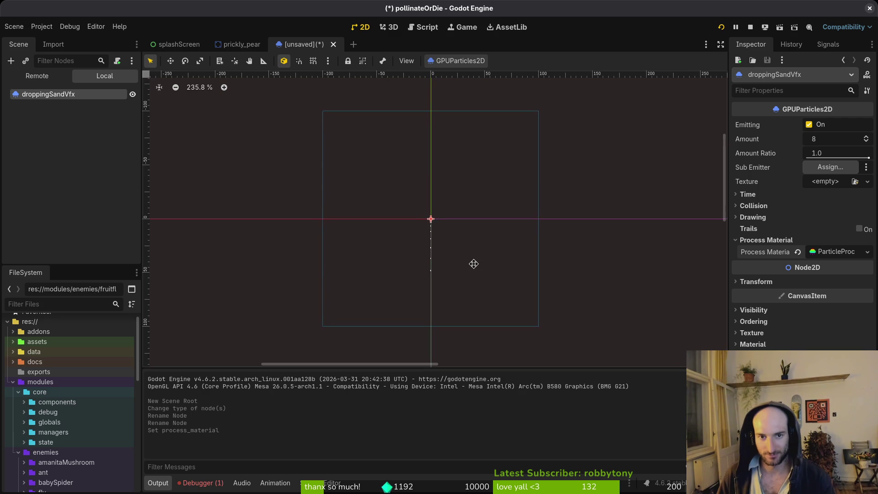
{"action": "scroll", "coordinate": [473, 264], "scroll_direction": "up", "scroll_amount": 1}
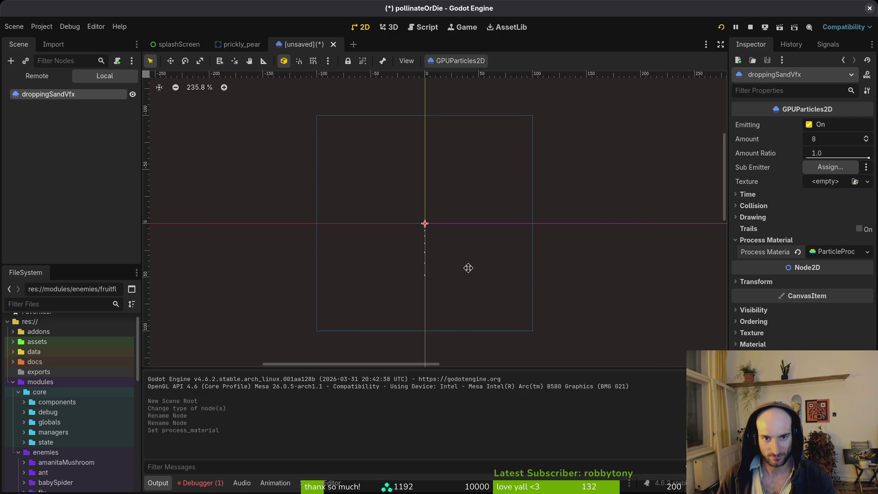
{"action": "scroll", "coordinate": [468, 267], "scroll_direction": "left", "scroll_amount": 1}
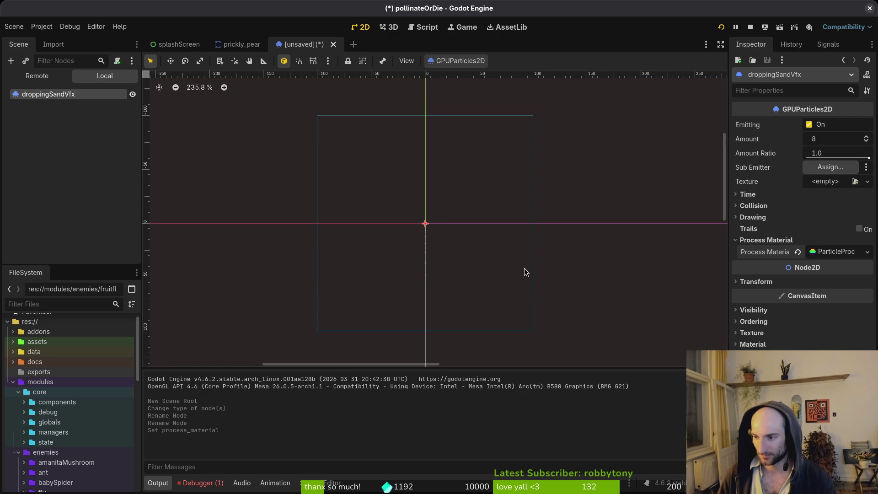
{"action": "left_click", "coordinate": [832, 251]}
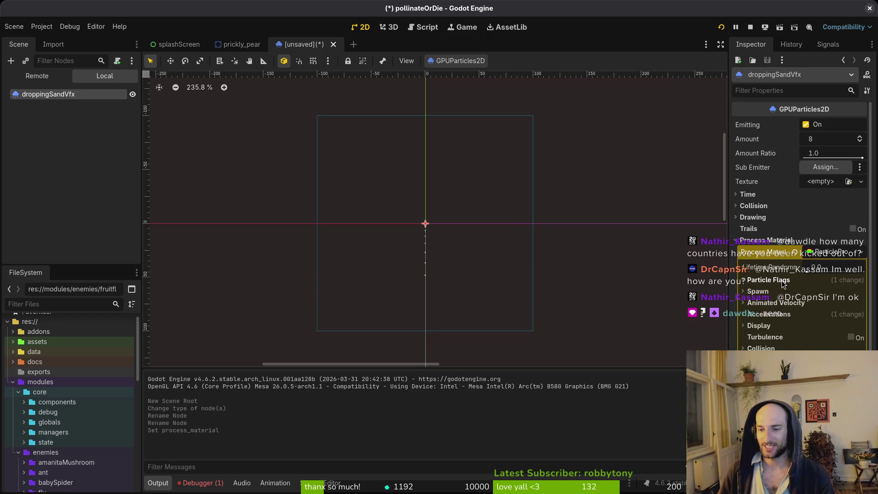
Step: Expand the process material's Spawn > Position section to reach the Emission Shape setting
{"action": "left_click", "coordinate": [775, 292]}
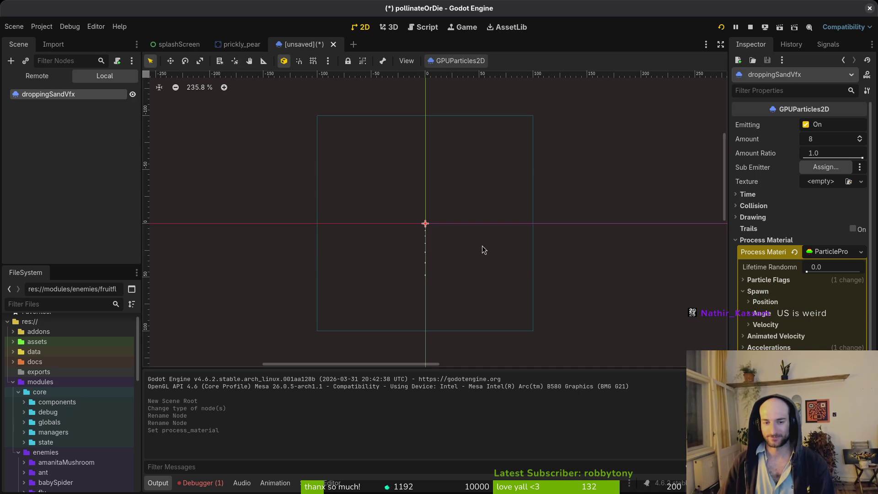
{"action": "scroll", "coordinate": [477, 239], "scroll_direction": "down", "scroll_amount": 1}
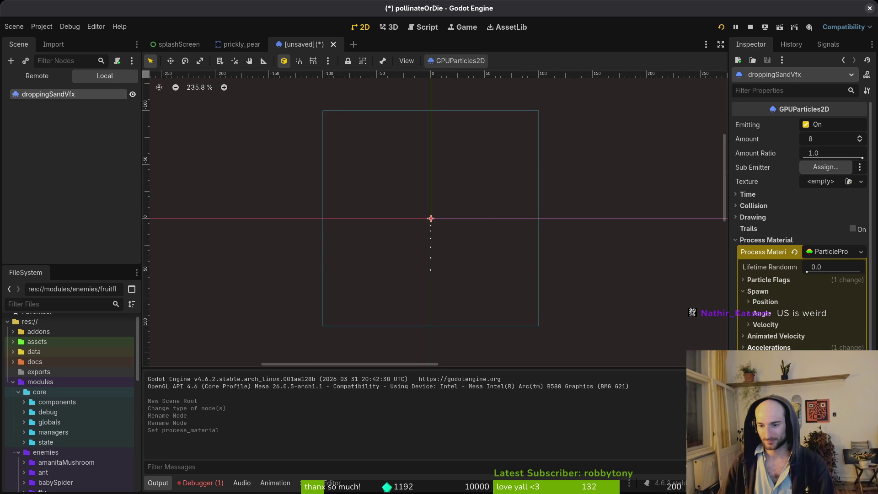
{"action": "scroll", "coordinate": [444, 243], "scroll_direction": "up", "scroll_amount": 4}
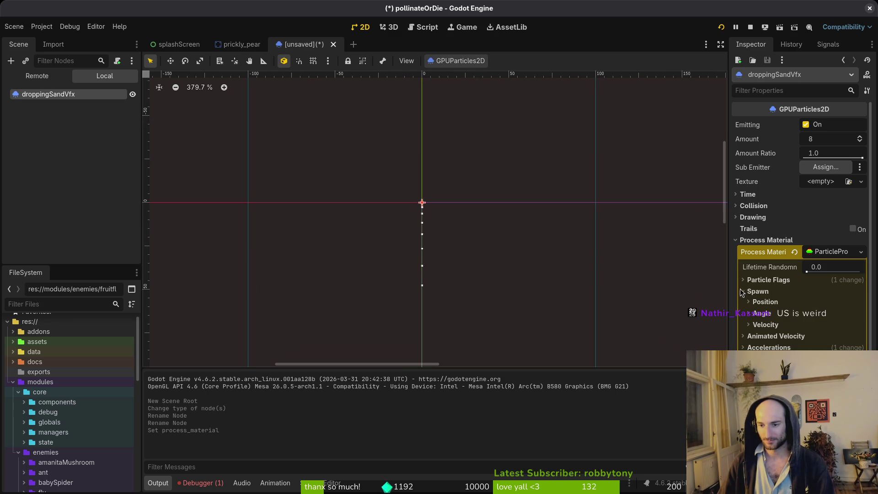
{"action": "left_click", "coordinate": [783, 304]}
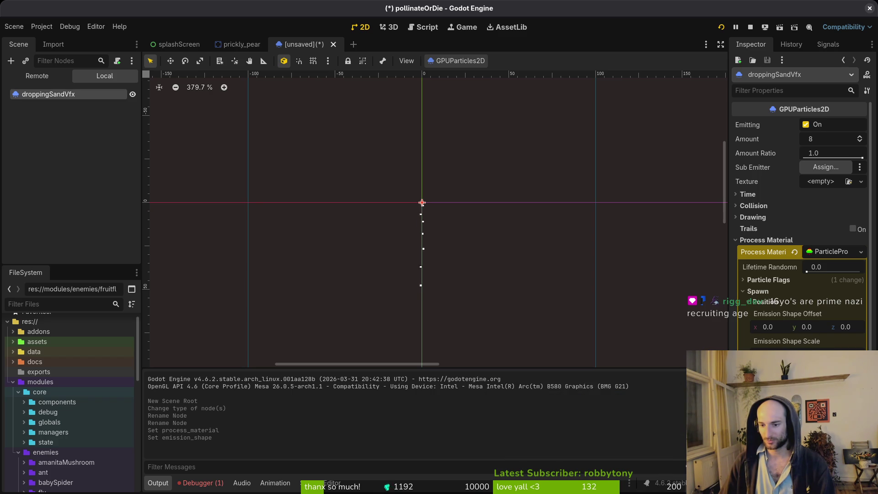
Step: Spread particle spawning across a wider horizontal emission box
{"action": "key", "text": "Return"}
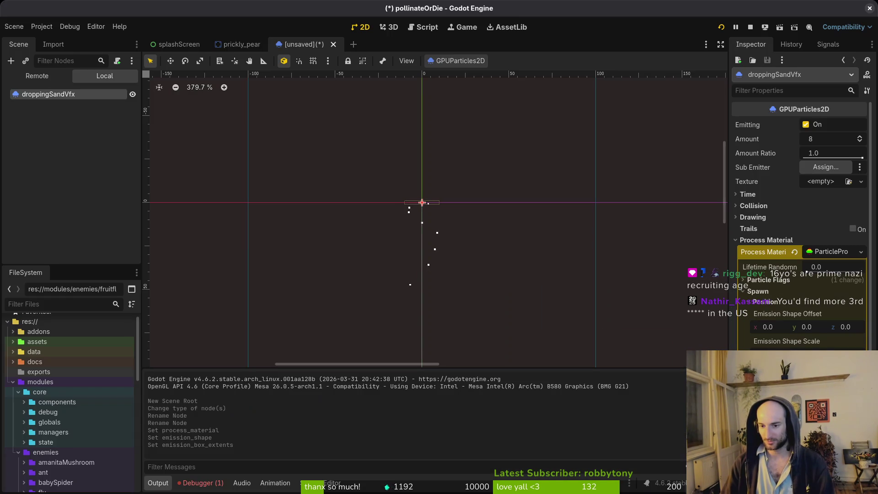
{"action": "key", "text": "Return"}
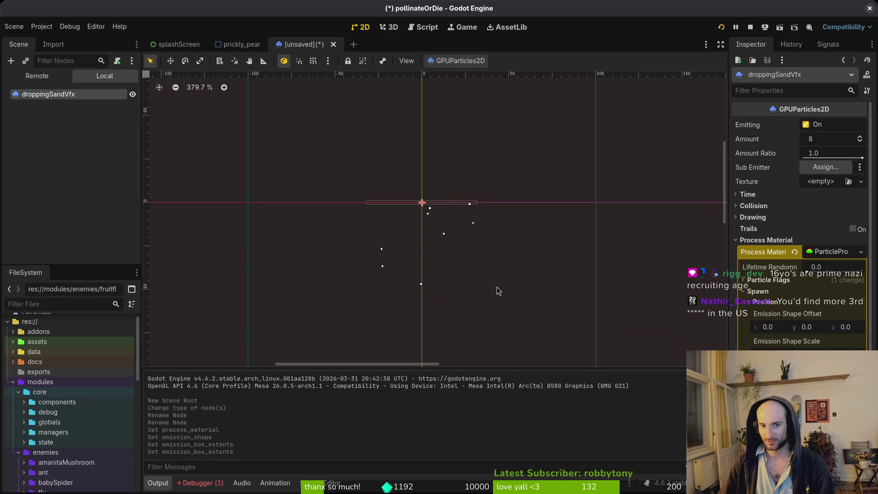
{"action": "scroll", "coordinate": [422, 210], "scroll_direction": "down", "scroll_amount": 3}
{"action": "scroll", "coordinate": [423, 210], "scroll_direction": "right", "scroll_amount": 3}
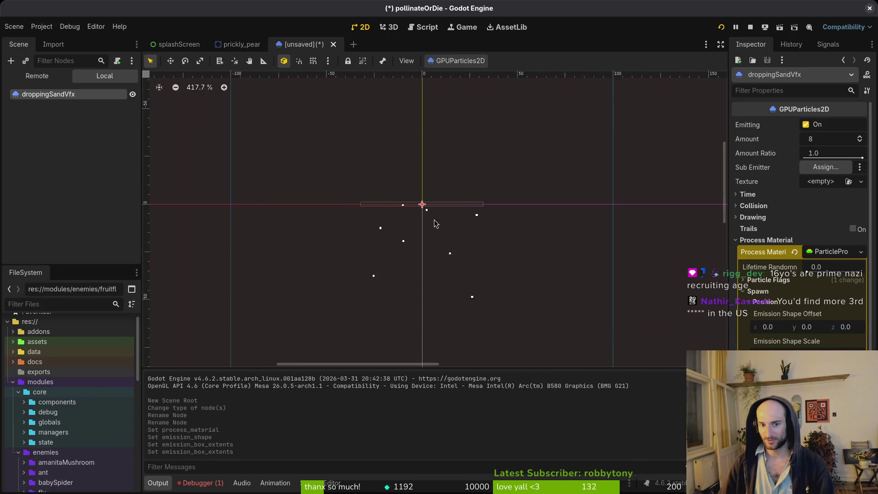
{"action": "scroll", "coordinate": [452, 216], "scroll_direction": "left", "scroll_amount": 2}
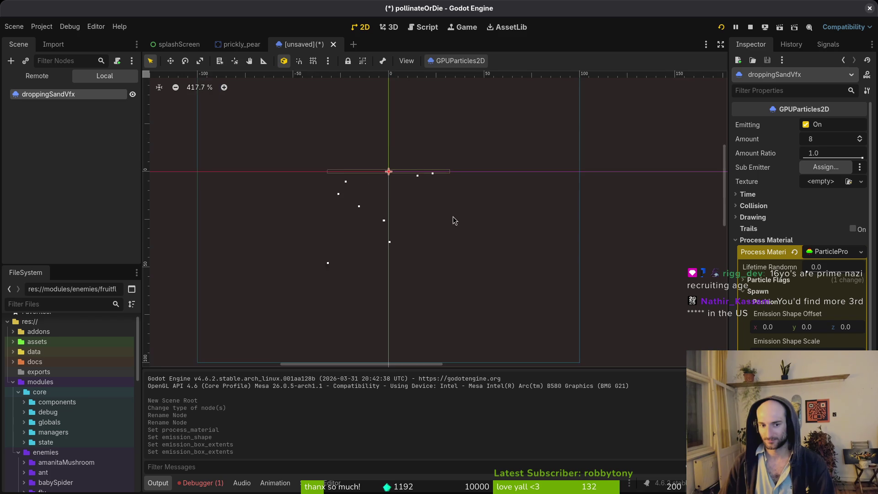
Step: Set particle lifetime to 2 seconds and drag randomness down to 0.0
{"action": "left_click", "coordinate": [748, 195]}
{"action": "left_click", "coordinate": [843, 210]}
{"action": "type", "text": "2"}
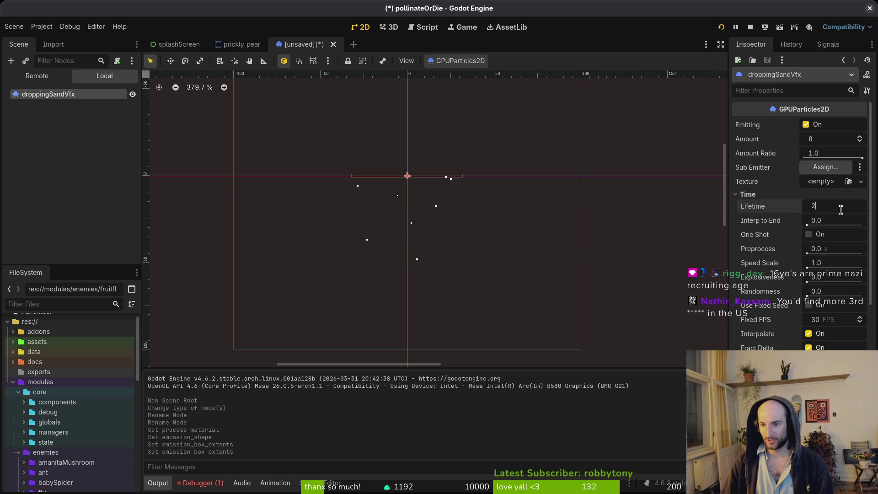
{"action": "key", "text": "Return"}
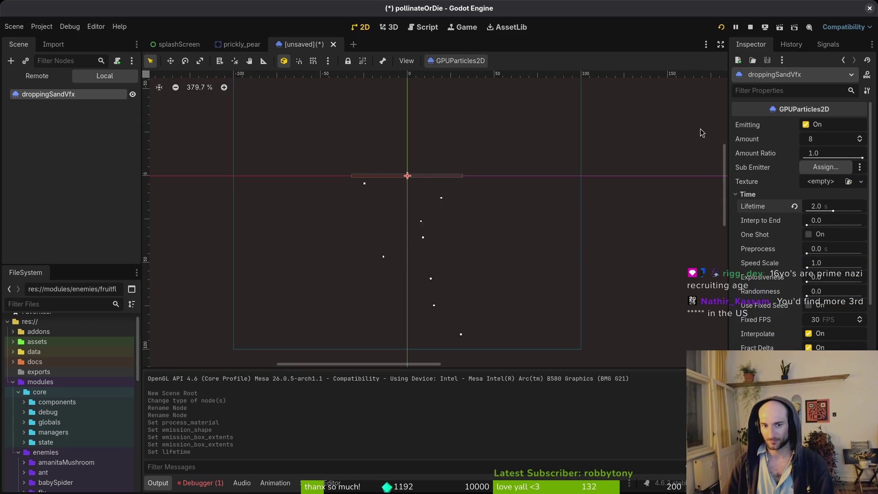
{"action": "scroll", "coordinate": [490, 256], "scroll_direction": "down", "scroll_amount": 3}
{"action": "scroll", "coordinate": [476, 199], "scroll_direction": "down", "scroll_amount": 2}
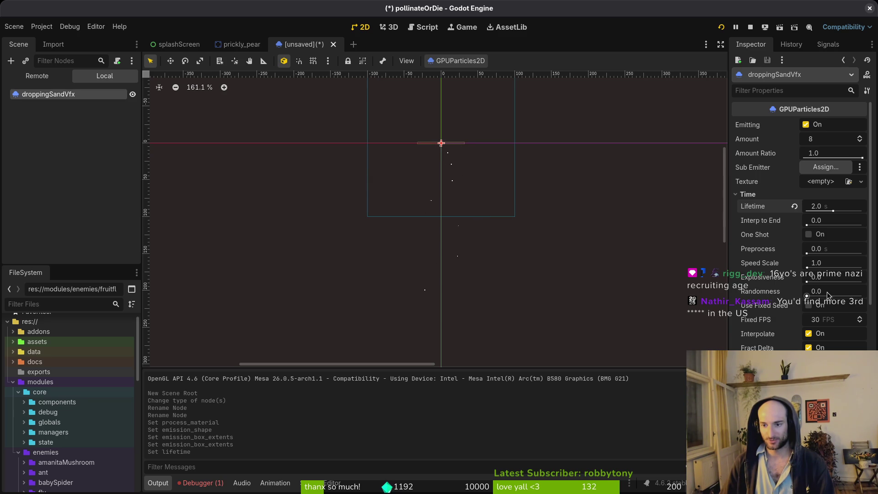
{"action": "mouse_move", "coordinate": [828, 296]}
{"action": "left_mouse_down"}
{"action": "mouse_move", "coordinate": [864, 296]}
{"action": "mouse_move", "coordinate": [816, 297]}
{"action": "mouse_move", "coordinate": [857, 296]}
{"action": "mouse_move", "coordinate": [824, 296]}
{"action": "left_mouse_up"}
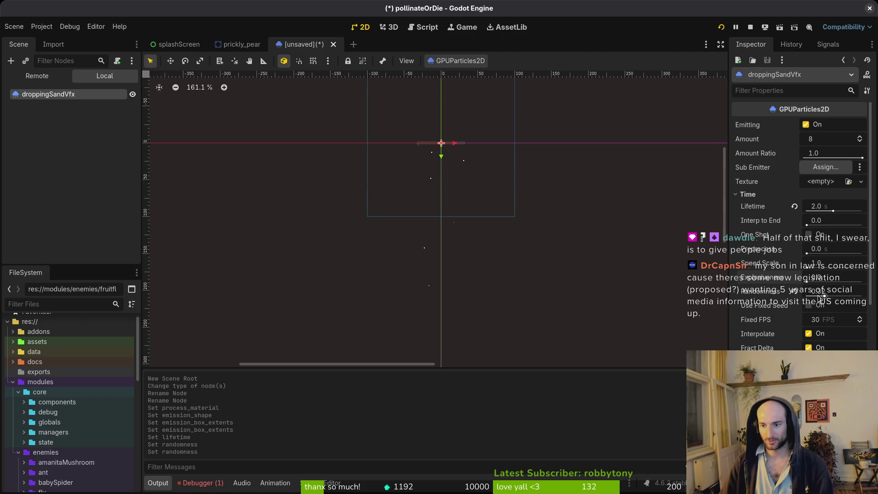
{"action": "mouse_move", "coordinate": [823, 297]}
{"action": "left_mouse_down"}
{"action": "mouse_move", "coordinate": [801, 299]}
{"action": "mouse_move", "coordinate": [840, 283]}
{"action": "left_mouse_up"}
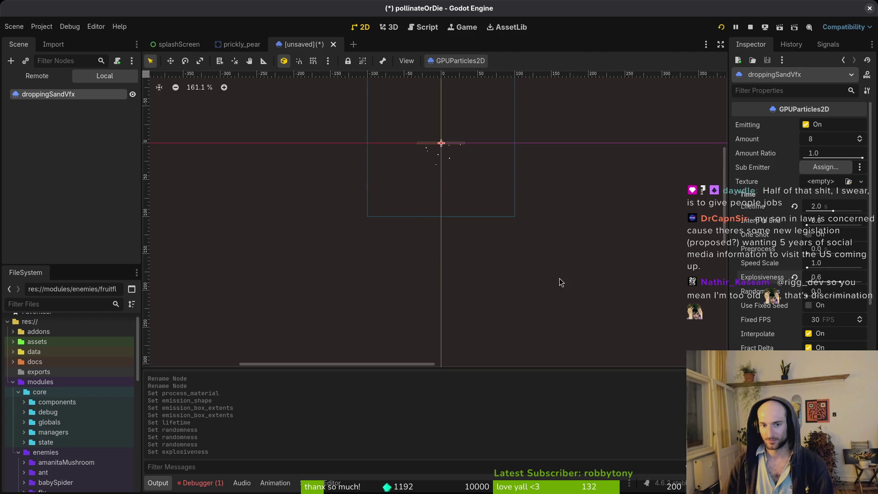
Step: Set the particle amount to 64 and lower explosiveness to 0.15
{"action": "left_click", "coordinate": [821, 141]}
{"action": "type", "text": "64"}
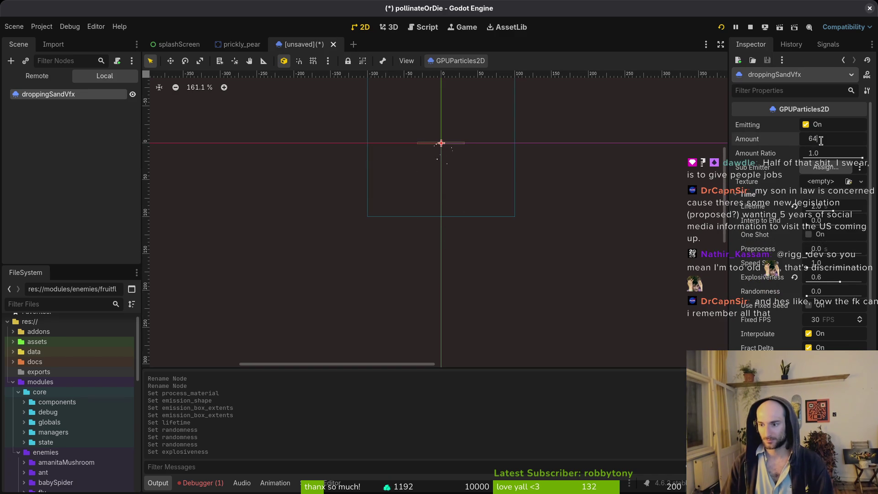
{"action": "key", "text": "Return"}
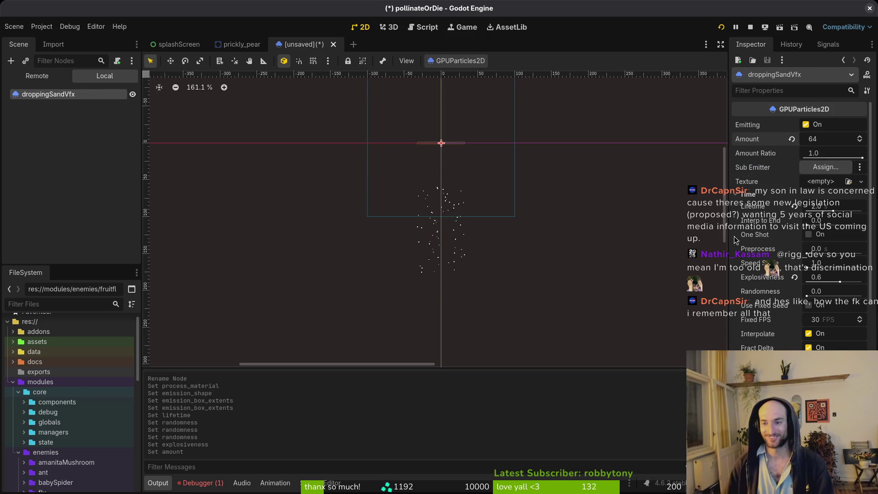
{"action": "left_click_drag", "start_coordinate": [839, 281], "coordinate": [825, 285]}
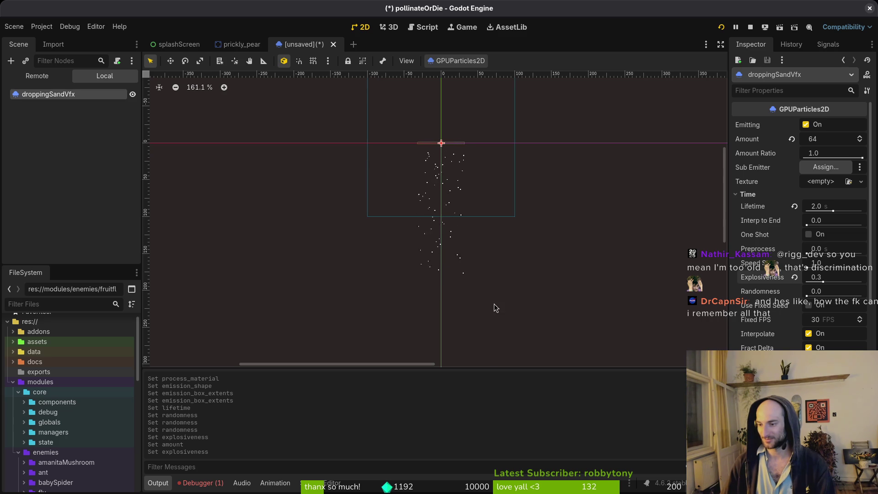
{"action": "mouse_move", "coordinate": [490, 274]}
{"action": "left_mouse_down"}
{"action": "mouse_move", "coordinate": [480, 271]}
{"action": "mouse_move", "coordinate": [495, 239]}
{"action": "mouse_move", "coordinate": [488, 246]}
{"action": "left_mouse_up"}
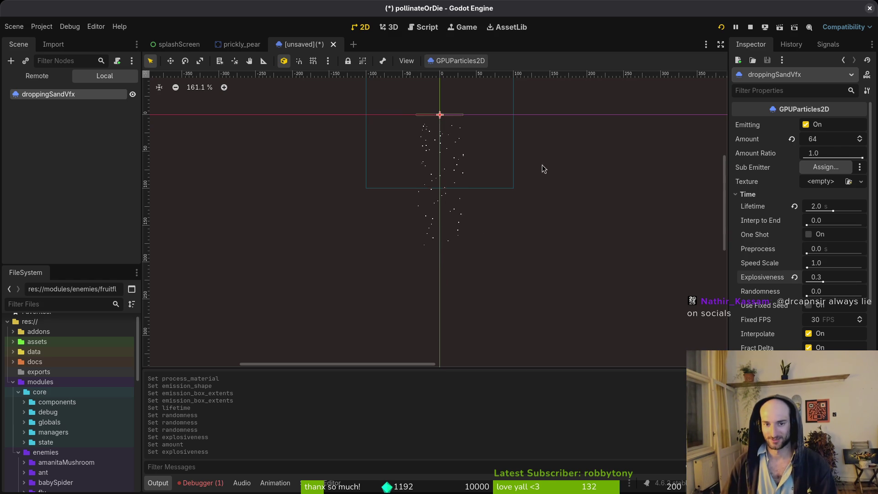
{"action": "left_click", "coordinate": [815, 282]}
{"action": "left_click_drag", "start_coordinate": [815, 281], "coordinate": [816, 281]}
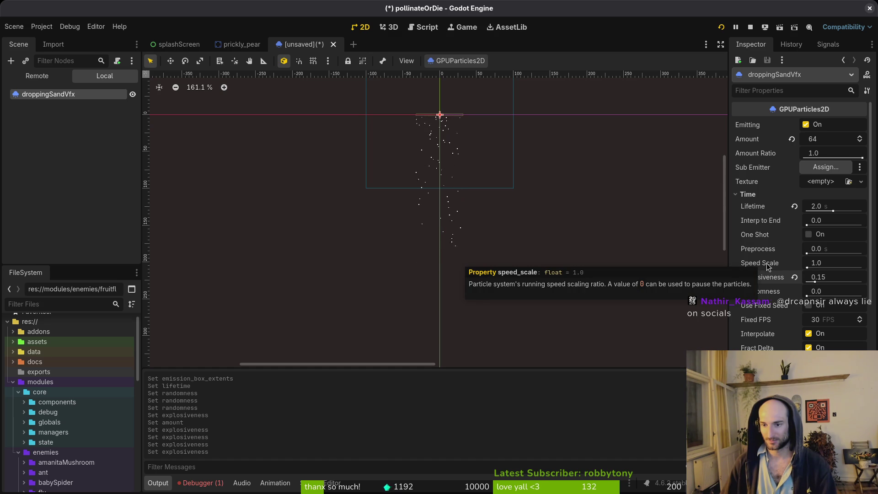
Step: Restore speed scale to 1.0 and set the particle lifetime to 3 seconds
{"action": "left_click_drag", "start_coordinate": [808, 269], "coordinate": [805, 269]}
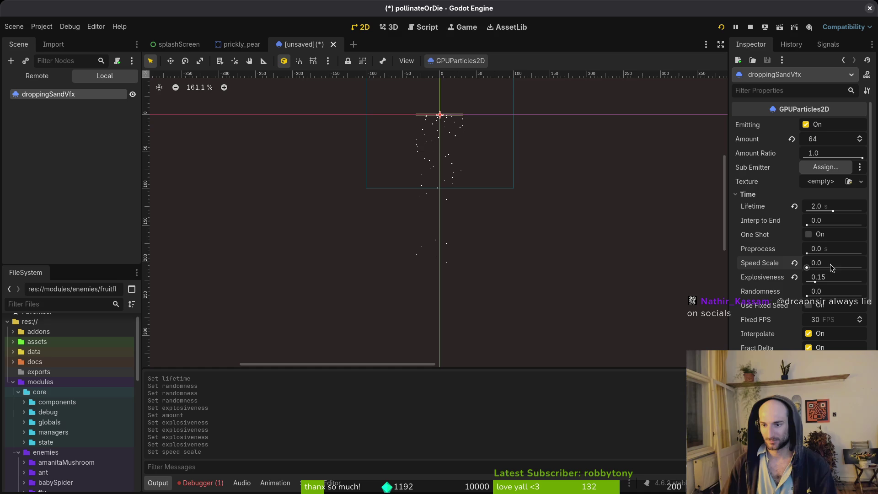
{"action": "left_click", "coordinate": [826, 262]}
{"action": "key", "text": "BackSpace"}
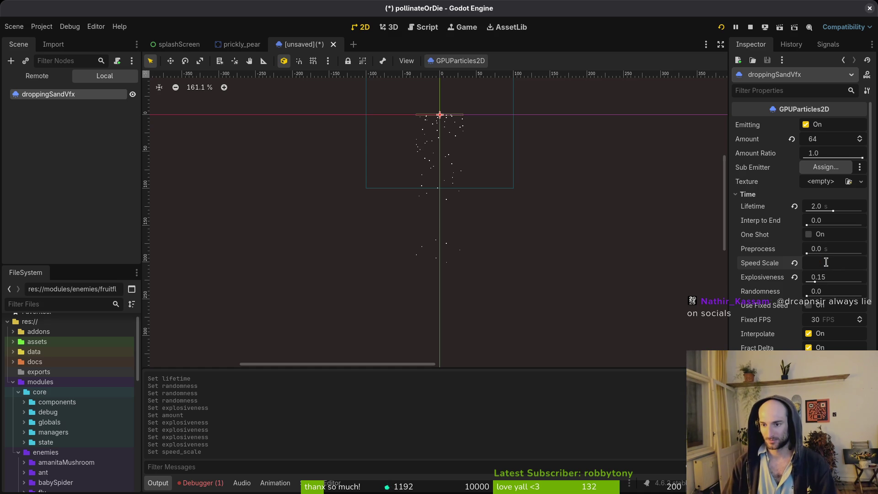
{"action": "type", "text": "1"}
{"action": "key", "text": "Return"}
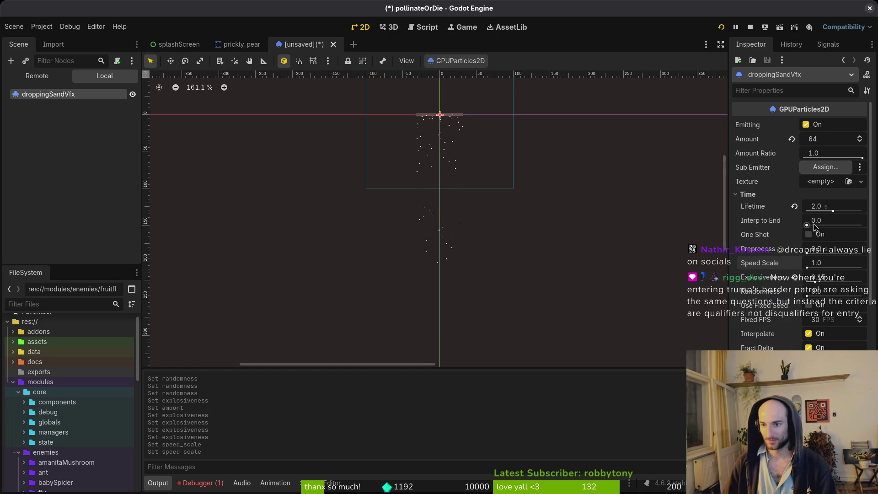
{"action": "left_click", "coordinate": [827, 207]}
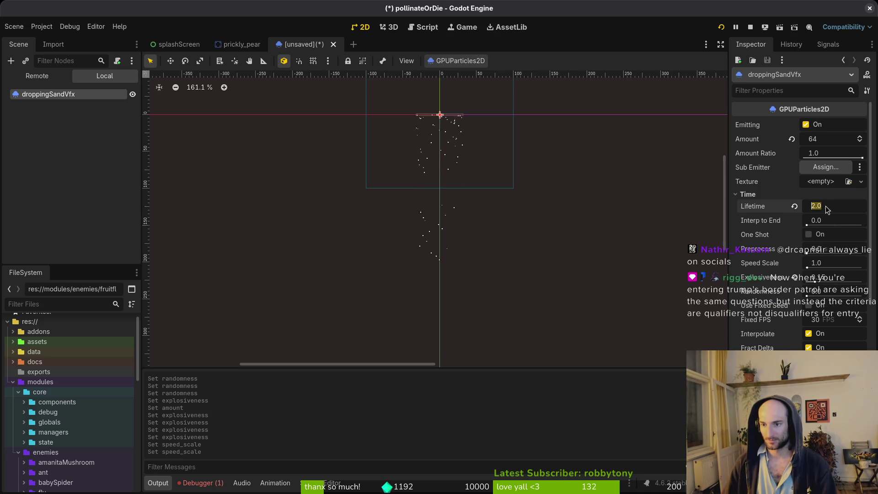
{"action": "type", "text": "3"}
{"action": "key", "text": "Return"}
{"action": "scroll", "coordinate": [473, 239], "scroll_direction": "down", "scroll_amount": 4}
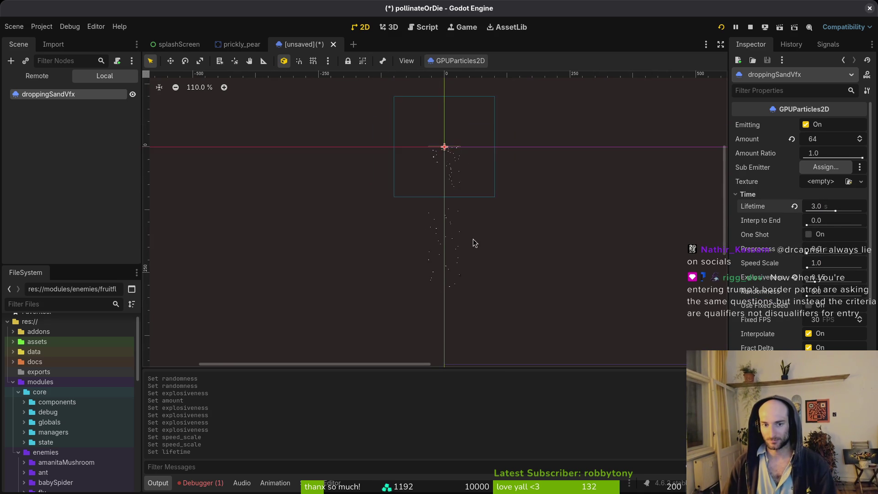
{"action": "scroll", "coordinate": [482, 231], "scroll_direction": "down", "scroll_amount": 2}
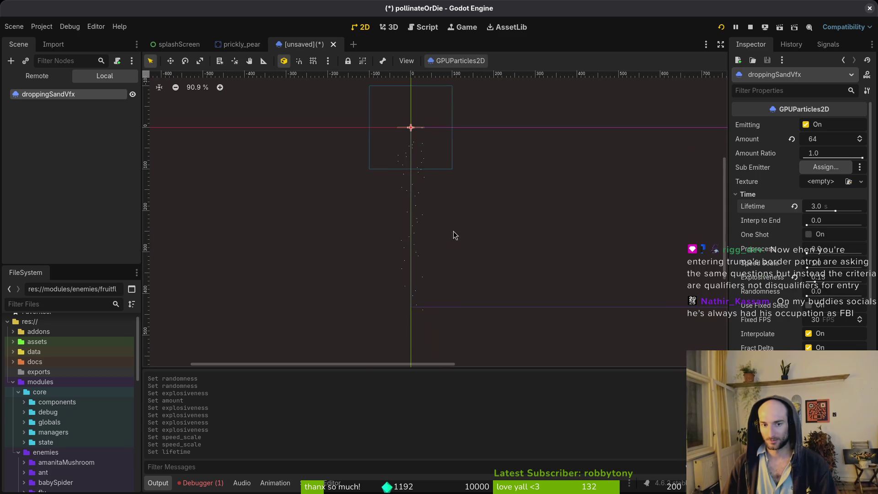
{"action": "left_click_drag", "start_coordinate": [453, 231], "coordinate": [388, 224]}
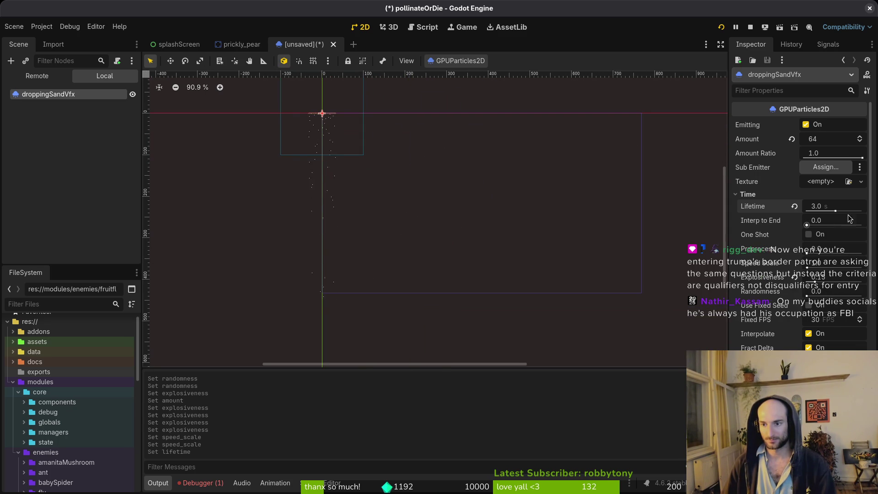
{"action": "left_click", "coordinate": [831, 207]}
Step: Set the particle lifetime back to 2 seconds
{"action": "type", "text": "2"}
{"action": "key", "text": "Return"}
{"action": "key", "text": "ctrl+s"}
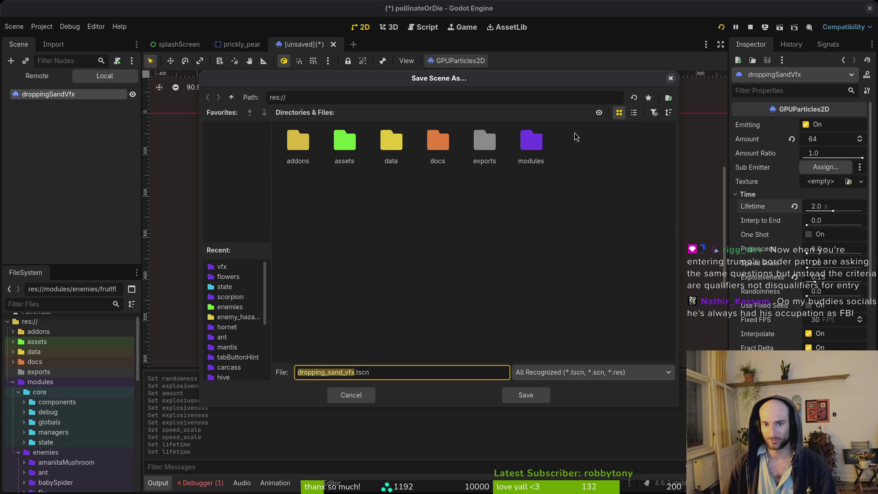
Step: Save the scene as dropping_sand_vfx.tscn in res://modules/vfx
{"action": "key", "text": "Escape"}
{"action": "key", "text": "ctrl+s"}
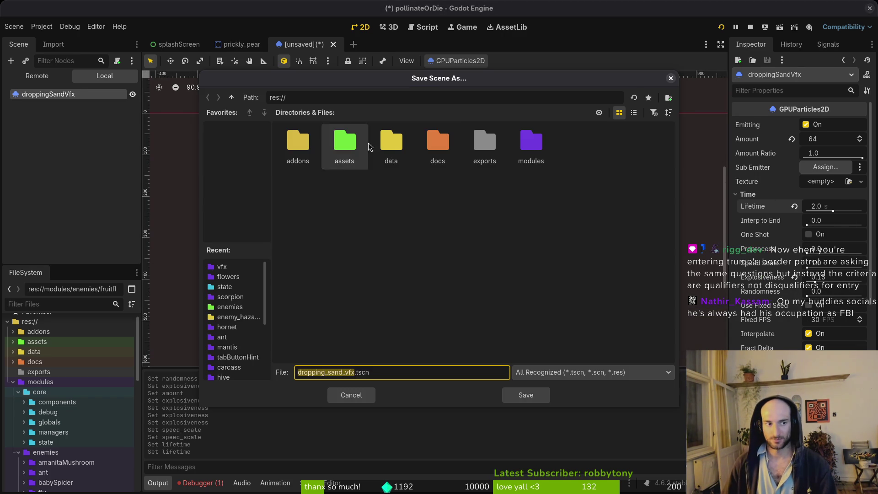
{"action": "double_click", "coordinate": [530, 142]}
{"action": "double_click", "coordinate": [345, 189]}
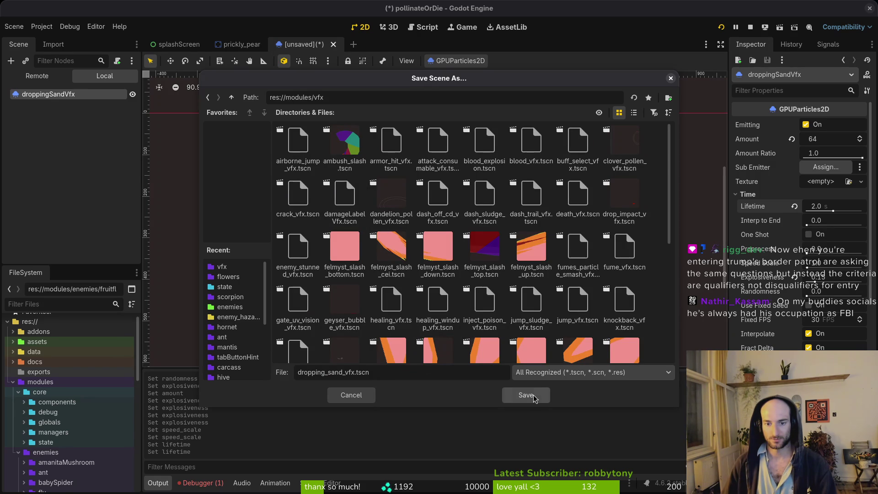
{"action": "left_click", "coordinate": [526, 395]}
{"action": "mouse_move", "coordinate": [472, 271]}
{"action": "left_mouse_down"}
{"action": "mouse_move", "coordinate": [496, 247]}
{"action": "mouse_move", "coordinate": [502, 222]}
{"action": "left_mouse_up"}
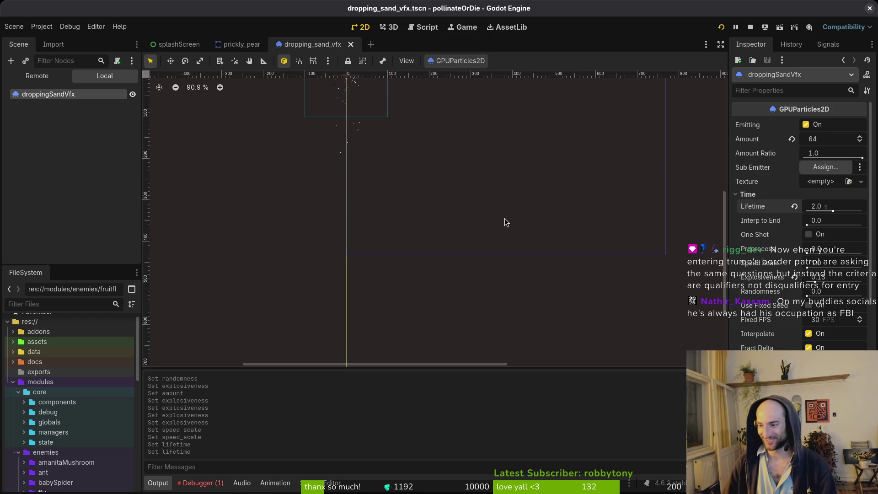
{"action": "left_click_drag", "start_coordinate": [457, 235], "coordinate": [471, 230]}
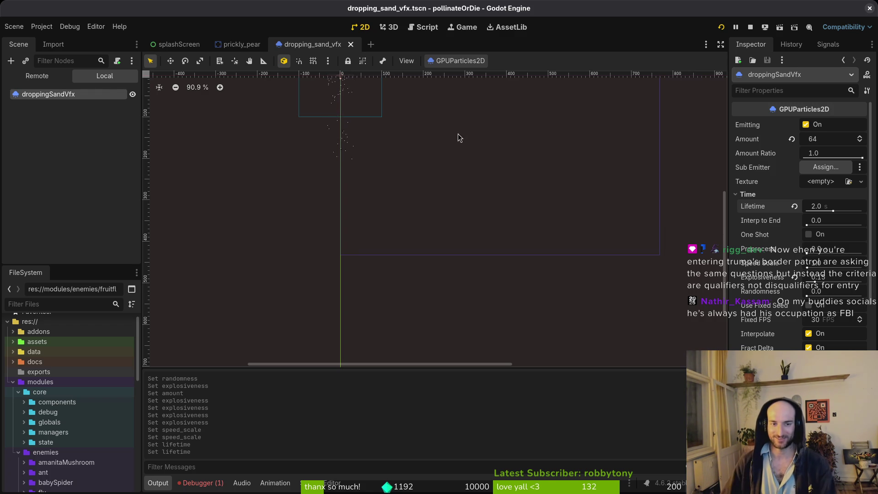
Step: Recenter the emitter in view and set the particles' lifetime to 2.5 seconds
{"action": "left_click_drag", "start_coordinate": [457, 134], "coordinate": [470, 261]}
{"action": "left_click", "coordinate": [827, 209]}
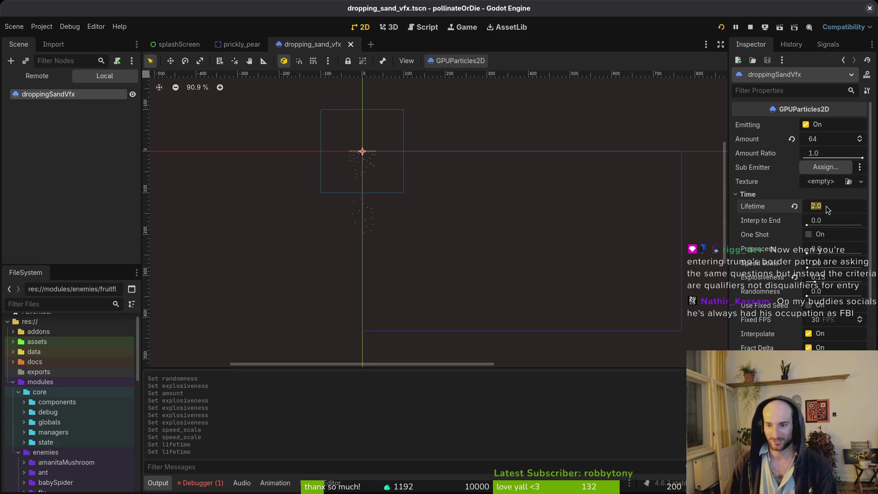
{"action": "type", "text": "2+2."}
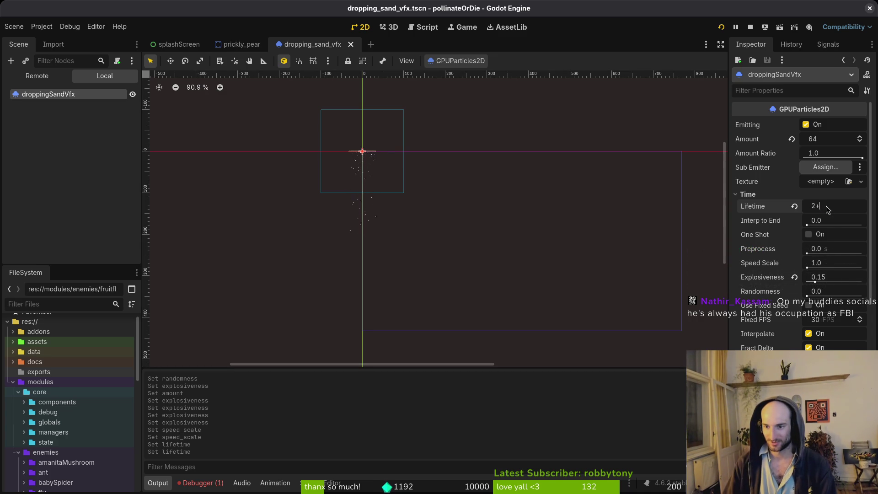
{"action": "type", "text": "5"}
{"action": "key", "text": "Return"}
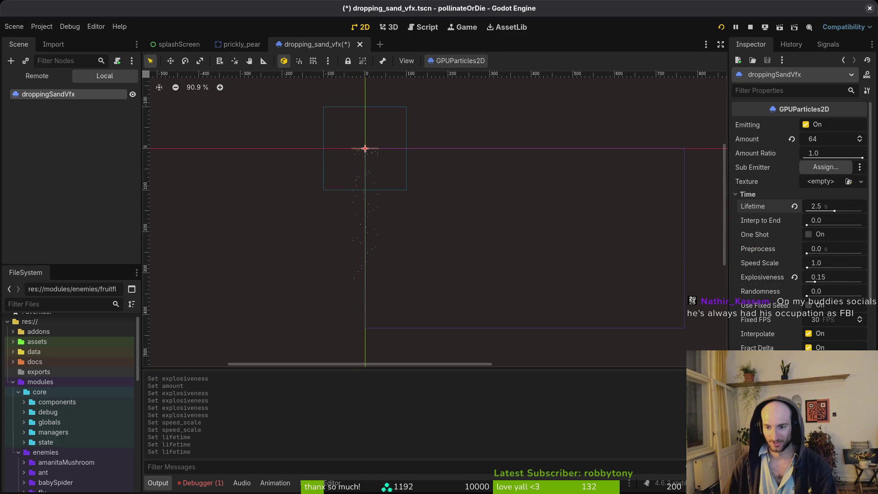
Step: Collapse spawn position, expand Display > Scale, and reshape the particle Scale Curve
{"action": "scroll", "coordinate": [800, 220], "scroll_direction": "down", "scroll_amount": 5}
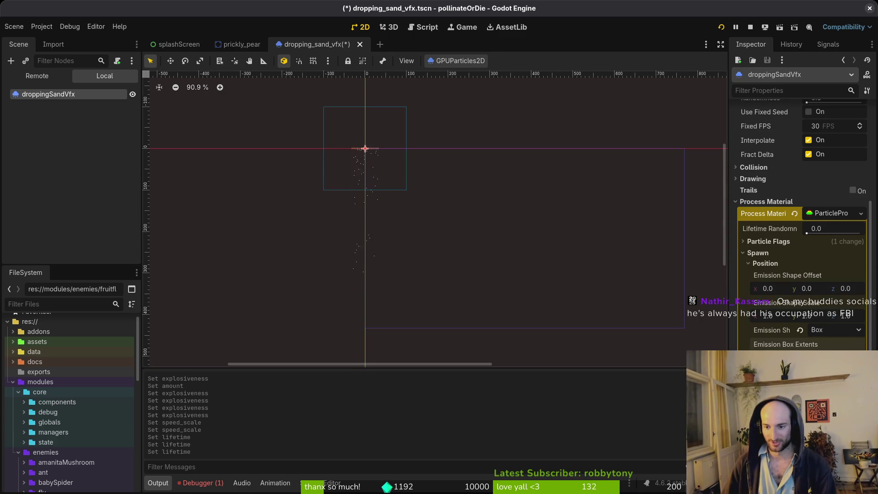
{"action": "left_click", "coordinate": [766, 265]}
{"action": "left_click", "coordinate": [757, 320]}
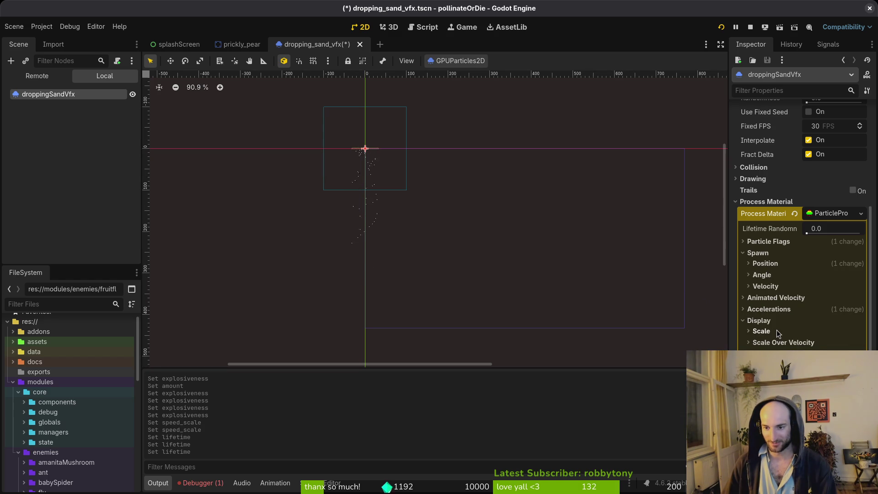
{"action": "left_click", "coordinate": [776, 331]}
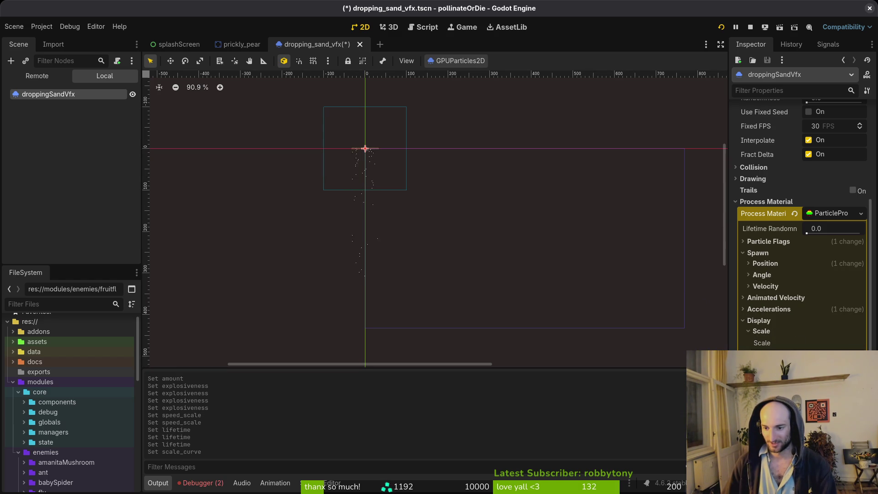
{"action": "scroll", "coordinate": [777, 274], "scroll_direction": "down", "scroll_amount": 5}
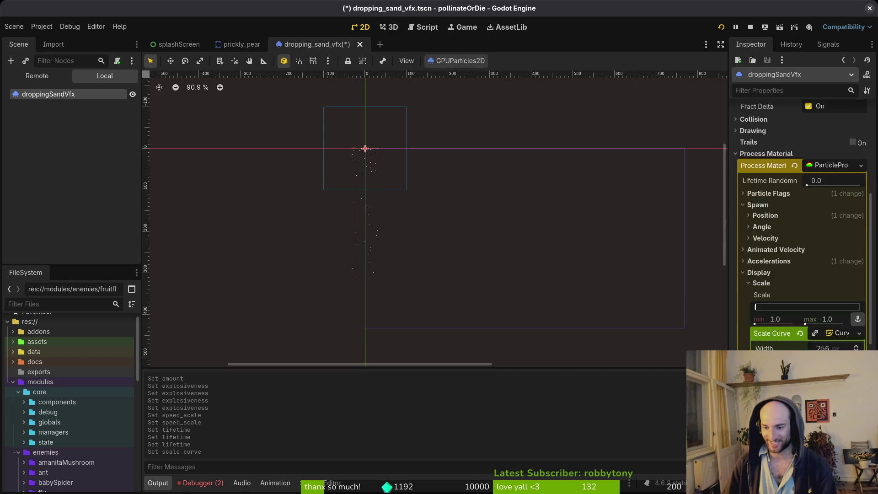
{"action": "mouse_move", "coordinate": [851, 284]}
{"action": "left_mouse_down"}
{"action": "mouse_move", "coordinate": [851, 319]}
{"action": "mouse_move", "coordinate": [839, 314]}
{"action": "mouse_move", "coordinate": [843, 306]}
{"action": "left_mouse_up"}
{"action": "scroll", "coordinate": [368, 192], "scroll_direction": "up", "scroll_amount": 4}
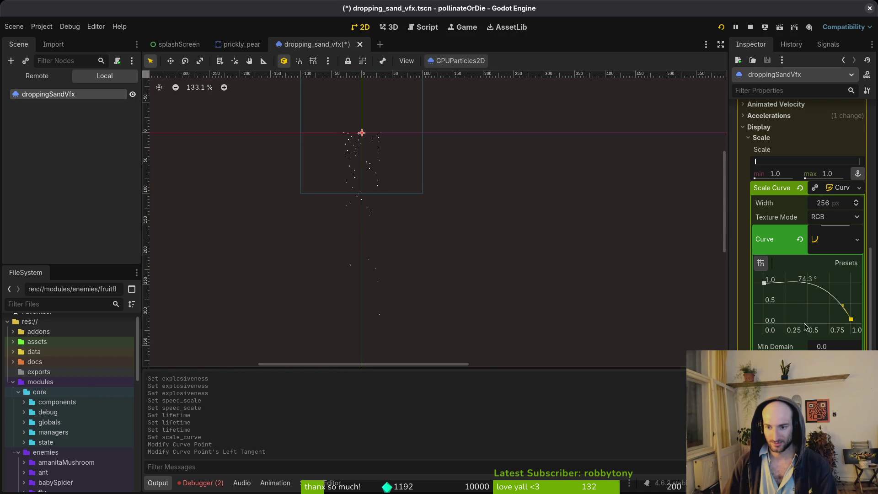
{"action": "left_click", "coordinate": [837, 189]}
Step: Set the scale range to min 1.0 and max 1.5, then save dropping_sand_vfx.tscn
{"action": "scroll", "coordinate": [785, 218], "scroll_direction": "up", "scroll_amount": 4}
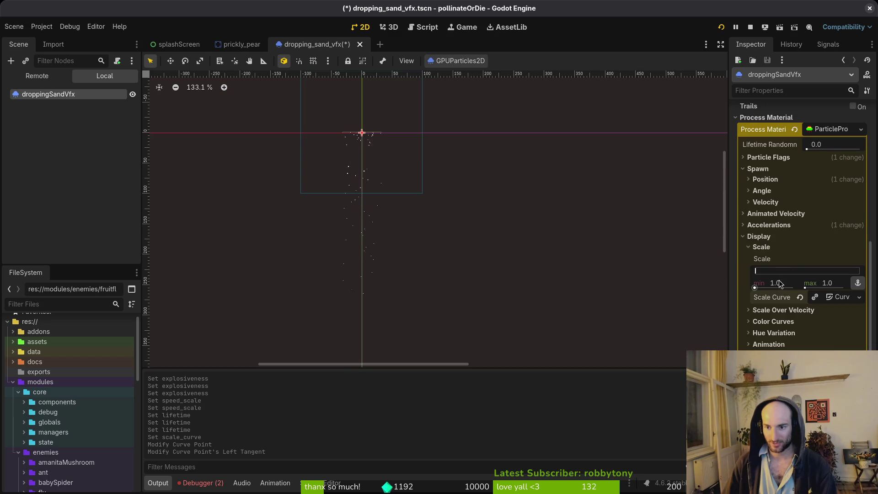
{"action": "key", "text": "Tab"}
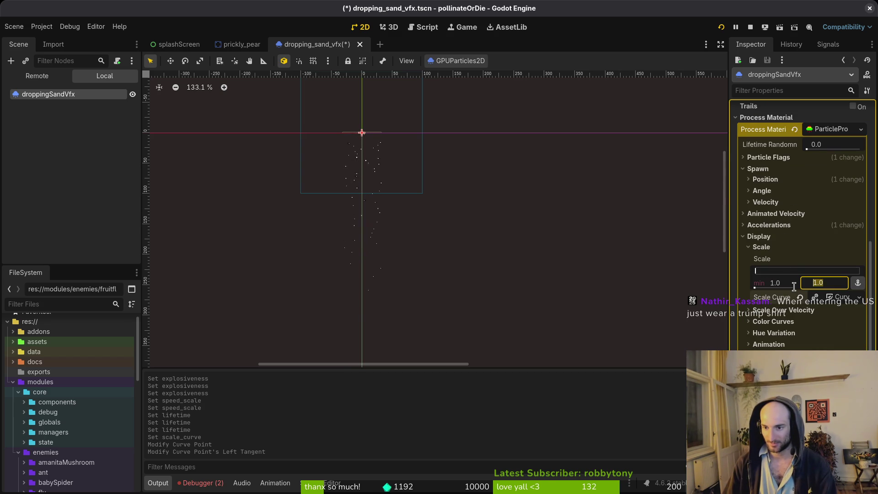
{"action": "type", "text": "1"}
{"action": "key", "text": "Return"}
{"action": "key", "text": "ctrl+s"}
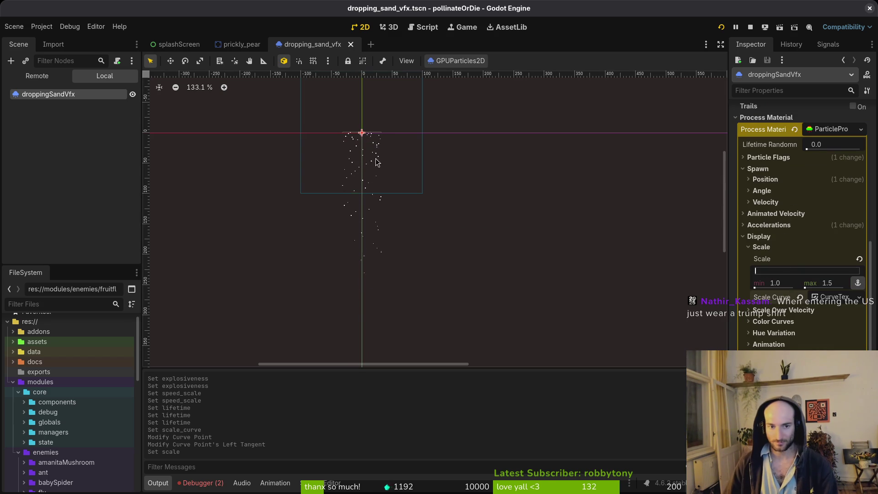
Step: Collapse the process material's Display section
{"action": "scroll", "coordinate": [362, 158], "scroll_direction": "up", "scroll_amount": 3}
{"action": "scroll", "coordinate": [381, 168], "scroll_direction": "up", "scroll_amount": 10}
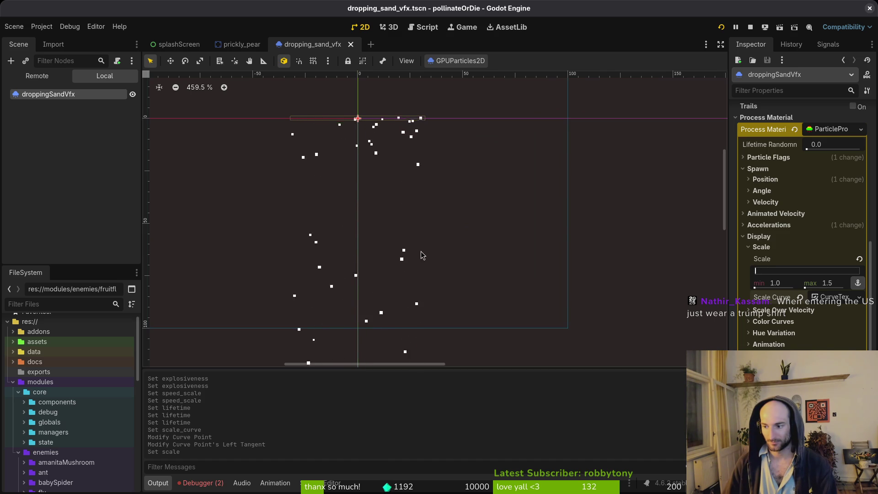
{"action": "scroll", "coordinate": [400, 226], "scroll_direction": "down", "scroll_amount": 9}
{"action": "scroll", "coordinate": [400, 230], "scroll_direction": "down", "scroll_amount": 3}
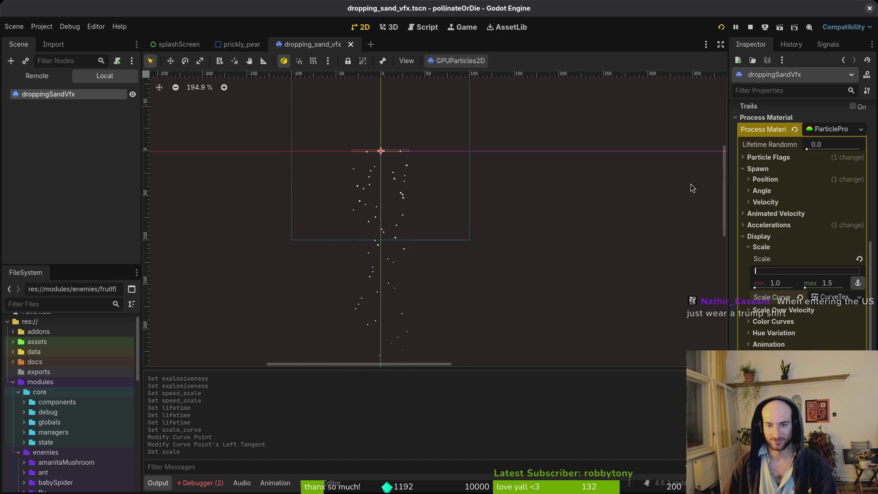
{"action": "left_click", "coordinate": [761, 237]}
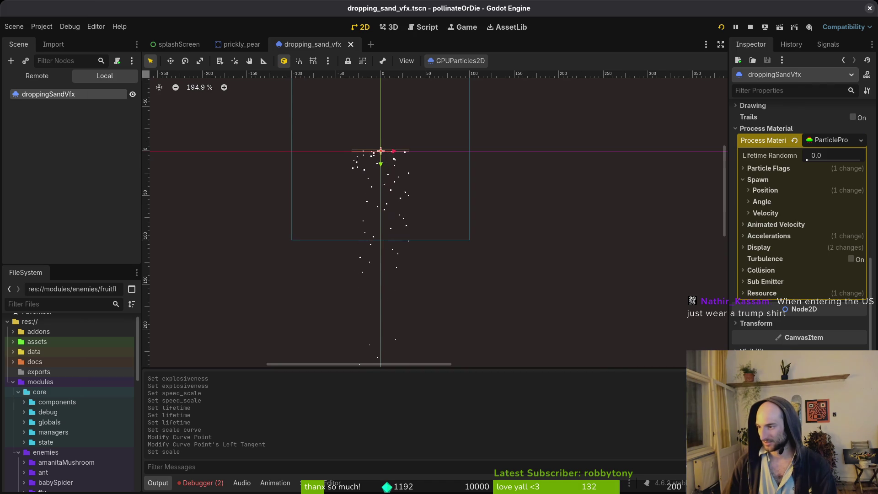
Step: Stop the running game, glance at the desert sand vfx work item in GitLab, then return to Godot
{"action": "key", "text": "F8"}
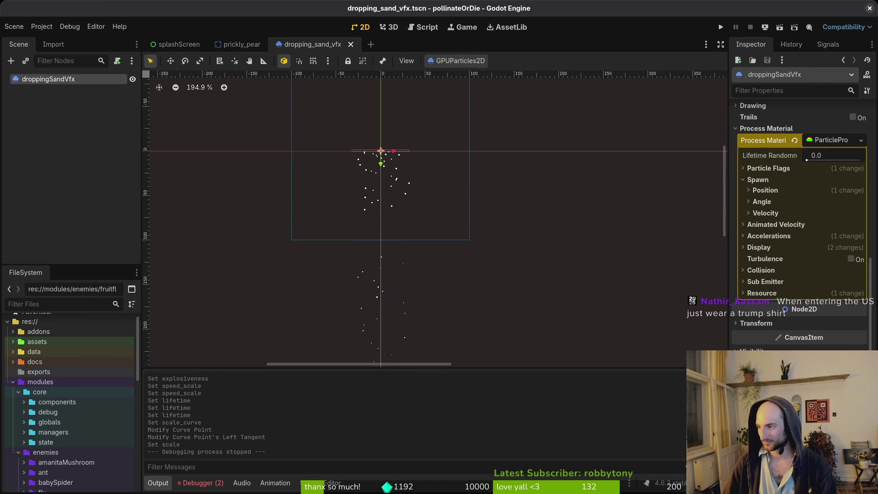
{"action": "key", "text": "alt+Tab"}
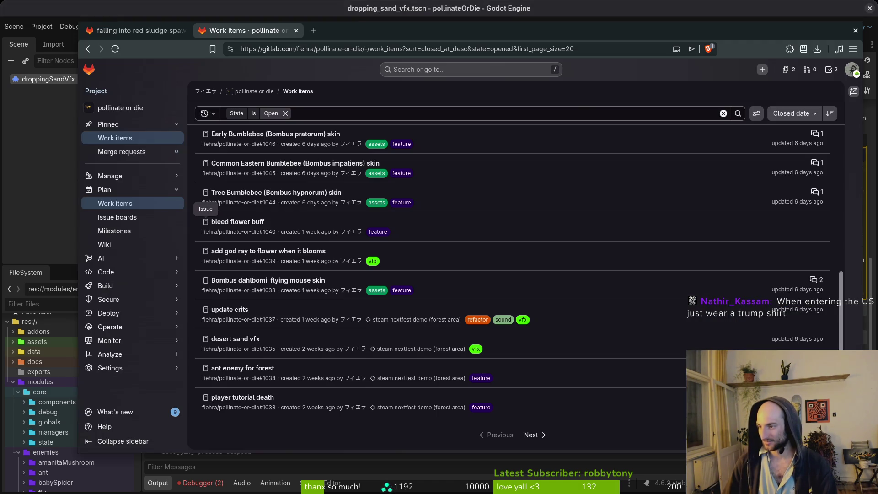
{"action": "key", "text": "ctrl+shift+Tab"}
{"action": "key", "text": "alt+Tab"}
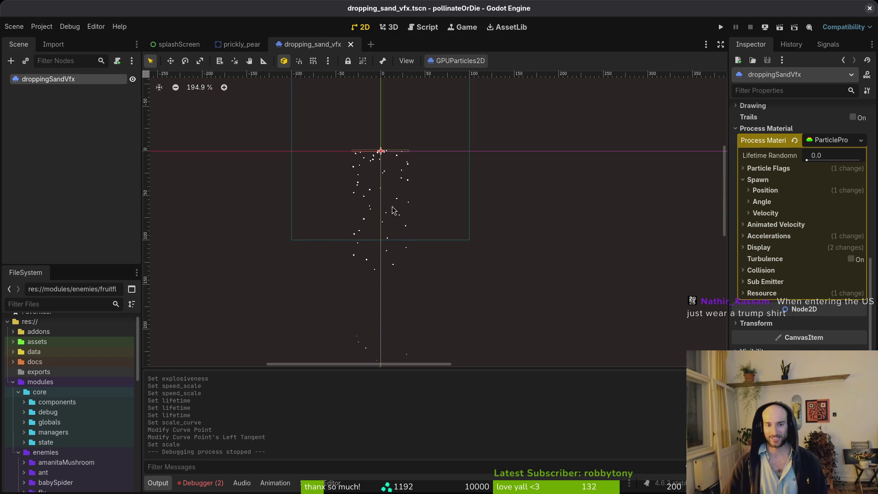
Step: Show the Debugger's Errors tab listing the two resource-load errors
{"action": "scroll", "coordinate": [402, 215], "scroll_direction": "down", "scroll_amount": 2}
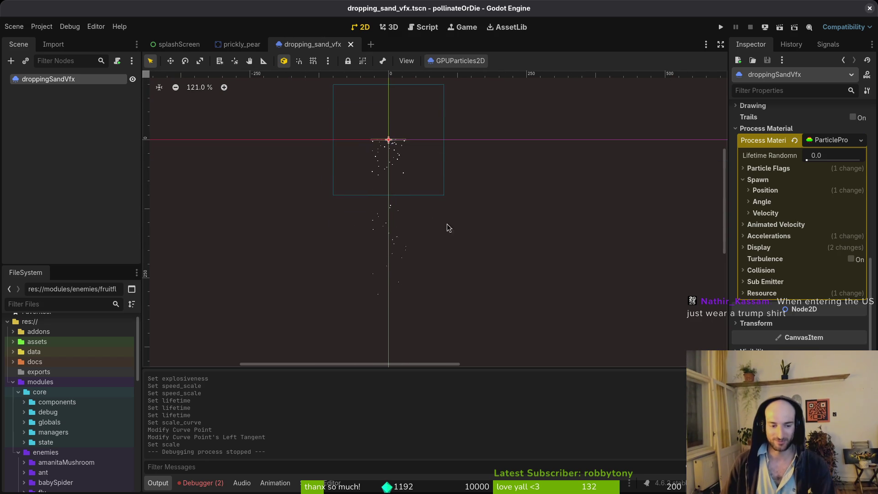
{"action": "left_click", "coordinate": [201, 482]}
{"action": "left_click", "coordinate": [225, 371]}
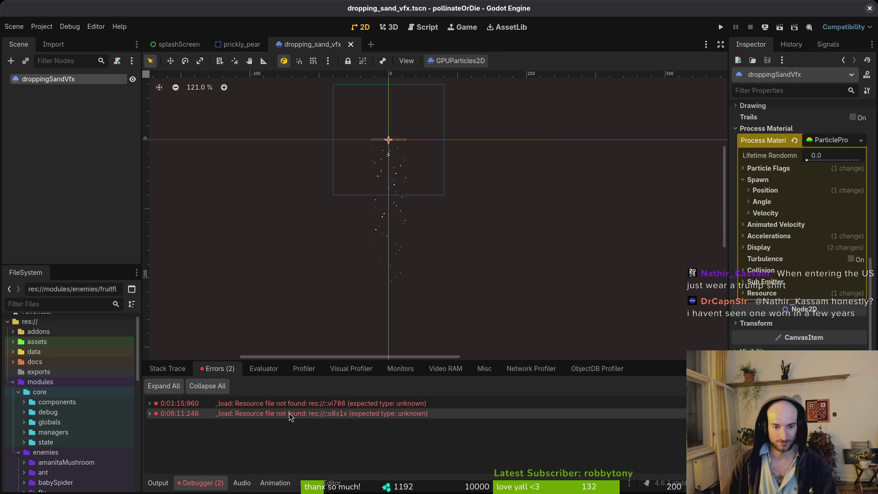
Step: Run the project to playtest the sand effect, toggling the Output panel while watching
{"action": "left_click", "coordinate": [721, 28]}
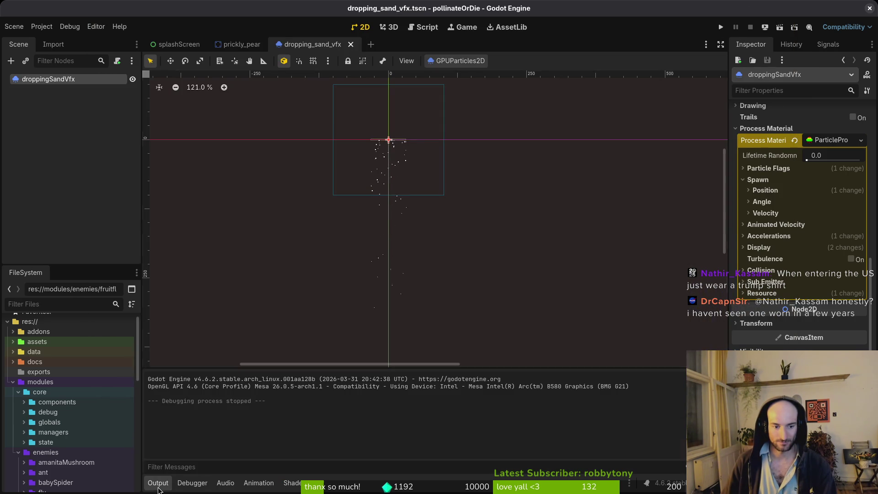
{"action": "left_click", "coordinate": [166, 485]}
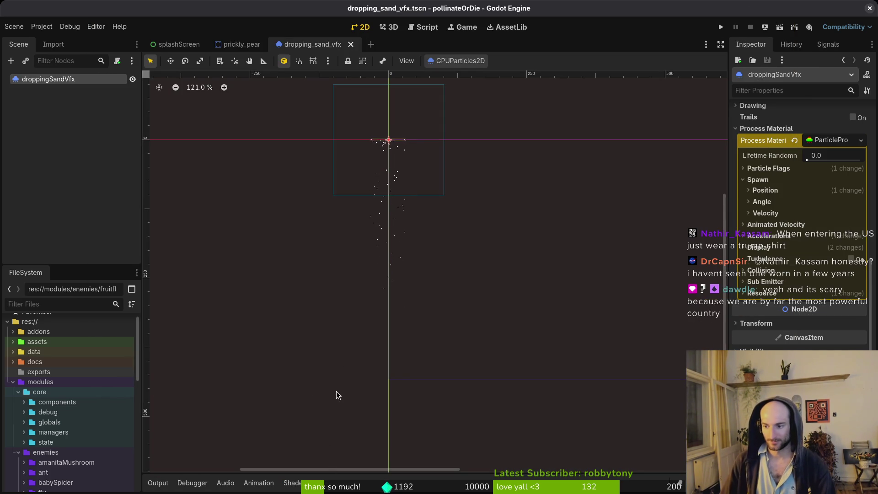
{"action": "left_click", "coordinate": [166, 483]}
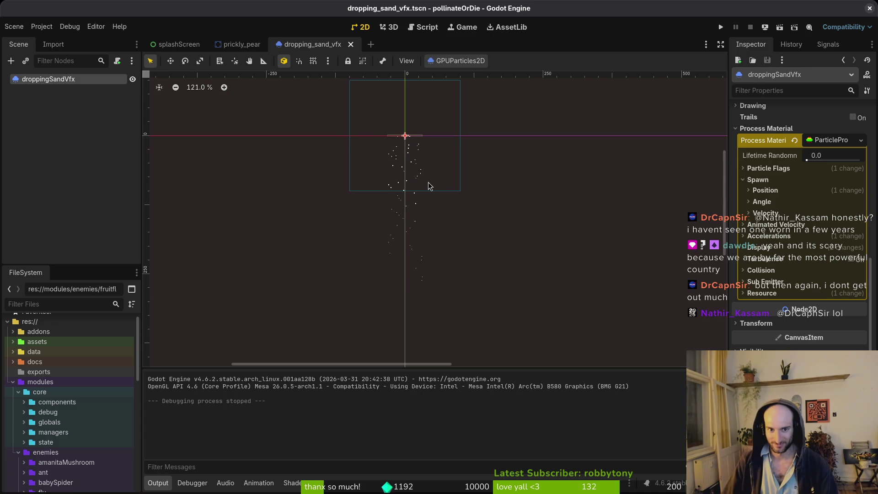
{"action": "scroll", "coordinate": [429, 186], "scroll_direction": "up", "scroll_amount": 1}
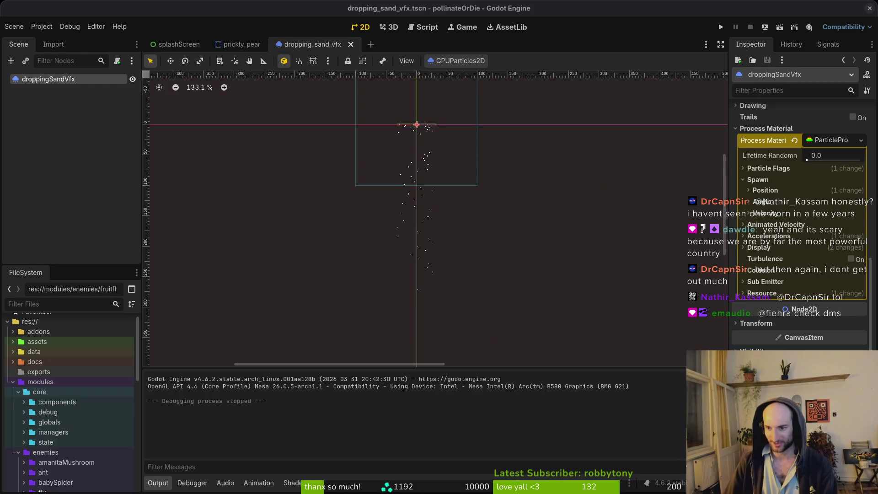
{"action": "scroll", "coordinate": [490, 247], "scroll_direction": "right", "scroll_amount": 2}
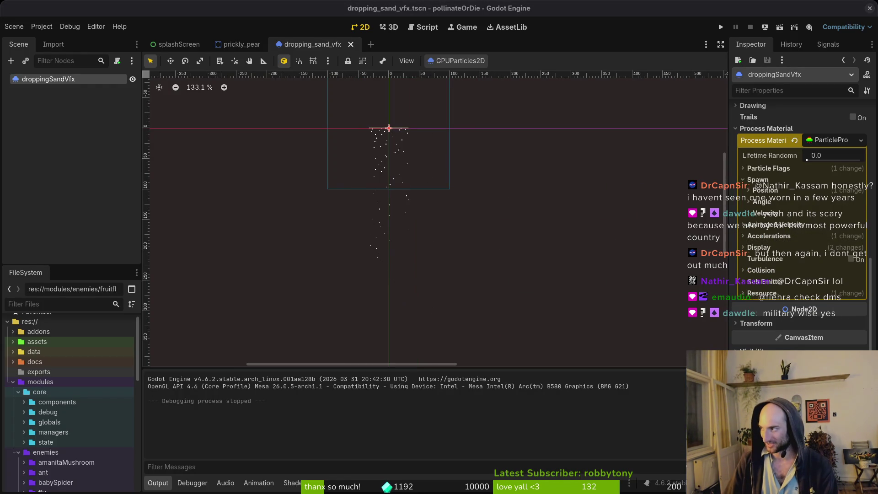
{"action": "scroll", "coordinate": [480, 233], "scroll_direction": "down", "scroll_amount": 2}
{"action": "scroll", "coordinate": [480, 233], "scroll_direction": "right", "scroll_amount": 1}
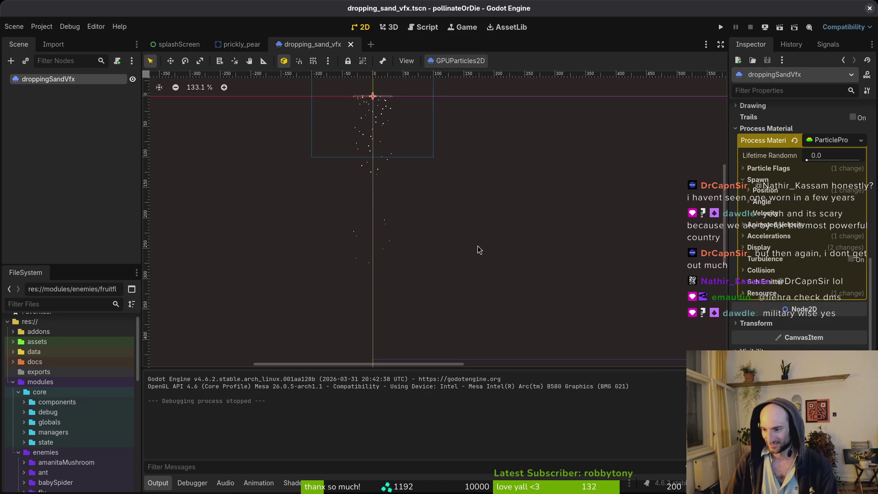
{"action": "scroll", "coordinate": [476, 255], "scroll_direction": "up", "scroll_amount": 2}
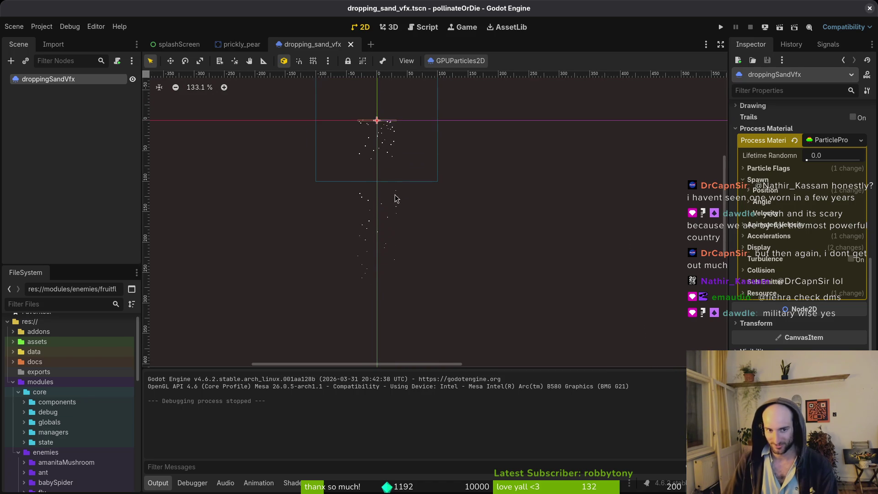
{"action": "scroll", "coordinate": [396, 197], "scroll_direction": "up", "scroll_amount": 1}
{"action": "scroll", "coordinate": [396, 196], "scroll_direction": "left", "scroll_amount": 2}
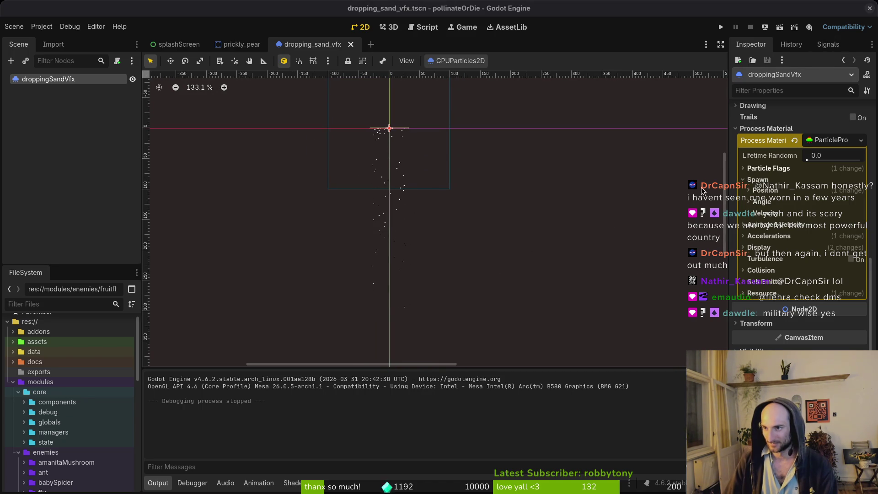
{"action": "scroll", "coordinate": [434, 218], "scroll_direction": "left", "scroll_amount": 1}
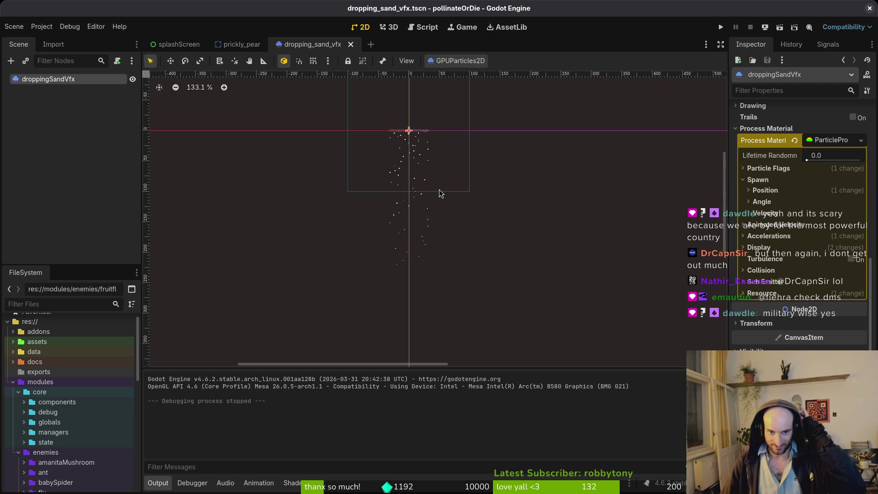
{"action": "left_click_drag", "start_coordinate": [436, 192], "coordinate": [440, 187]}
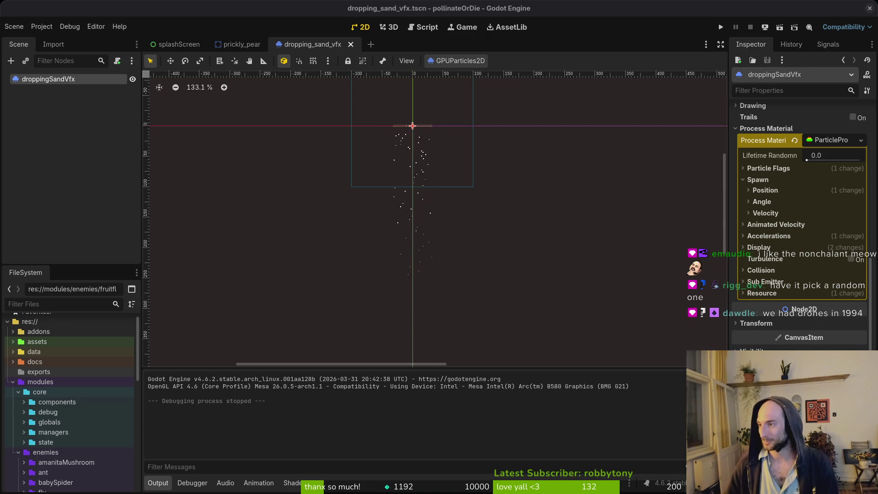
{"action": "scroll", "coordinate": [445, 240], "scroll_direction": "up", "scroll_amount": 1}
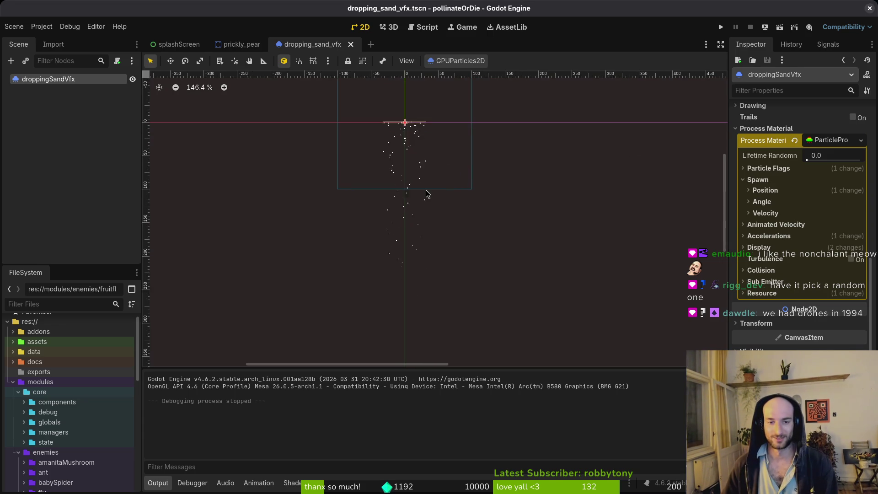
Step: Recentre on the emitter and expand Display > Color Curves to check the white particle Color
{"action": "scroll", "coordinate": [426, 190], "scroll_direction": "down", "scroll_amount": 1}
{"action": "mouse_move", "coordinate": [426, 190]}
{"action": "left_mouse_down"}
{"action": "mouse_move", "coordinate": [436, 155]}
{"action": "mouse_move", "coordinate": [466, 170]}
{"action": "mouse_move", "coordinate": [450, 179]}
{"action": "left_mouse_up"}
{"action": "left_click", "coordinate": [770, 250]}
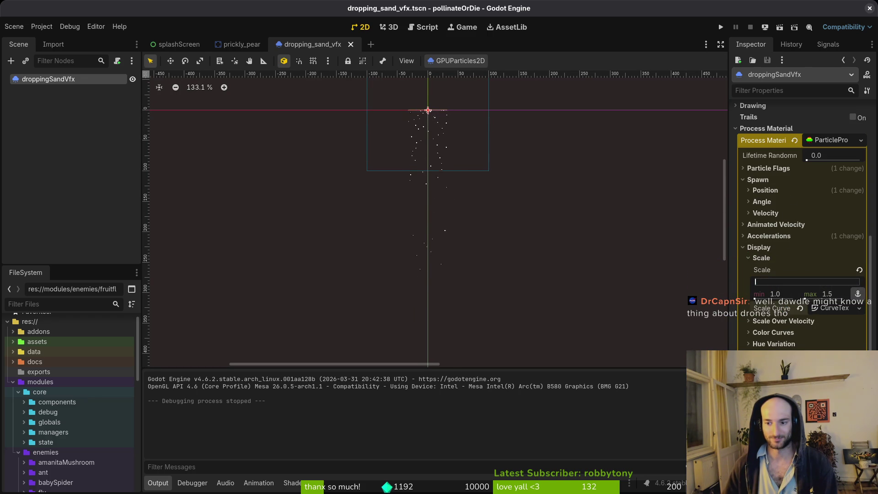
{"action": "left_click", "coordinate": [771, 338]}
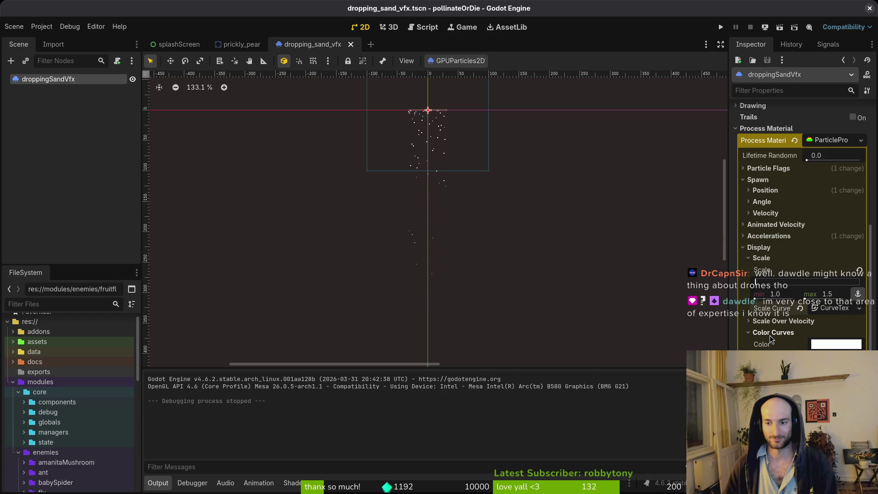
{"action": "left_click", "coordinate": [835, 345]}
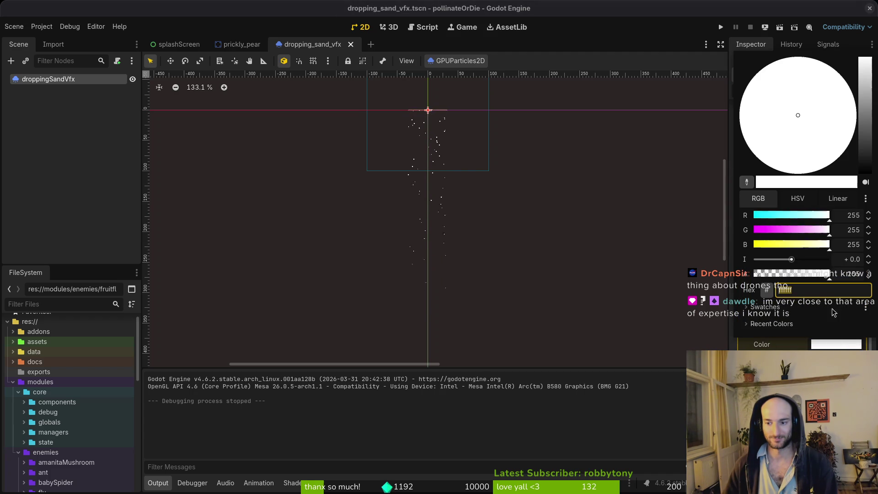
{"action": "left_click", "coordinate": [824, 346]}
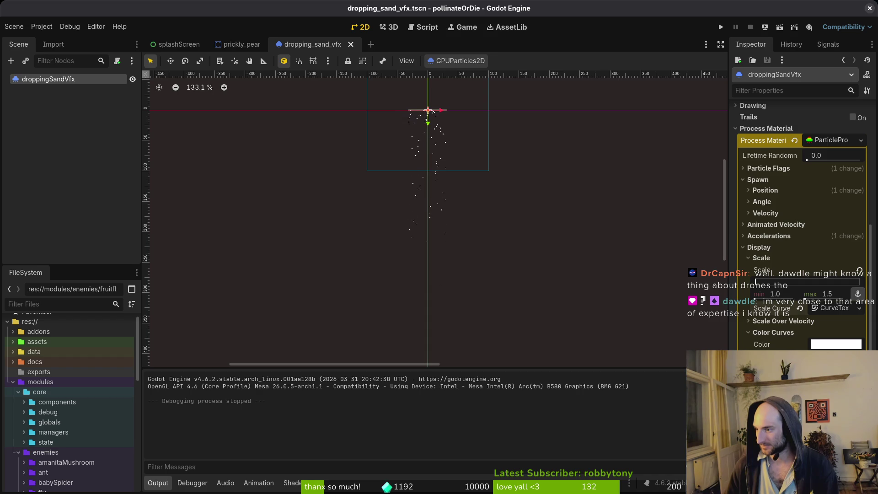
{"action": "mouse_move", "coordinate": [517, 293]}
{"action": "left_mouse_down"}
{"action": "mouse_move", "coordinate": [521, 300]}
{"action": "mouse_move", "coordinate": [514, 268]}
{"action": "mouse_move", "coordinate": [502, 268]}
{"action": "left_mouse_up"}
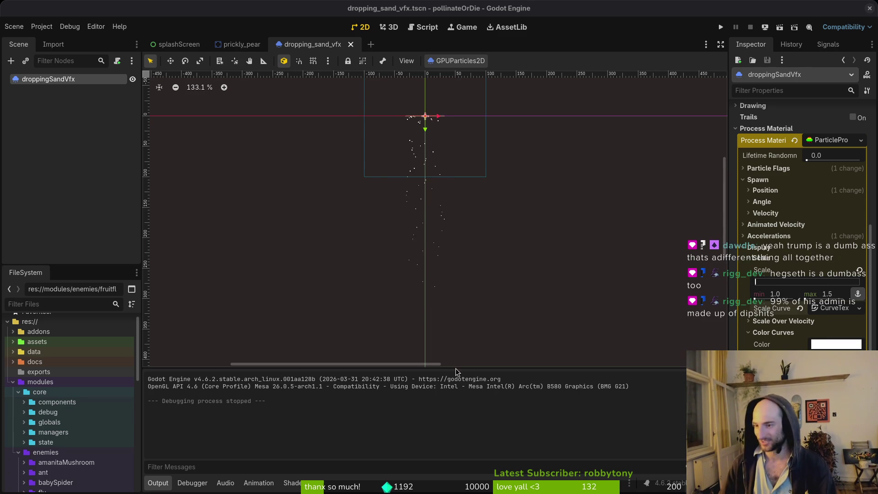
Step: Assign a Color Ramp gradient in Color Curves and open its colour picker
{"action": "left_click", "coordinate": [416, 166]}
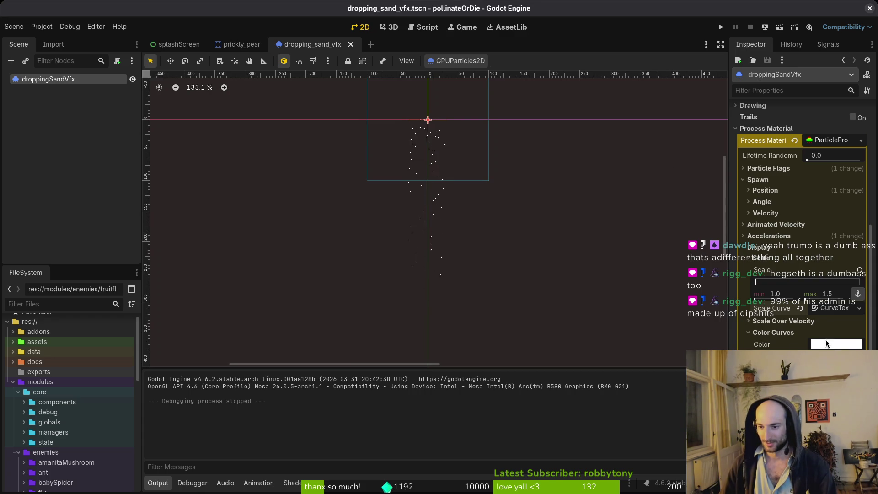
{"action": "left_click", "coordinate": [836, 344]}
{"action": "left_click", "coordinate": [836, 343]}
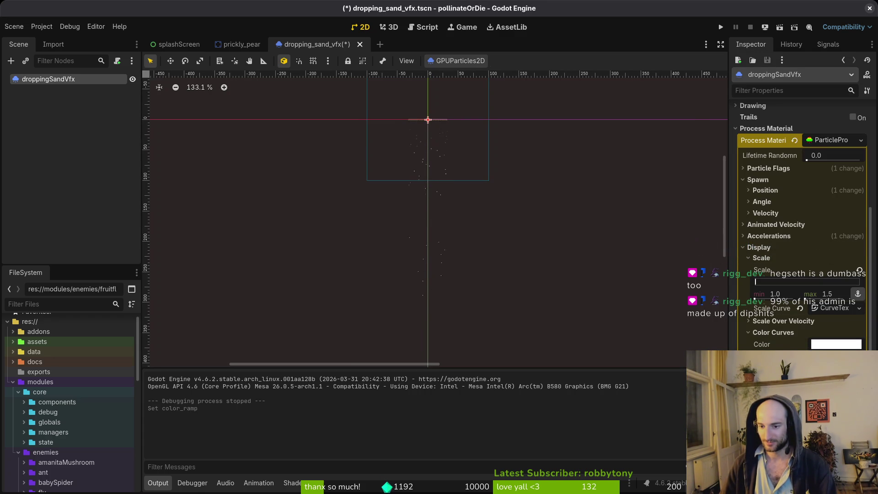
{"action": "left_click", "coordinate": [836, 344]}
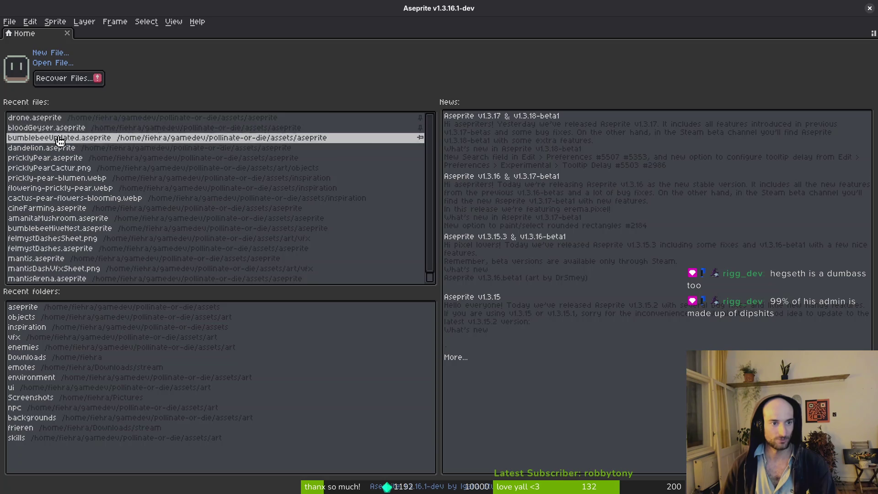
Step: In Aseprite, open drone.aseprite and copy palette colour 16's hex value
{"action": "left_click", "coordinate": [108, 122]}
{"action": "left_click", "coordinate": [108, 121]}
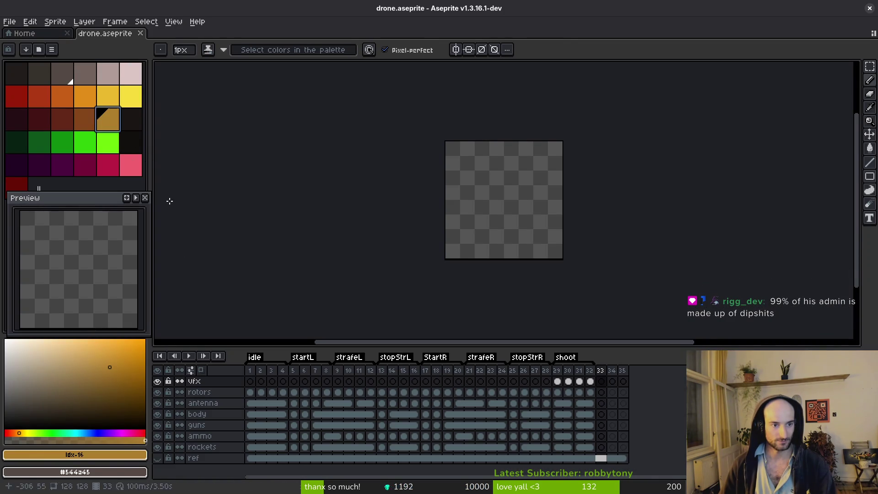
{"action": "left_click", "coordinate": [108, 455]}
{"action": "left_click", "coordinate": [161, 379]}
{"action": "key", "text": "Escape"}
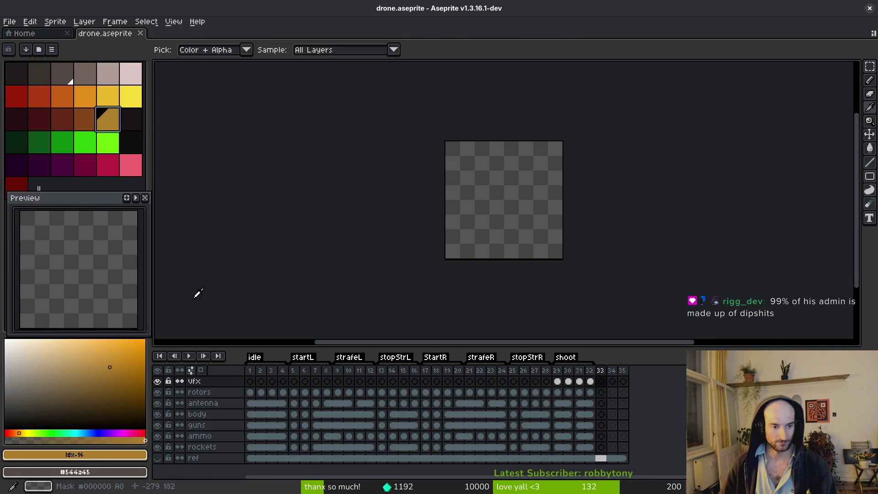
{"action": "key", "text": "i"}
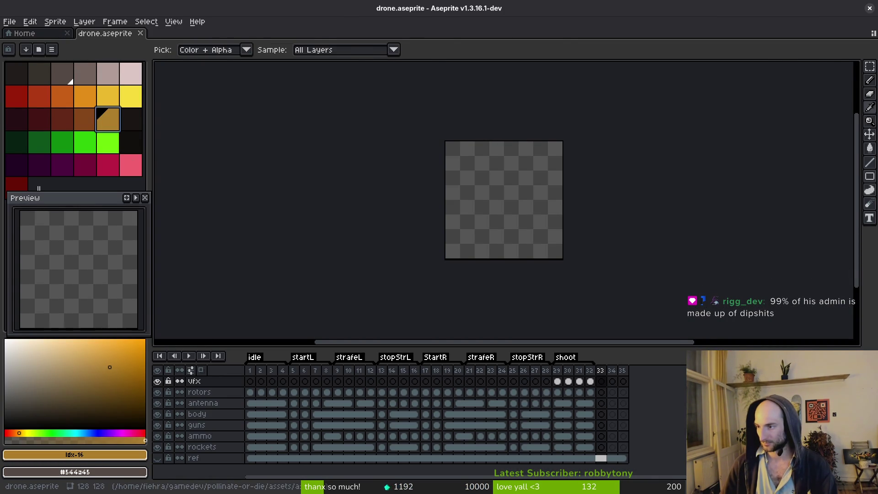
{"action": "key", "text": "alt+Tab"}
Step: Paste the tan colour onto a Godot gradient point, then pick Aseprite's dark red 632718
{"action": "left_click", "coordinate": [820, 346]}
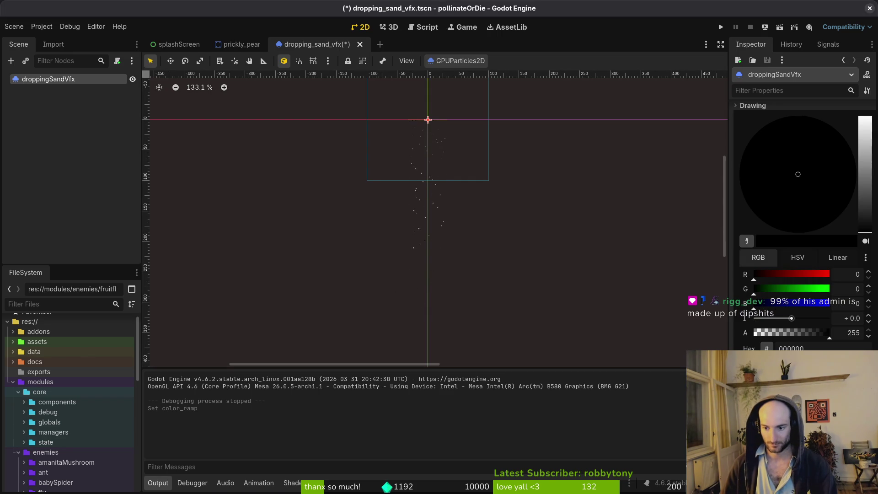
{"action": "left_click", "coordinate": [820, 347]}
{"action": "type", "text": "ae7e2c"}
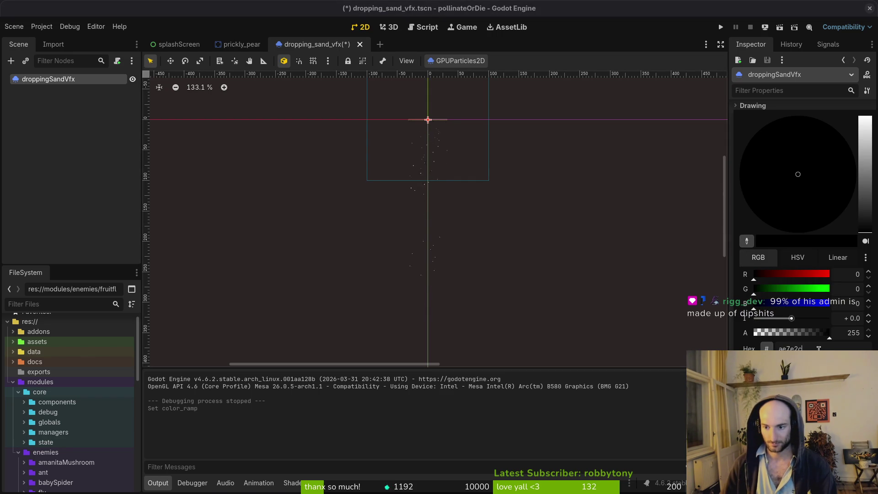
{"action": "key", "text": "Return"}
{"action": "key", "text": "alt+Tab"}
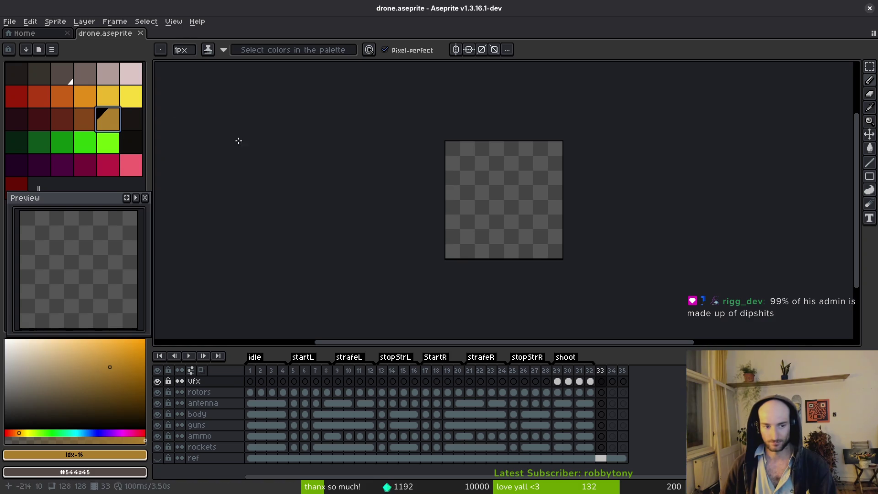
{"action": "left_click", "coordinate": [79, 127]}
Step: Apply dark red 632718 to the ramp point and reposition the Color Ramp's gradient points
{"action": "key", "text": "alt+Tab"}
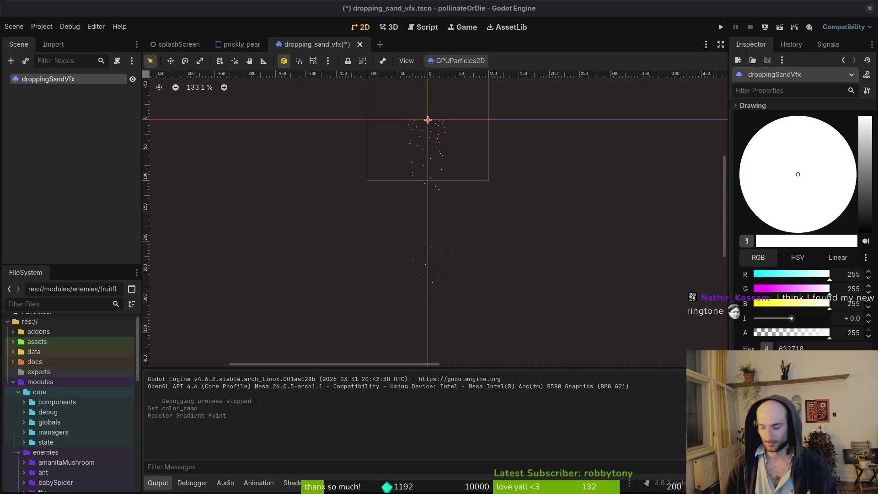
{"action": "key", "text": "Return"}
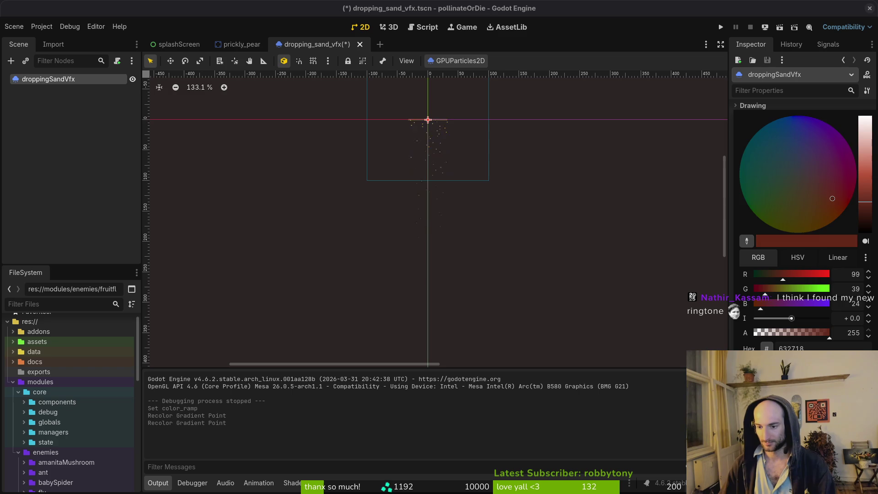
{"action": "left_click", "coordinate": [804, 361]}
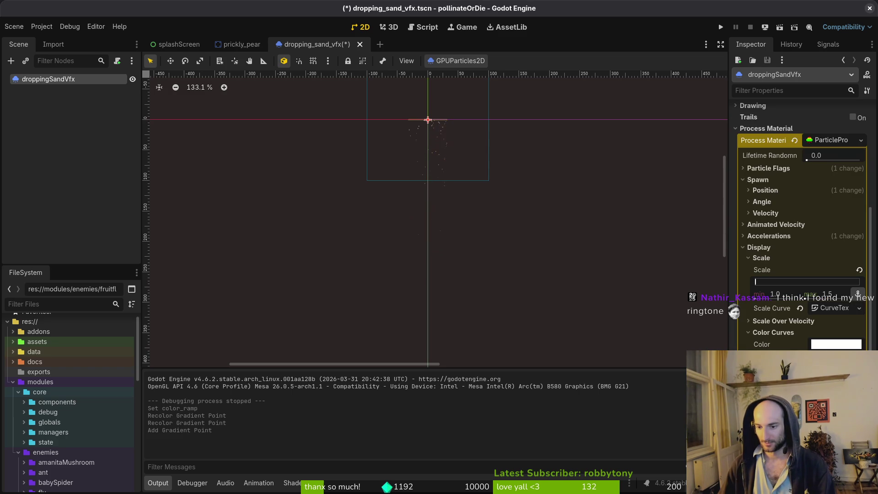
{"action": "left_click_drag", "start_coordinate": [805, 361], "coordinate": [819, 362]}
{"action": "key", "text": "ctrl+z"}
{"action": "key", "text": "ctrl+z"}
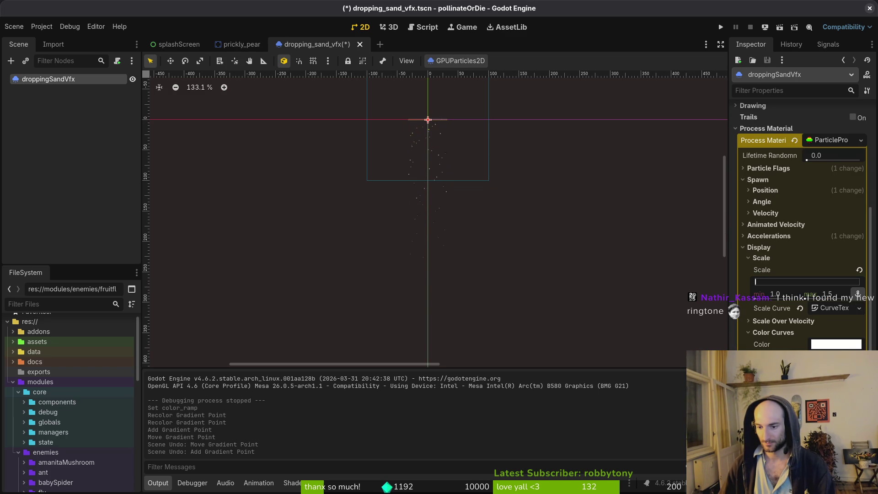
{"action": "left_click_drag", "start_coordinate": [804, 361], "coordinate": [505, 284]}
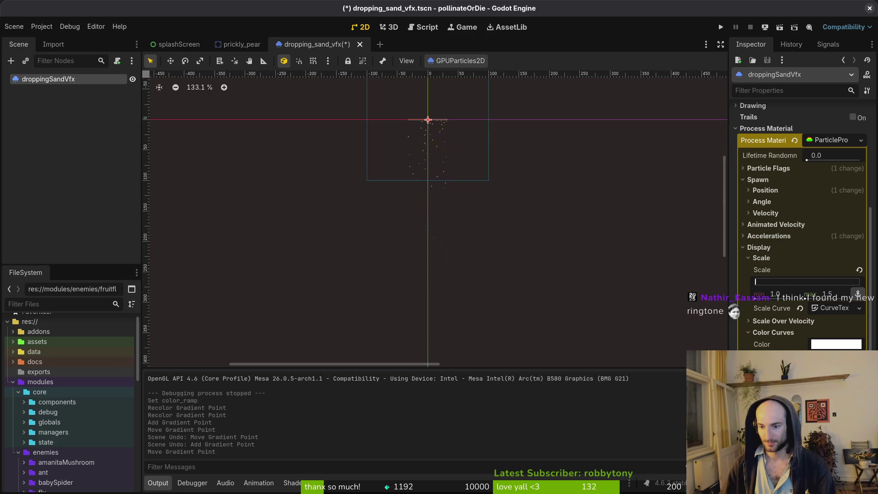
{"action": "left_click", "coordinate": [443, 170]}
Step: Select droppingSandVfx, fold Display, and scroll the Inspector up to Amount and Lifetime
{"action": "scroll", "coordinate": [471, 190], "scroll_direction": "down", "scroll_amount": 2}
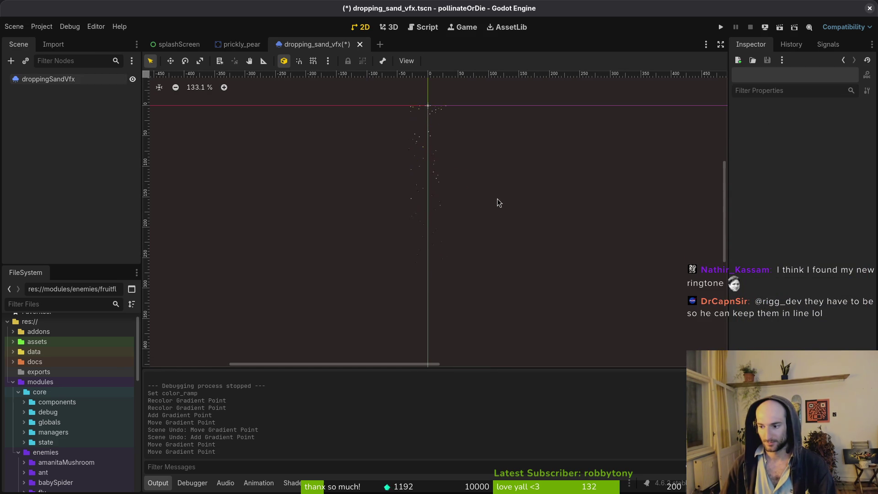
{"action": "scroll", "coordinate": [484, 213], "scroll_direction": "up", "scroll_amount": 4}
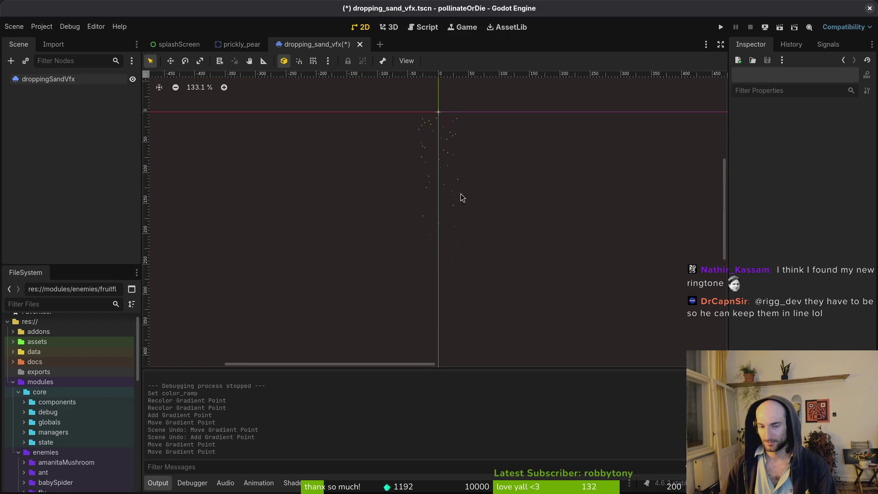
{"action": "scroll", "coordinate": [453, 188], "scroll_direction": "up", "scroll_amount": 2}
{"action": "scroll", "coordinate": [439, 276], "scroll_direction": "down", "scroll_amount": 1}
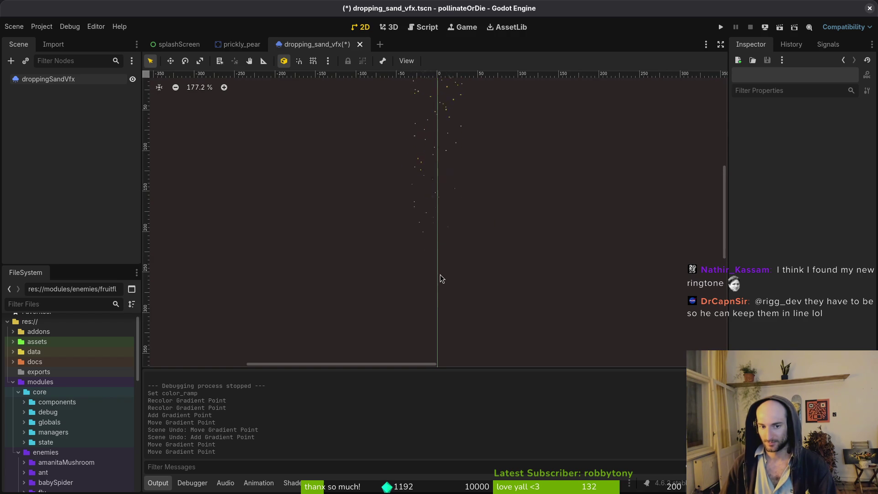
{"action": "scroll", "coordinate": [447, 237], "scroll_direction": "down", "scroll_amount": 1}
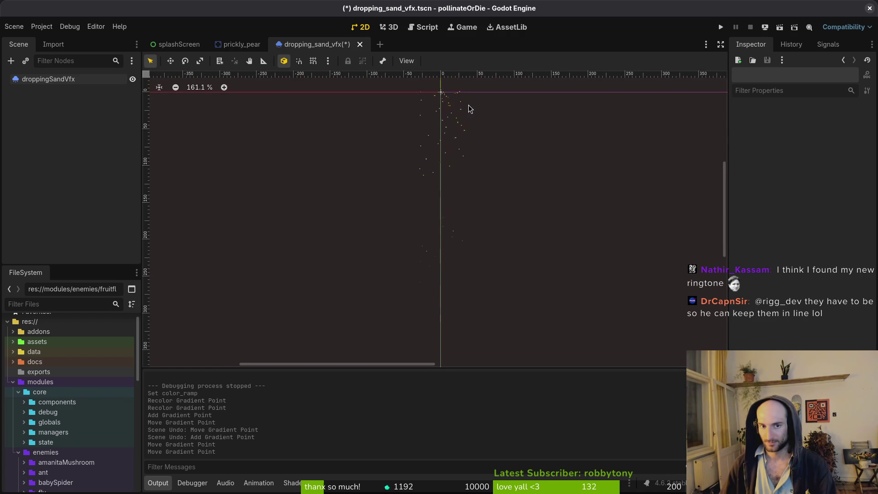
{"action": "scroll", "coordinate": [454, 120], "scroll_direction": "down", "scroll_amount": 1}
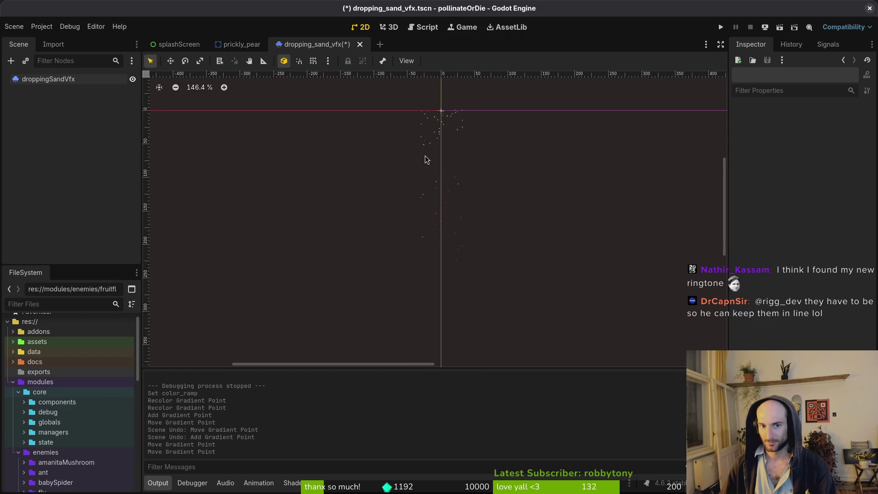
{"action": "left_click", "coordinate": [103, 78]}
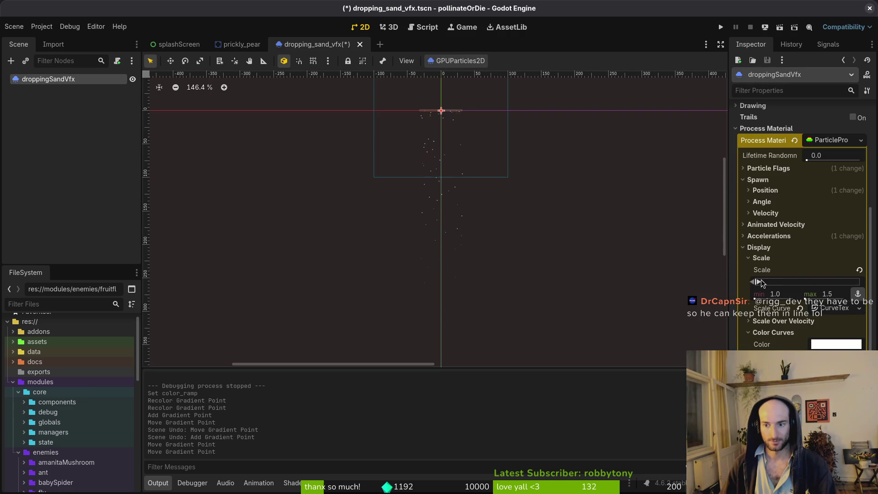
{"action": "left_click", "coordinate": [766, 250]}
{"action": "scroll", "coordinate": [777, 263], "scroll_direction": "up", "scroll_amount": 2}
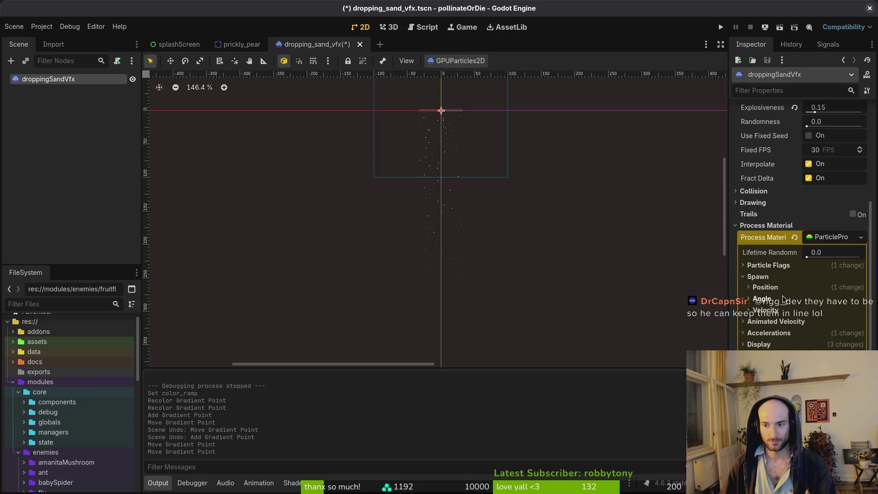
{"action": "scroll", "coordinate": [819, 159], "scroll_direction": "up", "scroll_amount": 5}
{"action": "scroll", "coordinate": [823, 161], "scroll_direction": "up", "scroll_amount": 1}
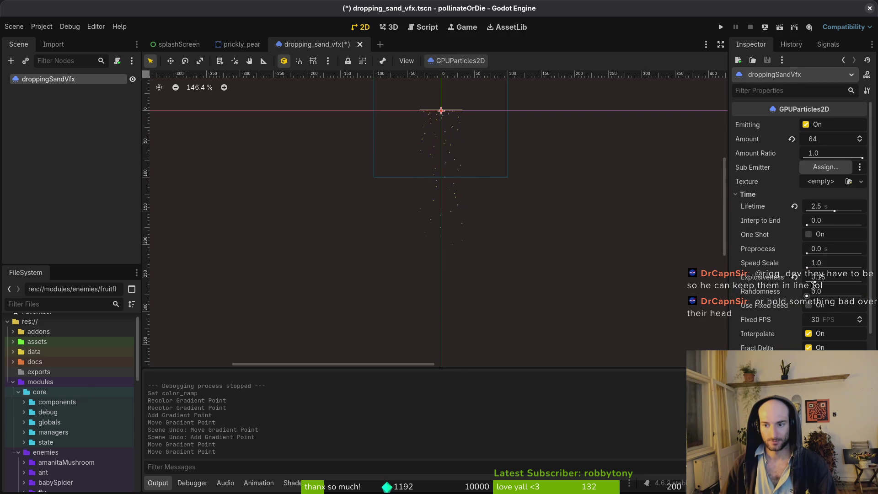
Step: Set Amount 320, Amount Ratio 0.1, Explosiveness 0.54 and Randomness 1.0
{"action": "left_click_drag", "start_coordinate": [814, 284], "coordinate": [821, 283]}
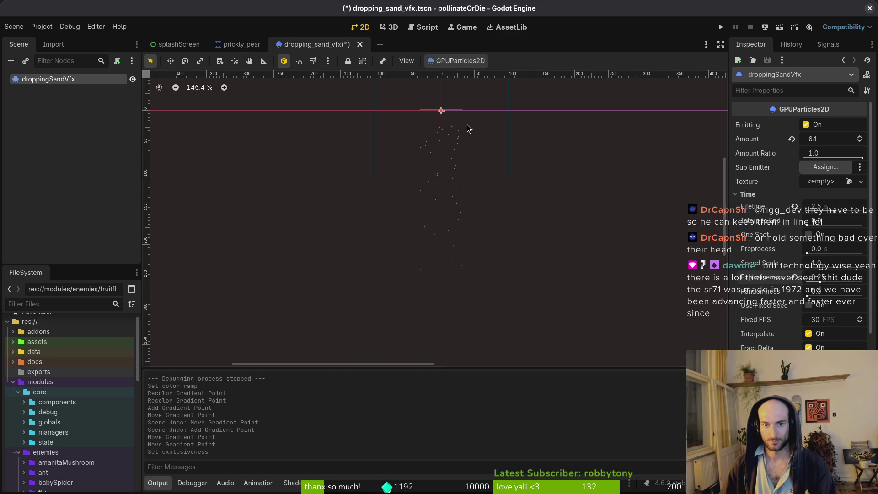
{"action": "left_click", "coordinate": [819, 139]}
{"action": "type", "text": "32"}
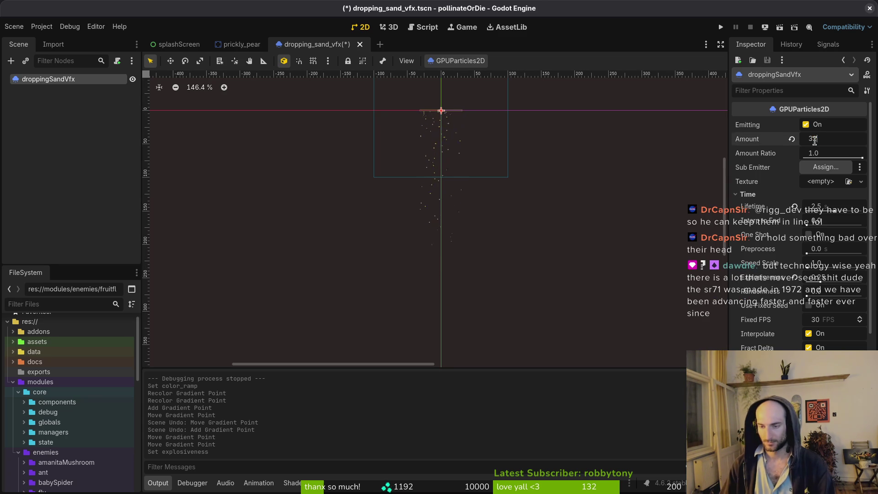
{"action": "key", "text": "Return"}
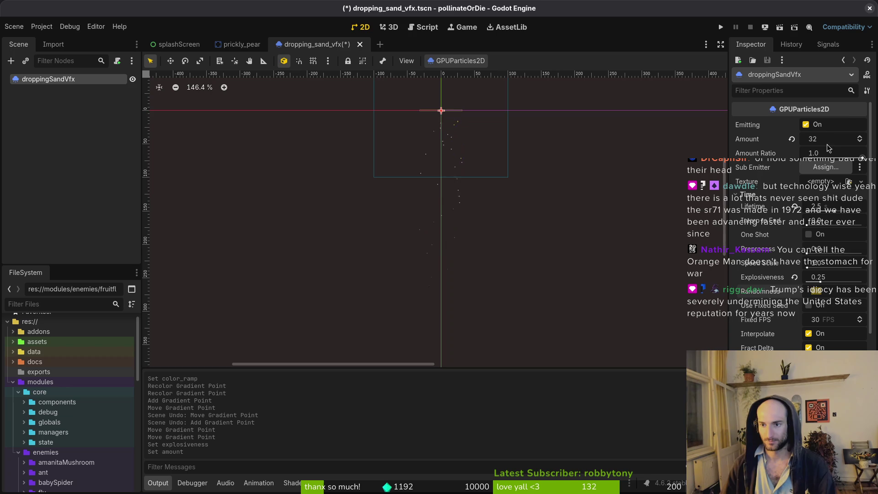
{"action": "mouse_move", "coordinate": [829, 153]}
{"action": "left_mouse_down"}
{"action": "mouse_move", "coordinate": [781, 153]}
{"action": "mouse_move", "coordinate": [829, 155]}
{"action": "left_mouse_up"}
{"action": "type", "text": "0.1"}
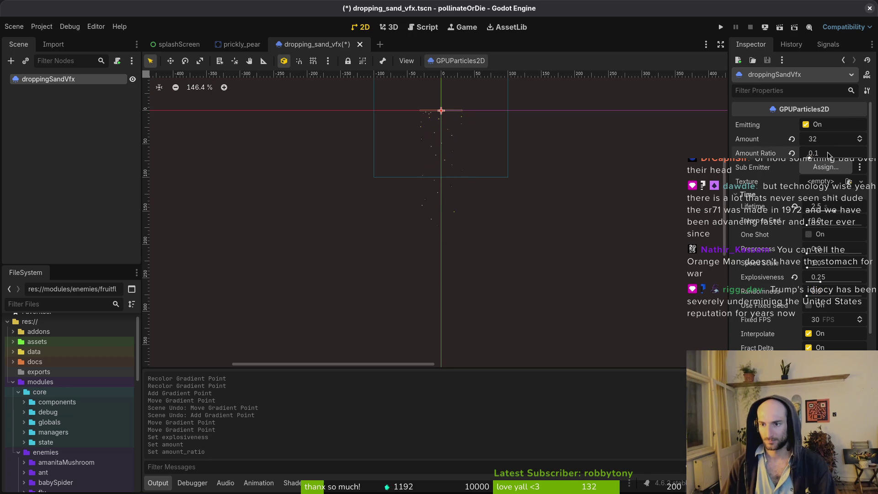
{"action": "left_click", "coordinate": [829, 139]}
{"action": "type", "text": "320"}
{"action": "key", "text": "Return"}
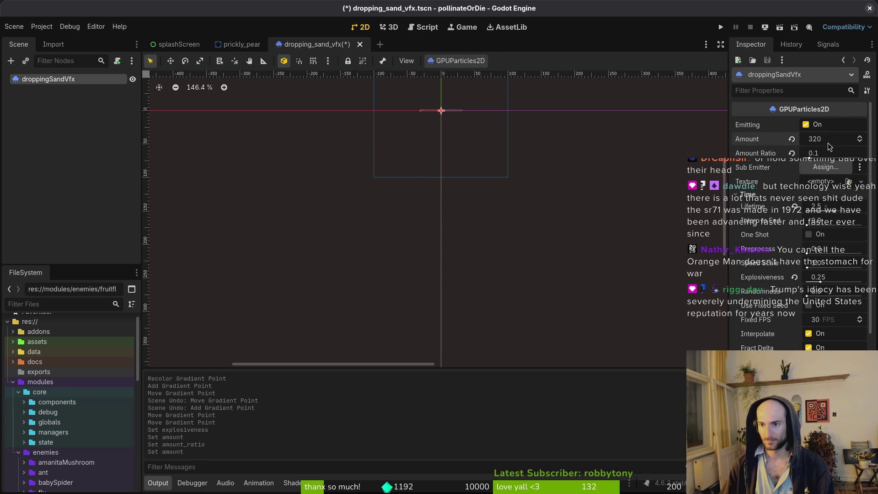
{"action": "left_click_drag", "start_coordinate": [806, 296], "coordinate": [812, 296]}
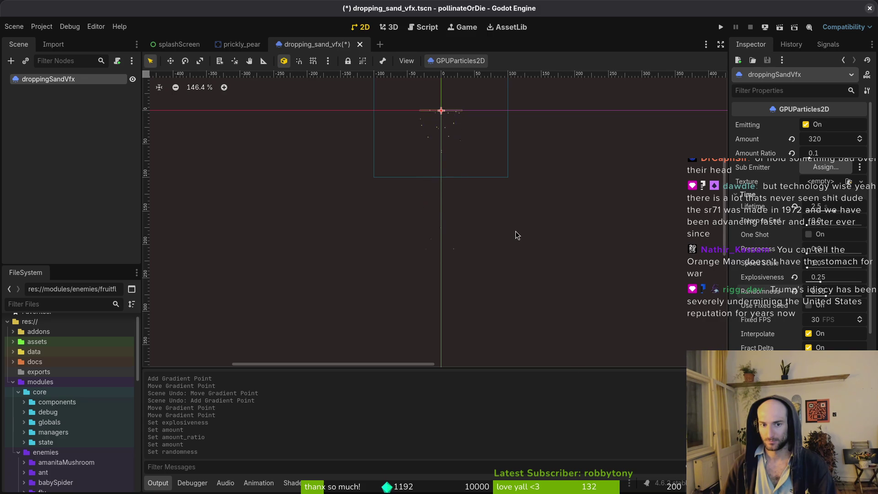
{"action": "mouse_move", "coordinate": [823, 295]}
{"action": "left_mouse_down"}
{"action": "mouse_move", "coordinate": [847, 295]}
{"action": "mouse_move", "coordinate": [827, 297]}
{"action": "mouse_move", "coordinate": [847, 306]}
{"action": "mouse_move", "coordinate": [863, 300]}
{"action": "mouse_move", "coordinate": [856, 296]}
{"action": "left_mouse_up"}
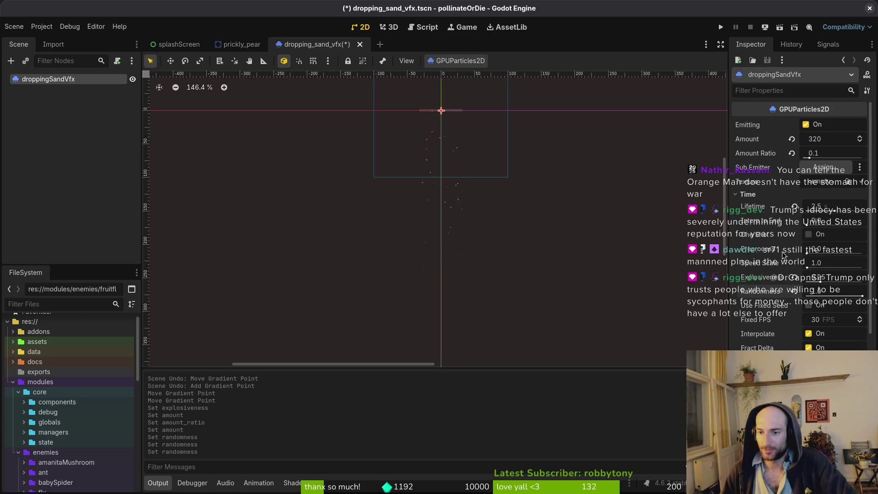
{"action": "left_click_drag", "start_coordinate": [833, 279], "coordinate": [822, 284]}
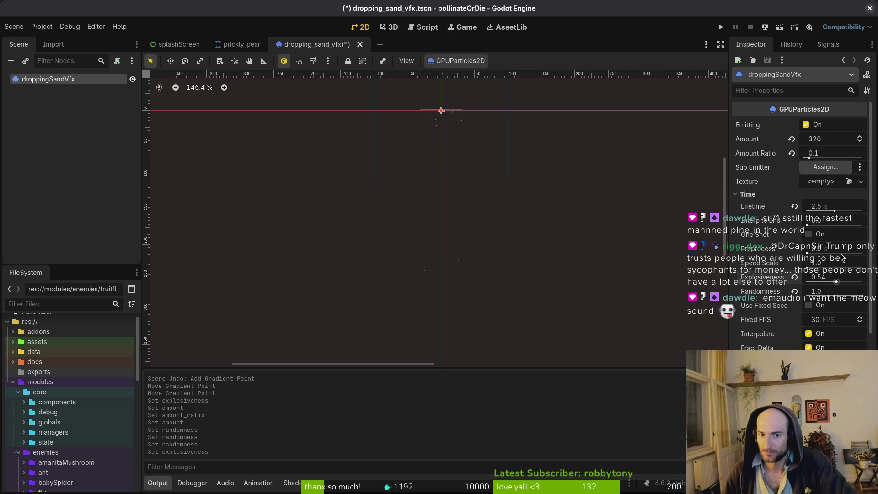
Step: Lower the particles' Amount Ratio to 0.05
{"action": "left_click", "coordinate": [840, 143]}
{"action": "left_click", "coordinate": [835, 153]}
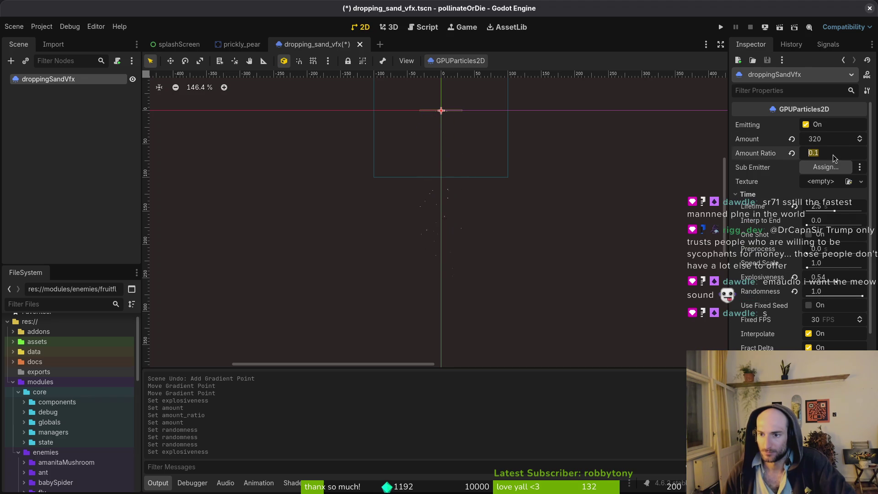
{"action": "key", "text": "BackSpace"}
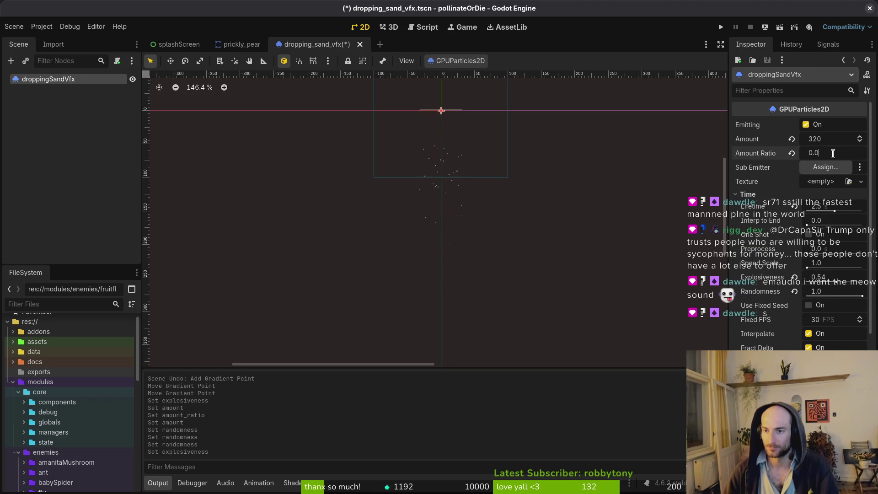
{"action": "type", "text": "05"}
{"action": "key", "text": "Return"}
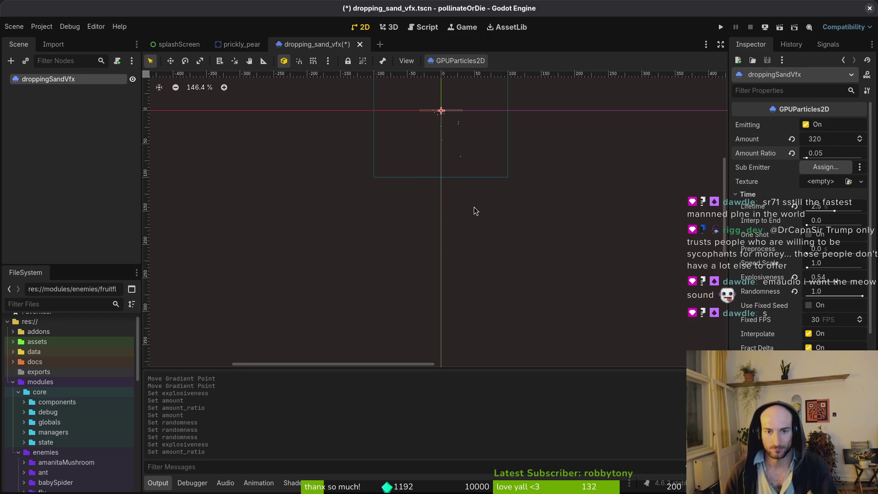
Step: Set the particle Lifetime to 3 seconds
{"action": "scroll", "coordinate": [473, 207], "scroll_direction": "up", "scroll_amount": 3}
{"action": "scroll", "coordinate": [471, 262], "scroll_direction": "up", "scroll_amount": 6}
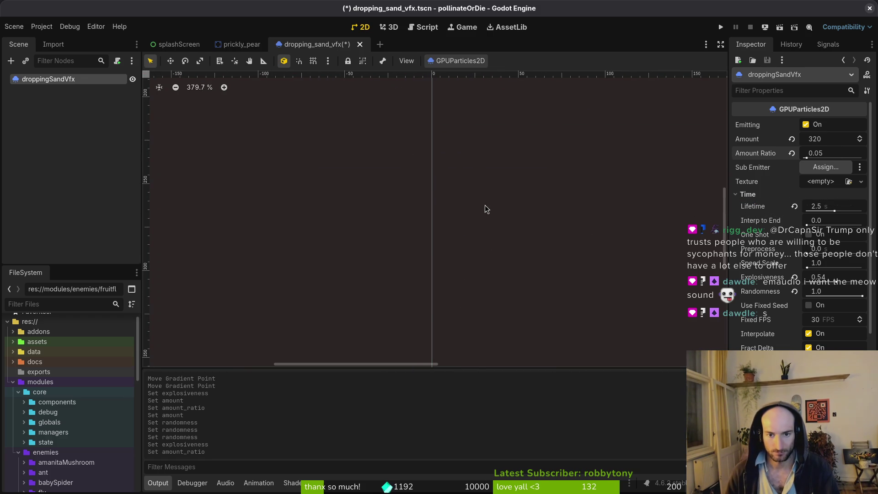
{"action": "scroll", "coordinate": [471, 198], "scroll_direction": "down", "scroll_amount": 8}
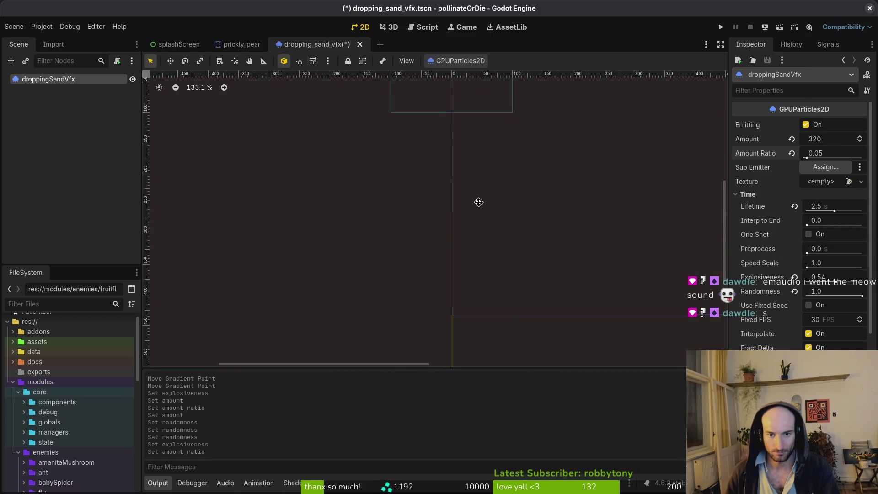
{"action": "scroll", "coordinate": [468, 201], "scroll_direction": "down", "scroll_amount": 1}
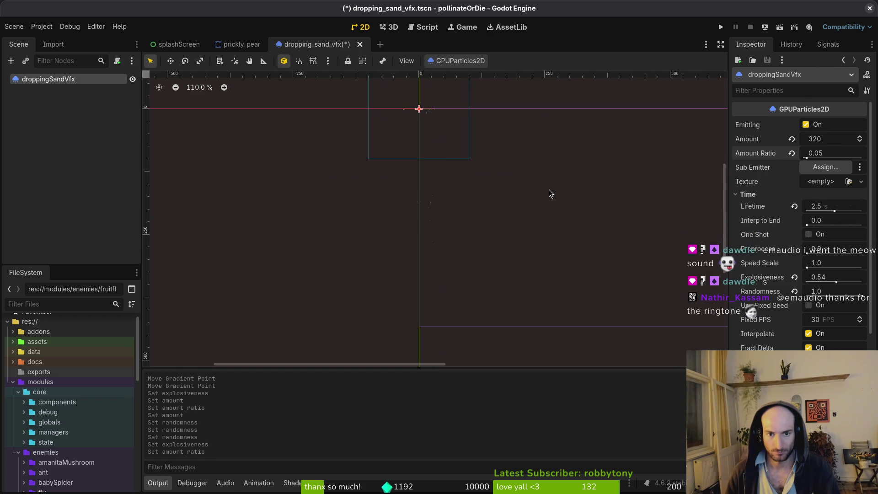
{"action": "scroll", "coordinate": [840, 236], "scroll_direction": "down", "scroll_amount": 3}
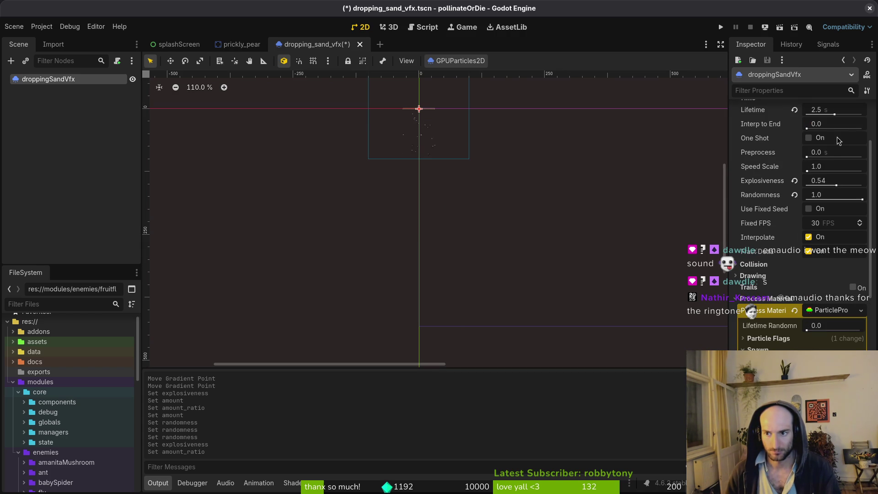
{"action": "scroll", "coordinate": [823, 155], "scroll_direction": "up", "scroll_amount": 2}
{"action": "left_click", "coordinate": [840, 157]}
{"action": "type", "text": "3"}
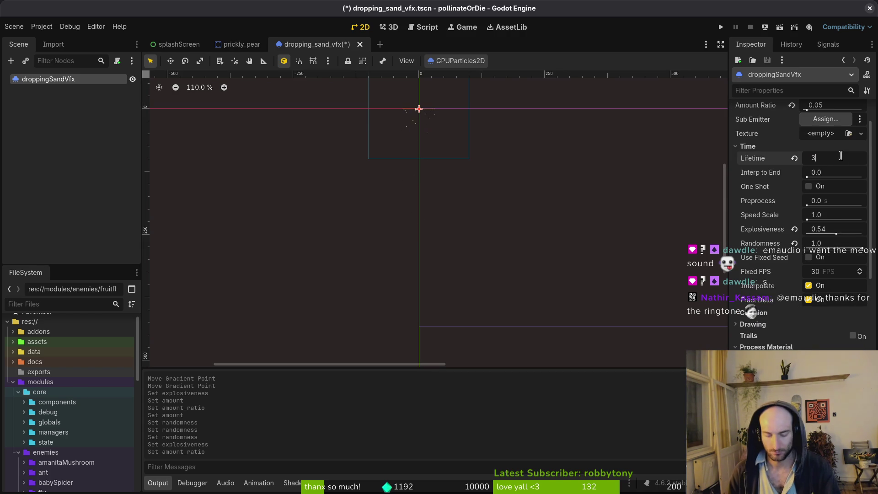
{"action": "key", "text": "Return"}
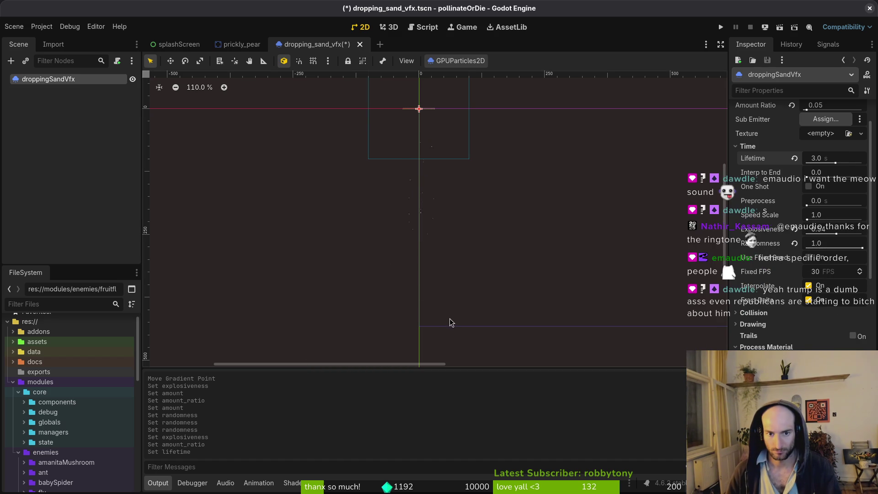
Step: Save the sand effect scene and bring up the Quick Open resource search
{"action": "left_click", "coordinate": [445, 256]}
{"action": "scroll", "coordinate": [446, 256], "scroll_direction": "down", "scroll_amount": 2}
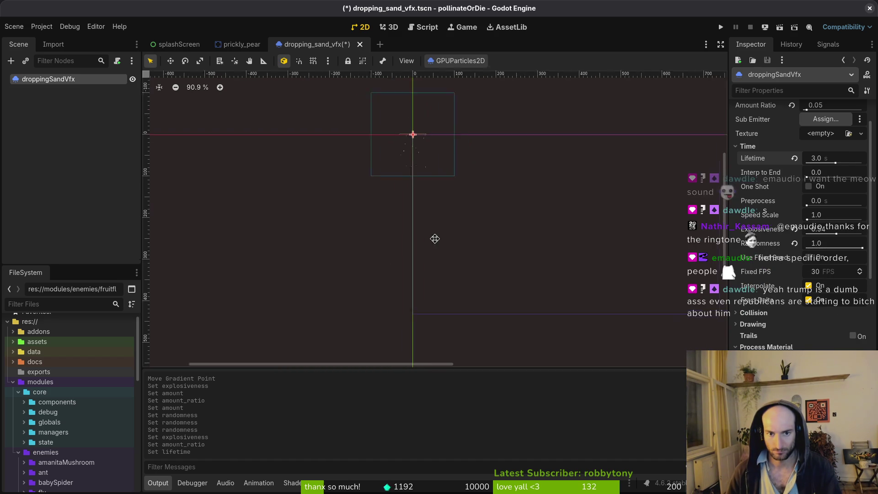
{"action": "key", "text": "ctrl+s"}
{"action": "key", "text": "ctrl+shift+o"}
Step: Drag dropping_sand_vfx.tscn into level_1_2 near its top-left and save the level
{"action": "type", "text": "tre"}
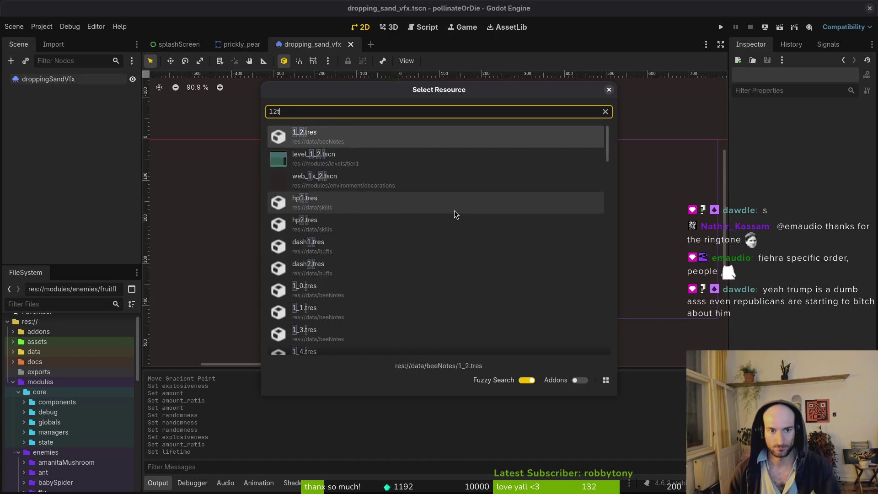
{"action": "key", "text": "Escape"}
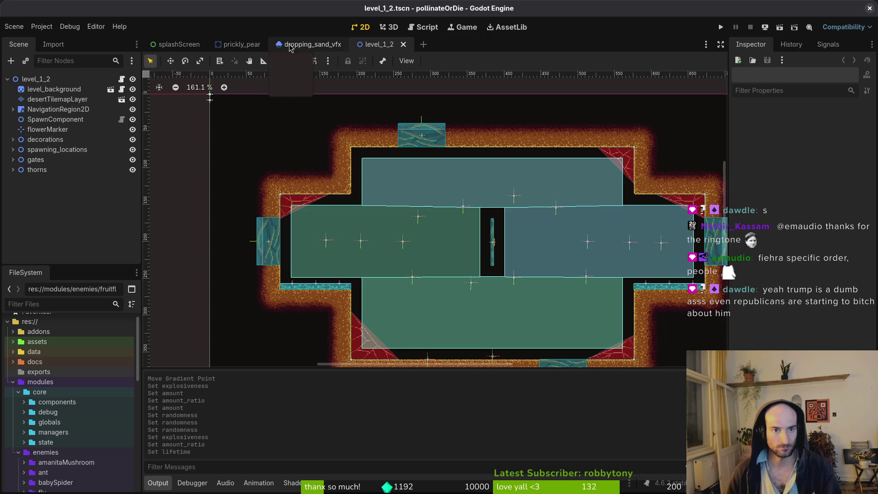
{"action": "right_click", "coordinate": [323, 46]}
{"action": "left_click", "coordinate": [361, 101]}
{"action": "left_click", "coordinate": [380, 45]}
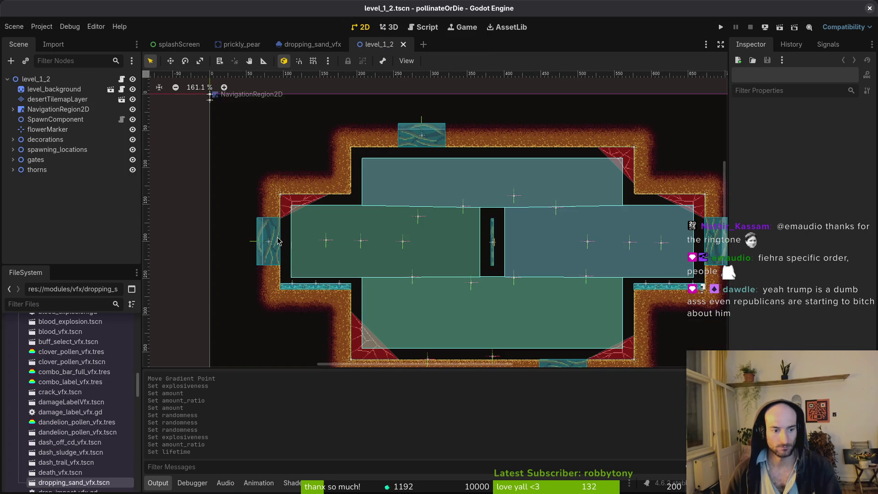
{"action": "mouse_move", "coordinate": [105, 482]}
{"action": "left_mouse_down"}
{"action": "mouse_move", "coordinate": [374, 183]}
{"action": "mouse_move", "coordinate": [385, 151]}
{"action": "mouse_move", "coordinate": [371, 147]}
{"action": "left_mouse_up"}
{"action": "scroll", "coordinate": [379, 158], "scroll_direction": "up", "scroll_amount": 4}
{"action": "scroll", "coordinate": [385, 151], "scroll_direction": "up", "scroll_amount": 5}
{"action": "left_click", "coordinate": [401, 183]}
{"action": "key", "text": "ctrl+s"}
{"action": "scroll", "coordinate": [425, 233], "scroll_direction": "down", "scroll_amount": 10}
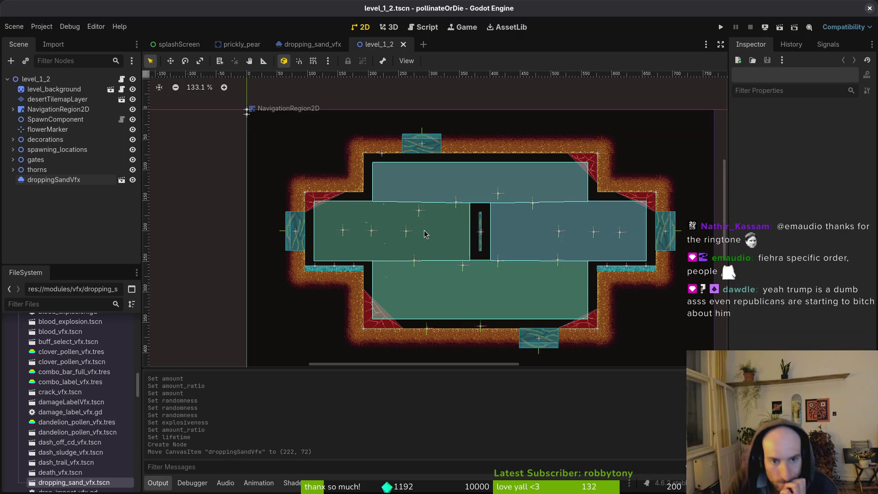
{"action": "scroll", "coordinate": [466, 243], "scroll_direction": "down", "scroll_amount": 3}
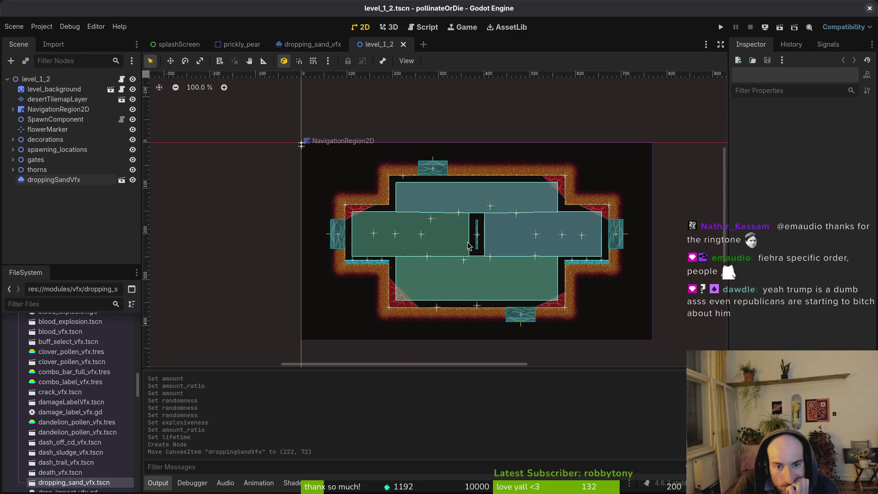
Step: Set the dropping sand particles' lifetime to 2 seconds in the effect scene
{"action": "left_click", "coordinate": [293, 44]}
{"action": "left_click", "coordinate": [830, 163]}
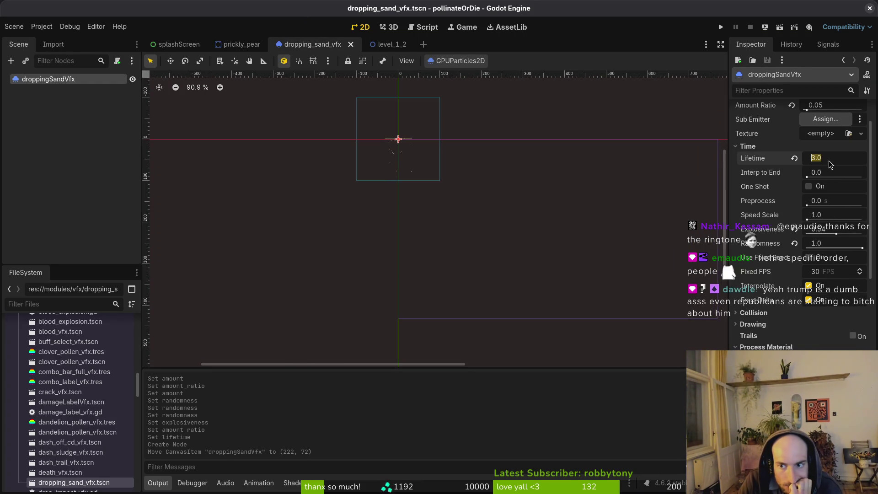
{"action": "type", "text": "2"}
{"action": "key", "text": "Return"}
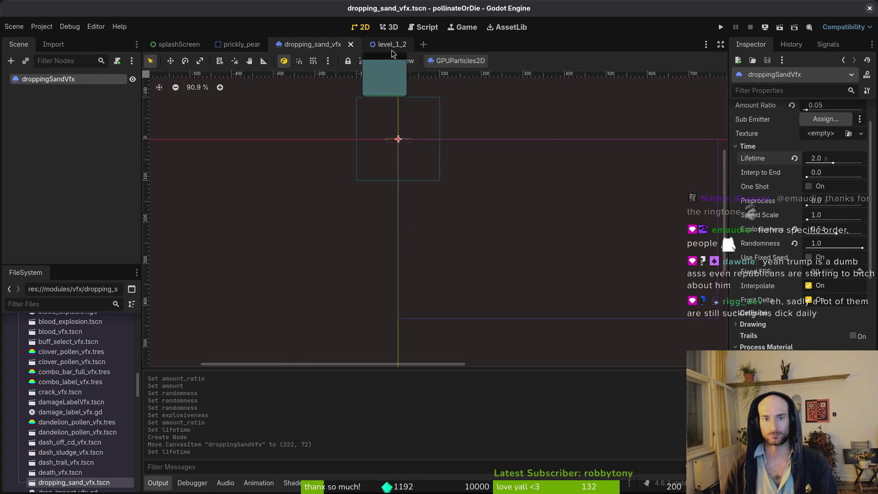
{"action": "left_click", "coordinate": [382, 44]}
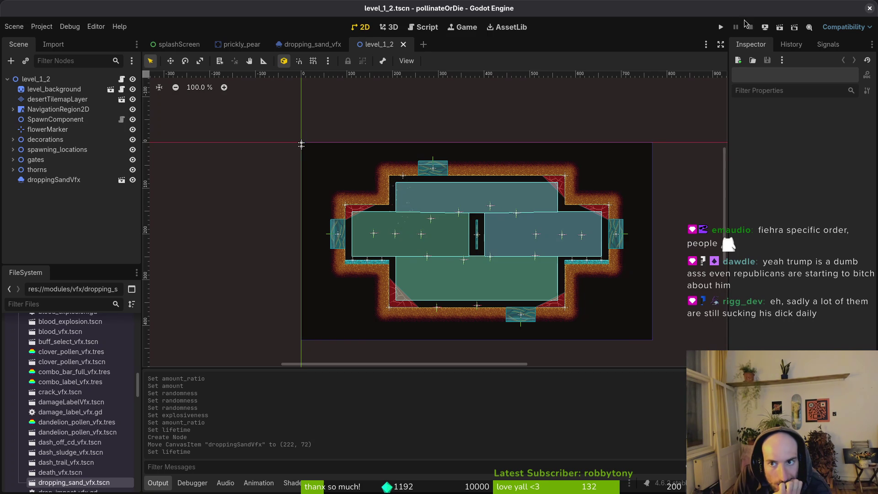
Step: Run the game, then change show_level_select to true in debug.helper.gd and save it
{"action": "left_click", "coordinate": [720, 27]}
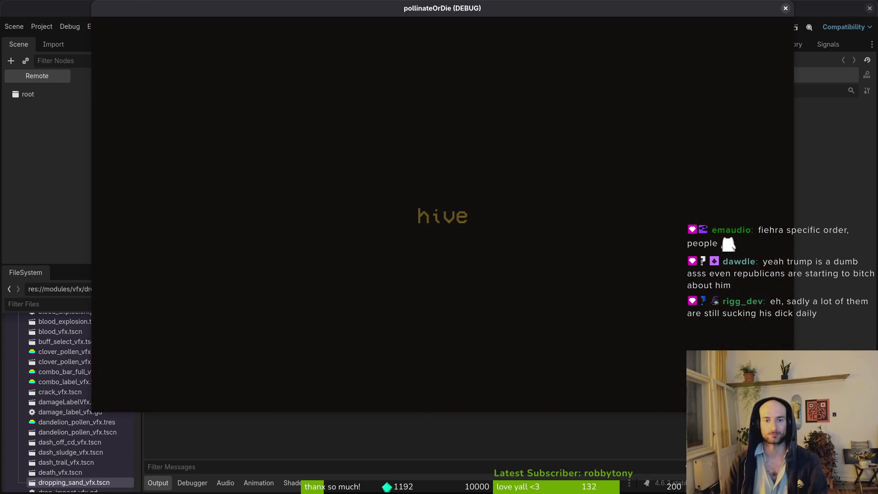
{"action": "key", "text": "super+2"}
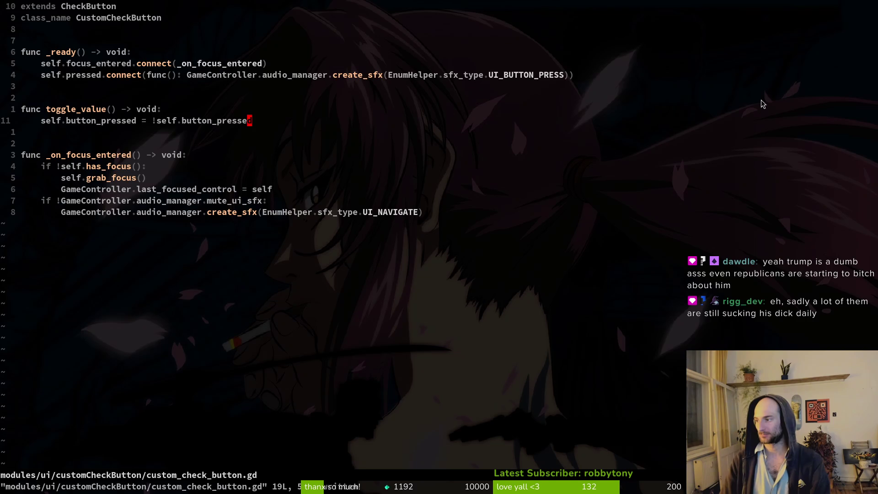
{"action": "key", "text": "ctrl+p"}
{"action": "type", "text": "deh"}
{"action": "key", "text": "Return"}
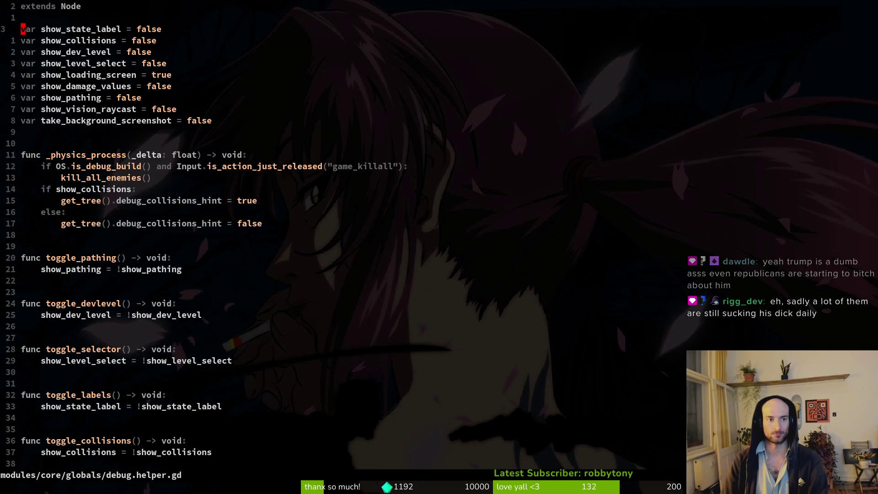
{"action": "key", "text": "j"}
{"action": "key", "text": "j"}
{"action": "key", "text": "j"}
{"action": "type", "text": "ciwtrue"}
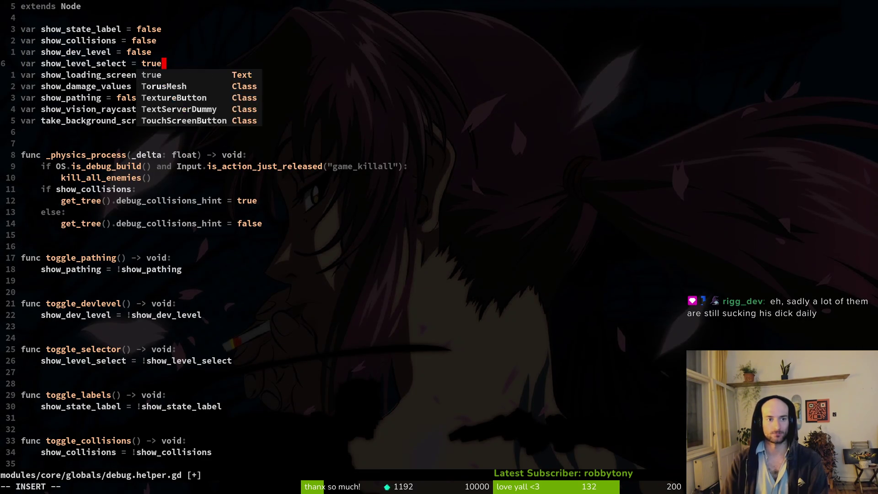
{"action": "key", "text": "Escape"}
{"action": "type", "text": ":w"}
{"action": "key", "text": "Return"}
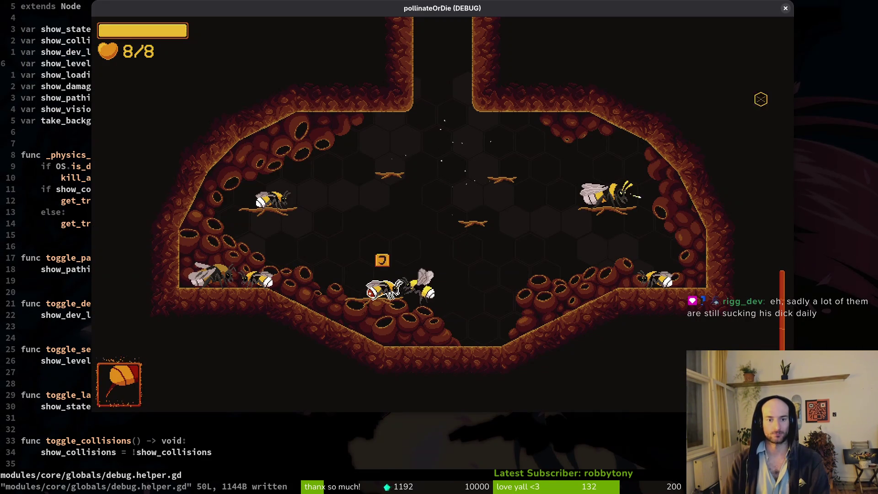
Step: Enable the level selector from the pause menu's debugging panel and resume
{"action": "key", "text": "Escape"}
{"action": "key", "text": "Down"}
{"action": "key", "text": "Return"}
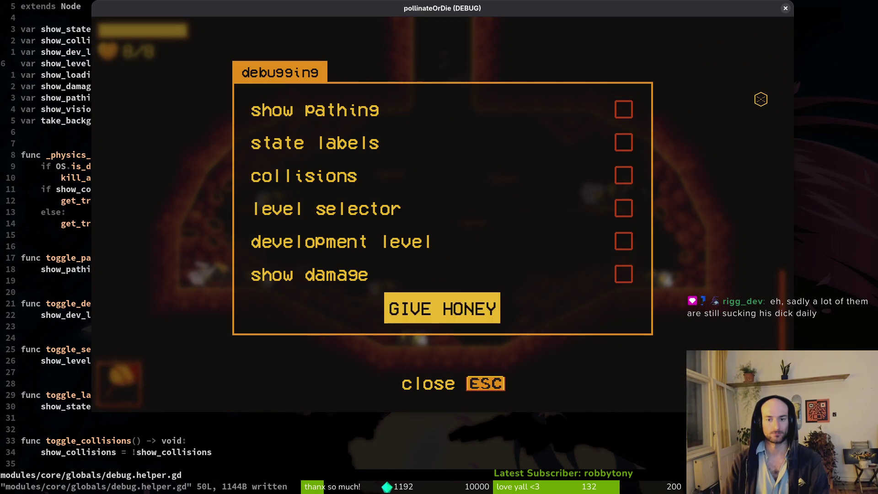
{"action": "key", "text": "Up"}
{"action": "key", "text": "Up"}
{"action": "key", "text": "Up"}
{"action": "key", "text": "Escape"}
Step: Fly into the hexagon portal and start level 1-2 from the level-select grid
{"action": "key", "text": "Up"}
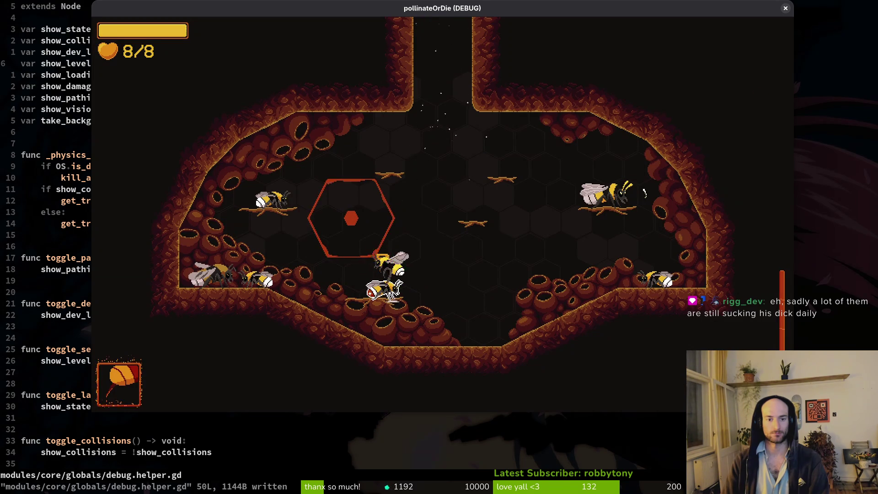
{"action": "key", "text": "Left"}
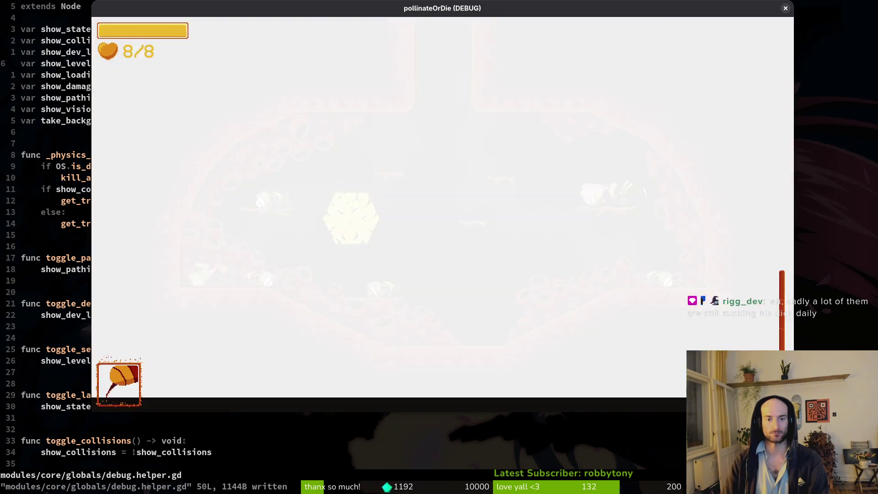
{"action": "key", "text": "Left"}
{"action": "key", "text": "Left"}
{"action": "key", "text": "Left"}
{"action": "key", "text": "Up"}
{"action": "key", "text": "Up"}
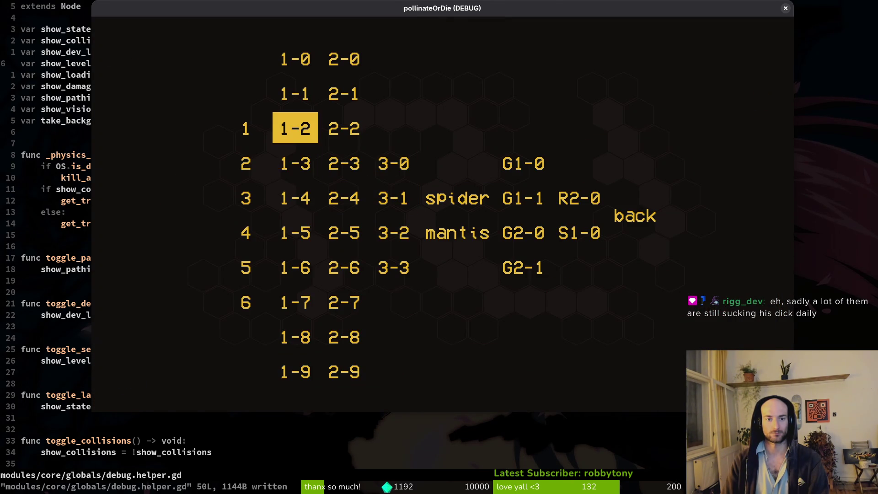
{"action": "key", "text": "Return"}
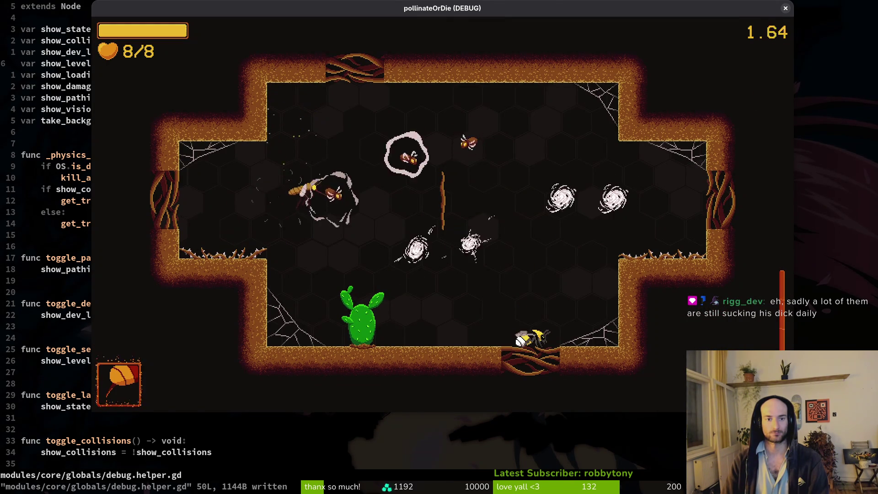
Step: Playtest level 1-2 until the cactus is pollinated, then quit the game back to Godot
{"action": "key", "text": "Left"}
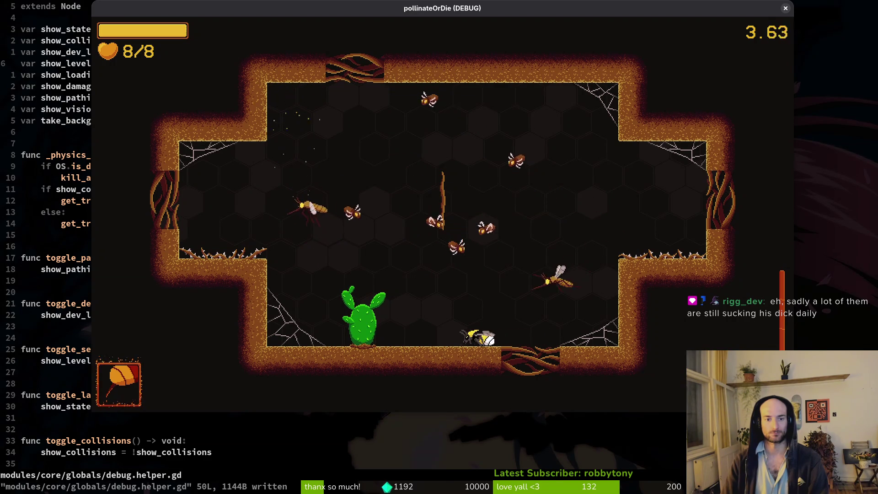
{"action": "key", "text": "Up"}
{"action": "key", "text": "Right"}
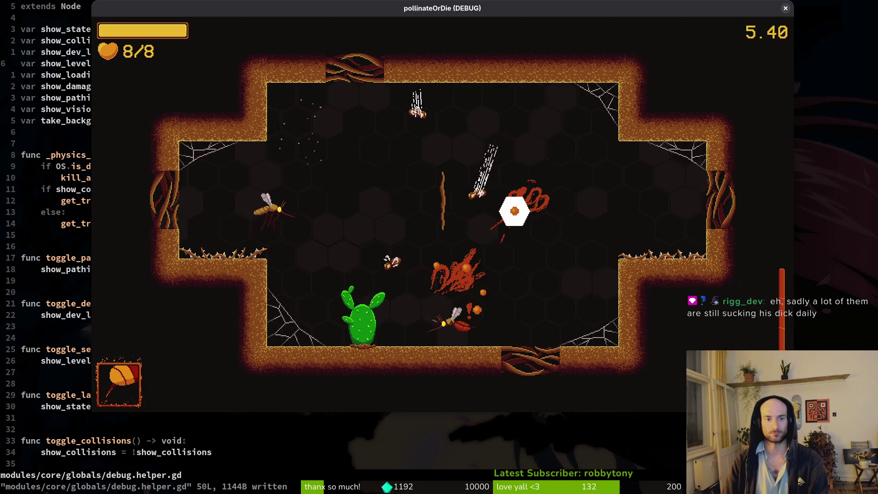
{"action": "key", "text": "Left"}
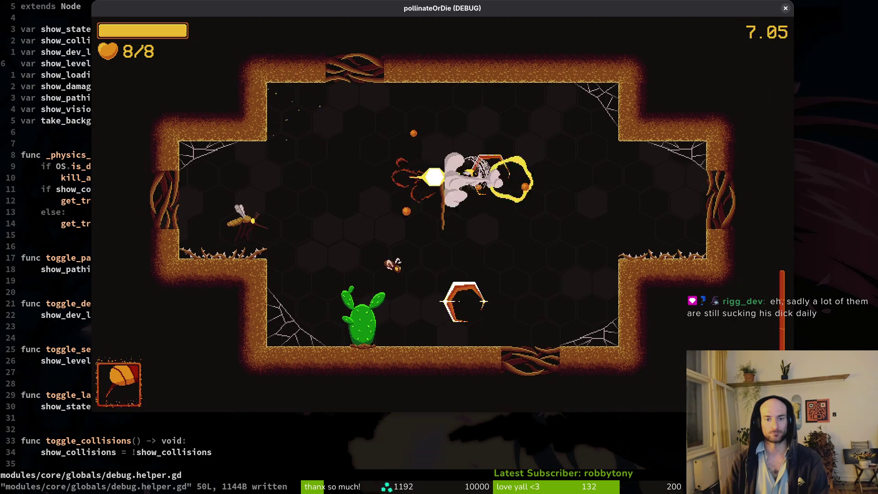
{"action": "key", "text": "Down"}
{"action": "key", "text": "Up"}
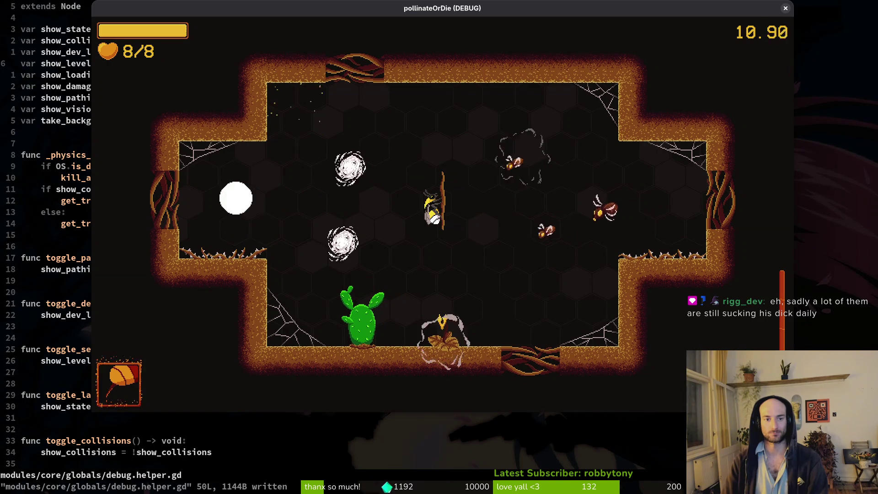
{"action": "key", "text": "Down"}
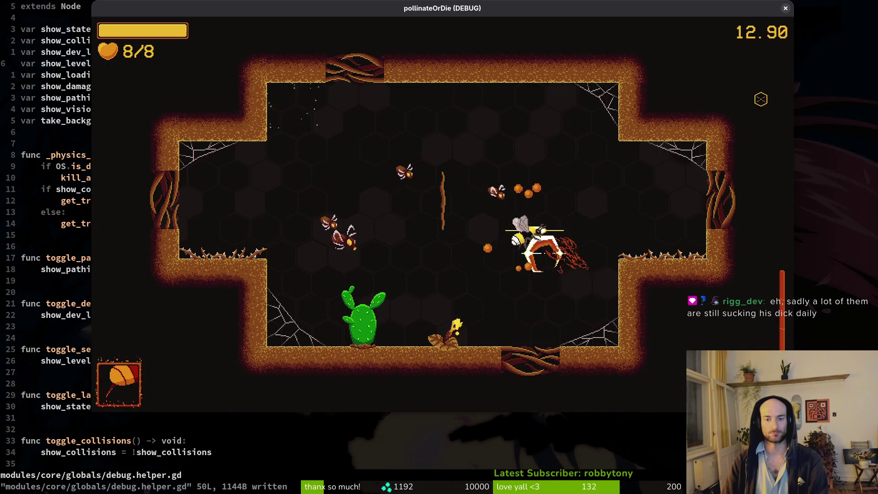
{"action": "key", "text": "Up"}
{"action": "key", "text": "Down"}
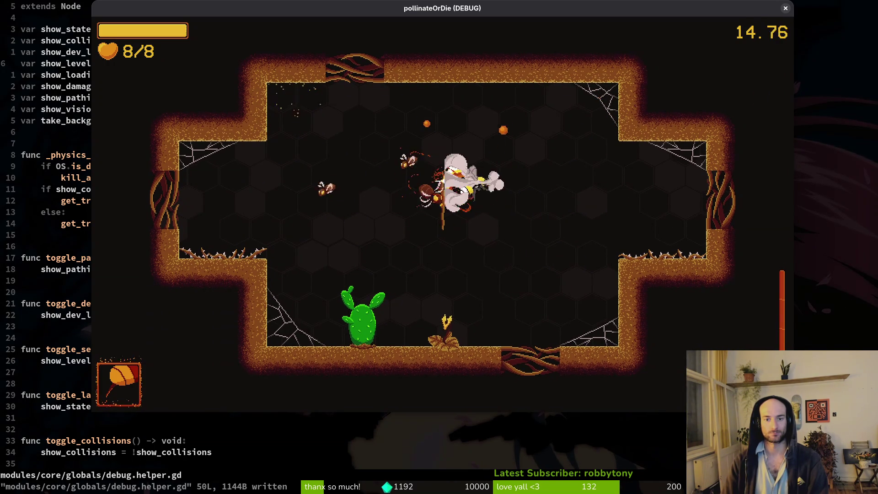
{"action": "key", "text": "Left"}
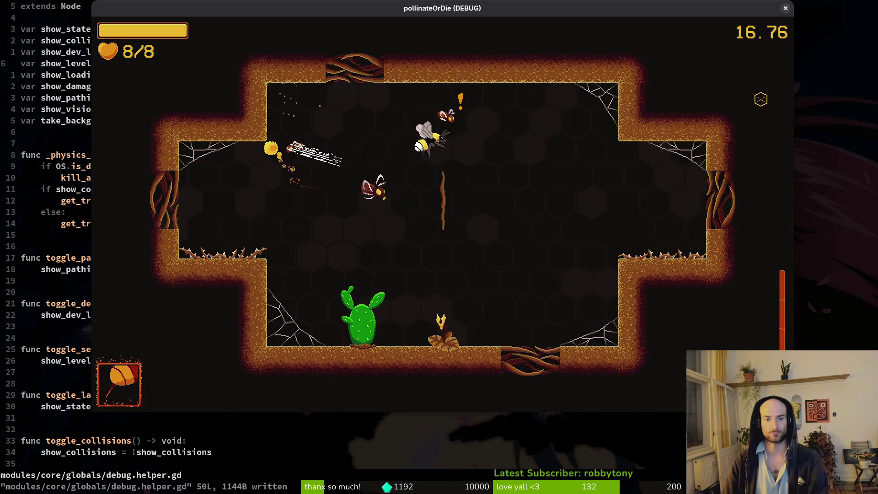
{"action": "key", "text": "Right"}
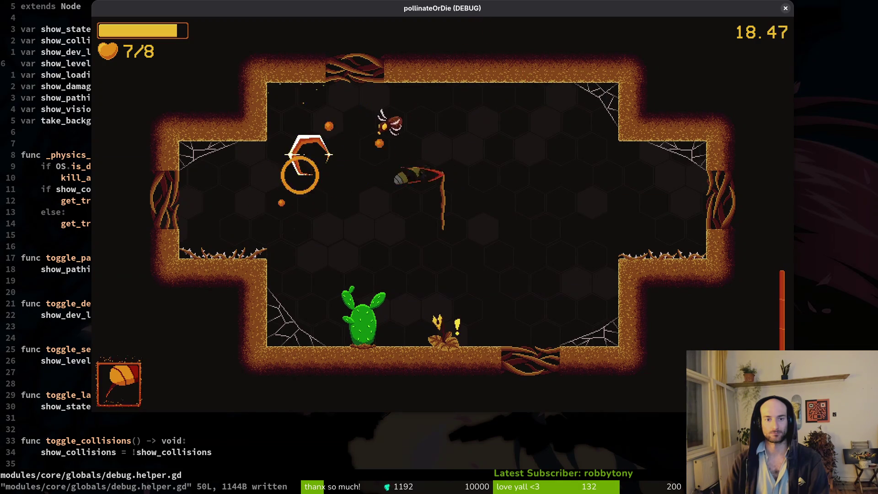
{"action": "key", "text": "Down"}
{"action": "key", "text": "Right"}
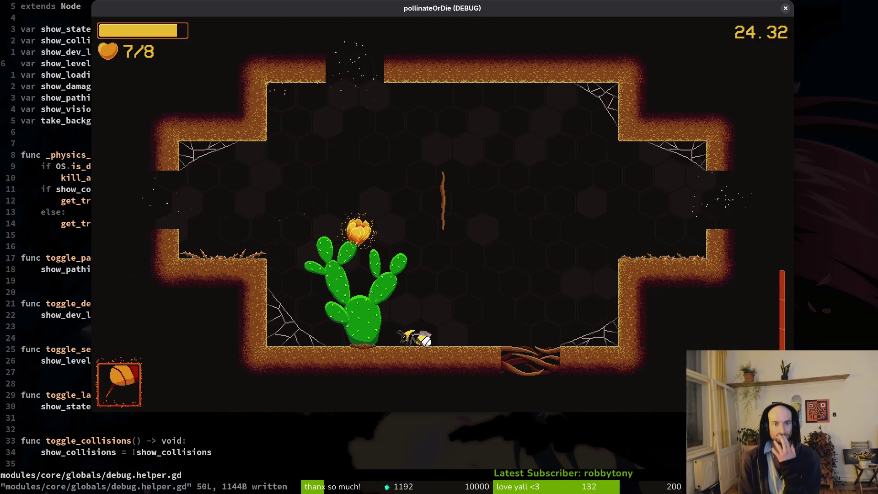
{"action": "key", "text": "super+q"}
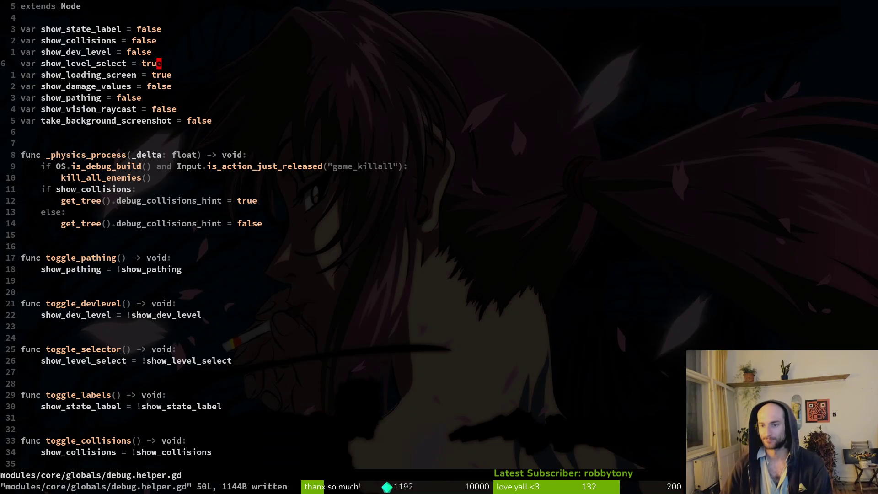
{"action": "key", "text": "super+2"}
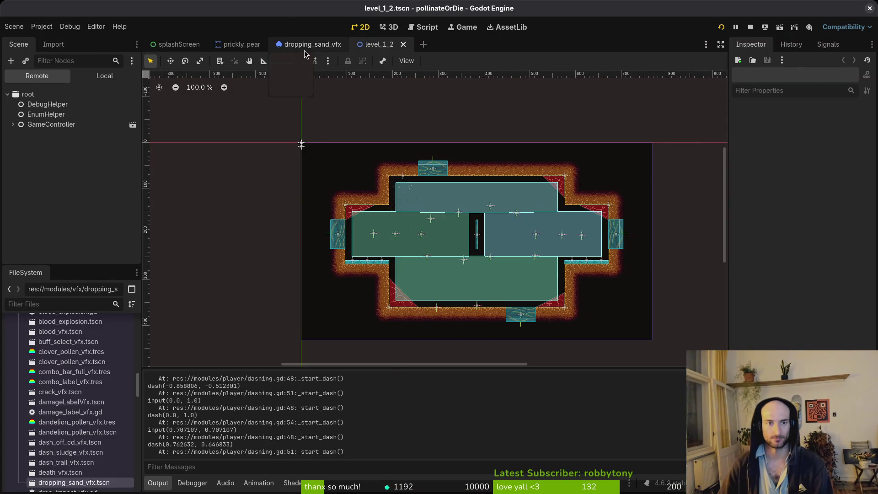
Step: Edit the sand emission box extents under Spawn > Position, save, and return to level_1_2
{"action": "left_click", "coordinate": [305, 48]}
{"action": "scroll", "coordinate": [795, 306], "scroll_direction": "down", "scroll_amount": 4}
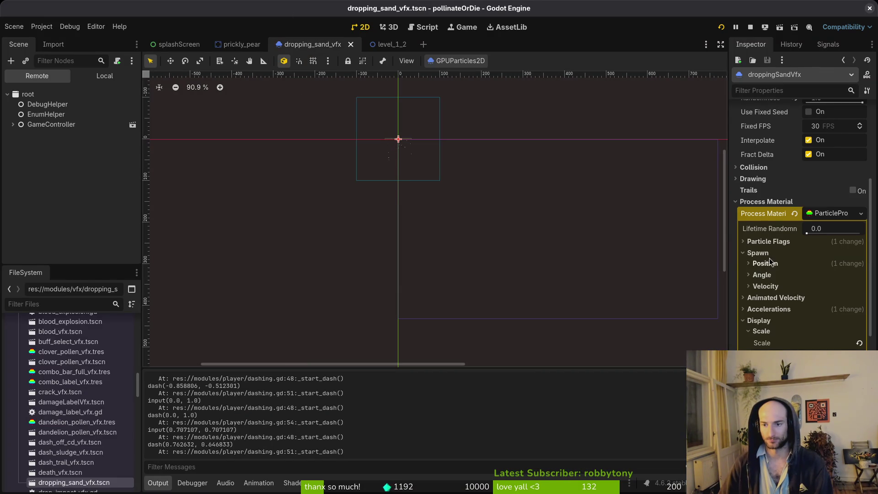
{"action": "left_click", "coordinate": [765, 265]}
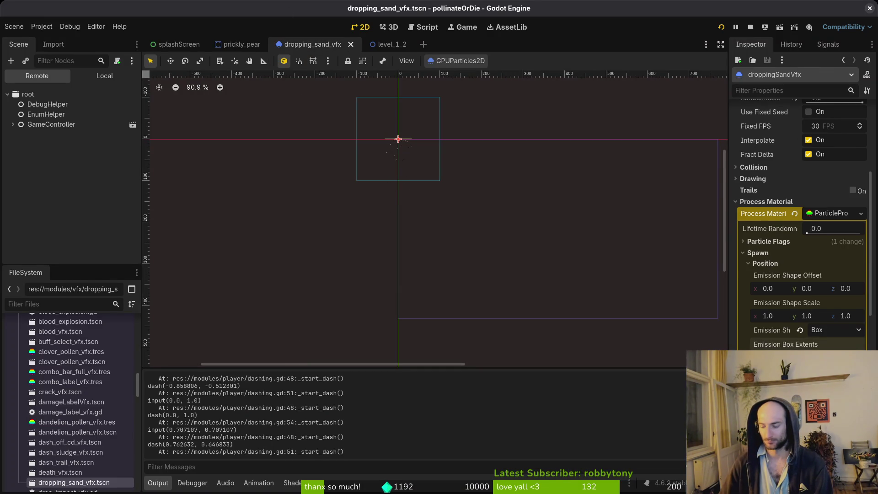
{"action": "key", "text": "ctrl+s"}
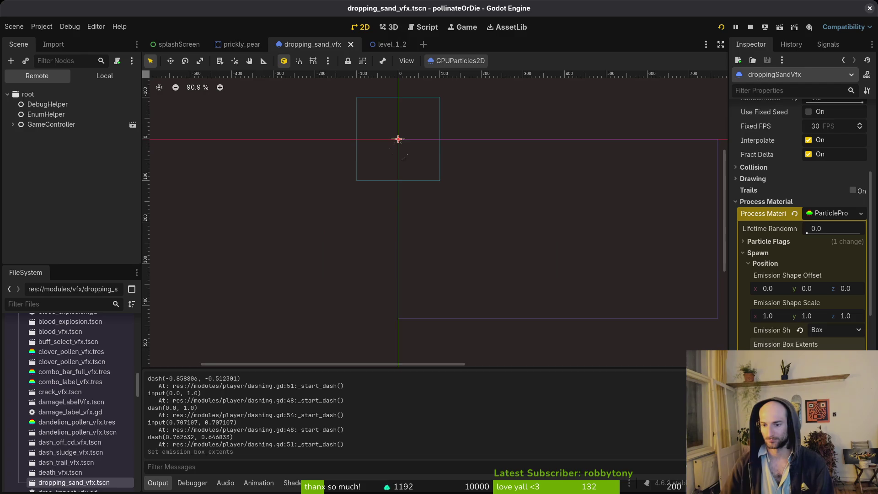
{"action": "key", "text": "alt+Tab"}
{"action": "key", "text": "alt+Tab"}
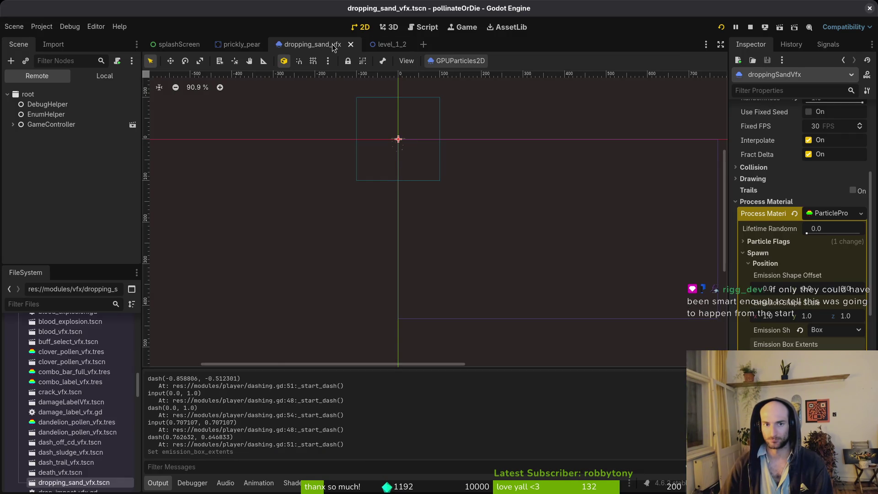
{"action": "left_click", "coordinate": [386, 44]}
{"action": "scroll", "coordinate": [306, 141], "scroll_direction": "up", "scroll_amount": 5}
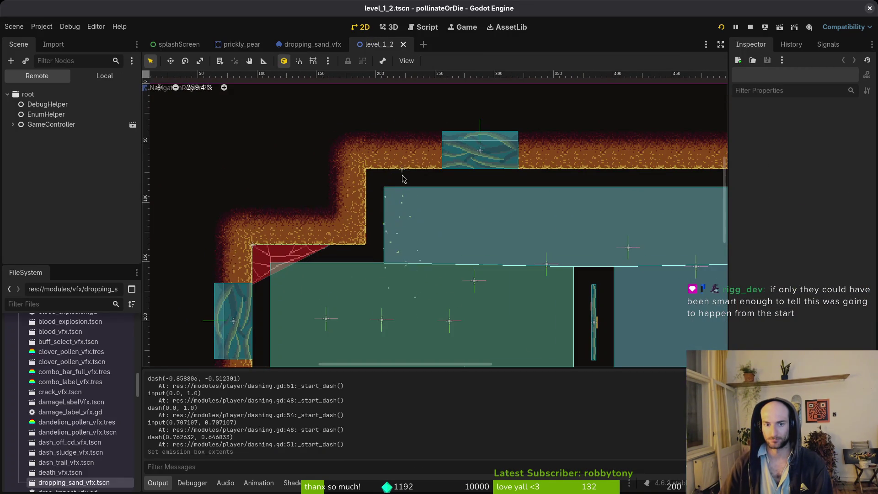
{"action": "scroll", "coordinate": [404, 178], "scroll_direction": "down", "scroll_amount": 6}
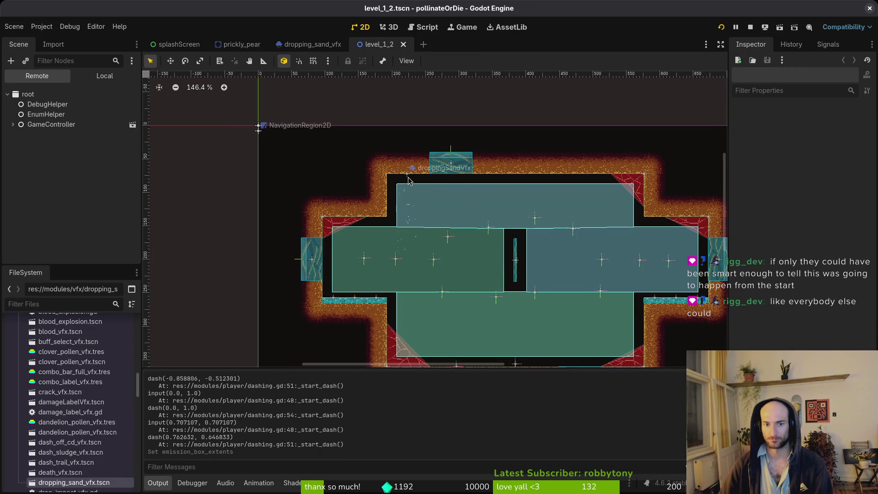
Step: Restart the game from the editor and continue the saved game into the hive
{"action": "left_click", "coordinate": [750, 27]}
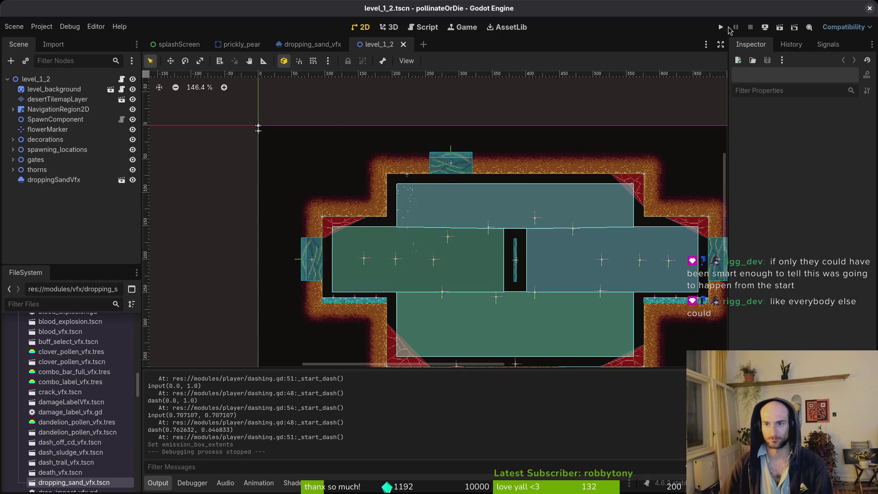
{"action": "left_click", "coordinate": [721, 27]}
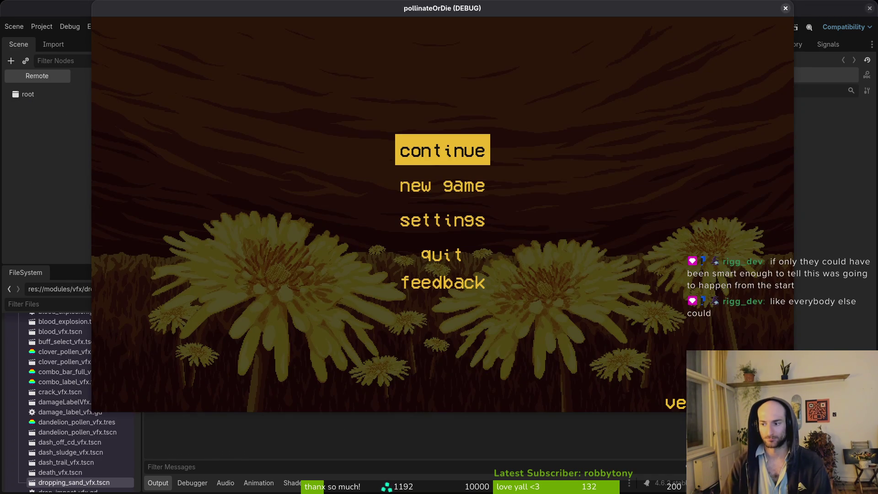
{"action": "key", "text": "alt+Tab"}
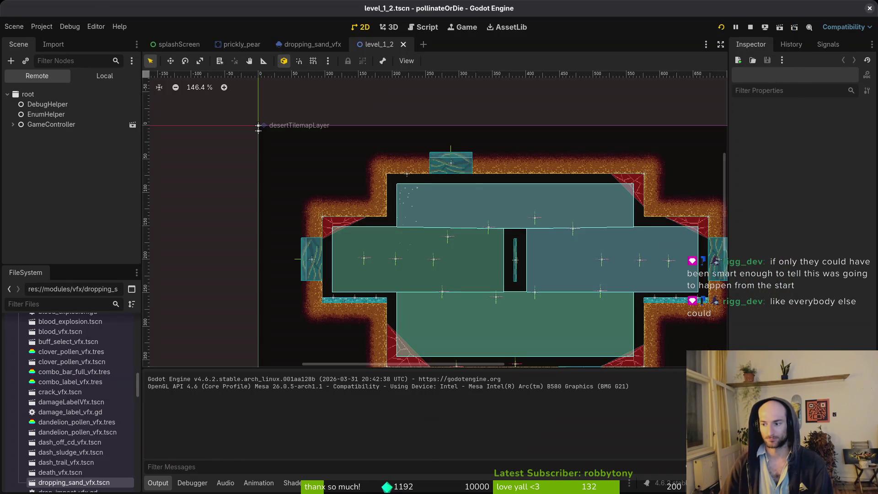
{"action": "key", "text": "alt+Tab"}
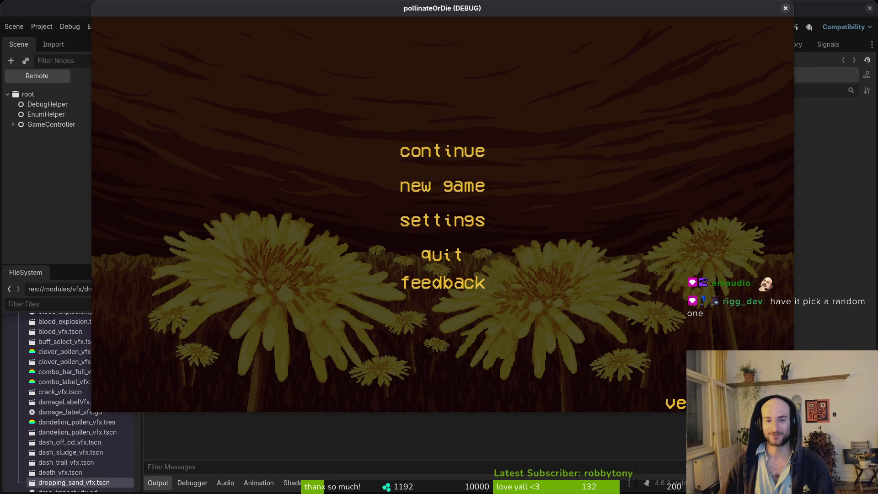
{"action": "key", "text": "Return"}
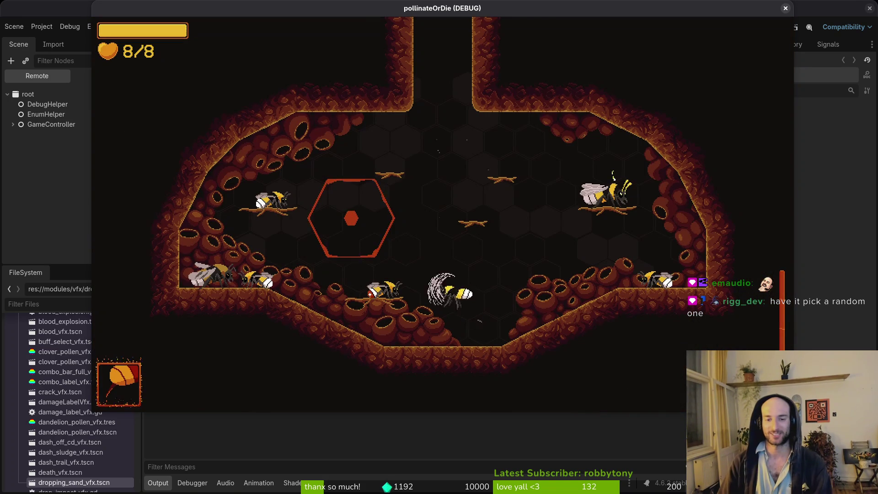
Step: Check the items overlay, then fly and dash the bee around the hive
{"action": "key", "text": "Tab"}
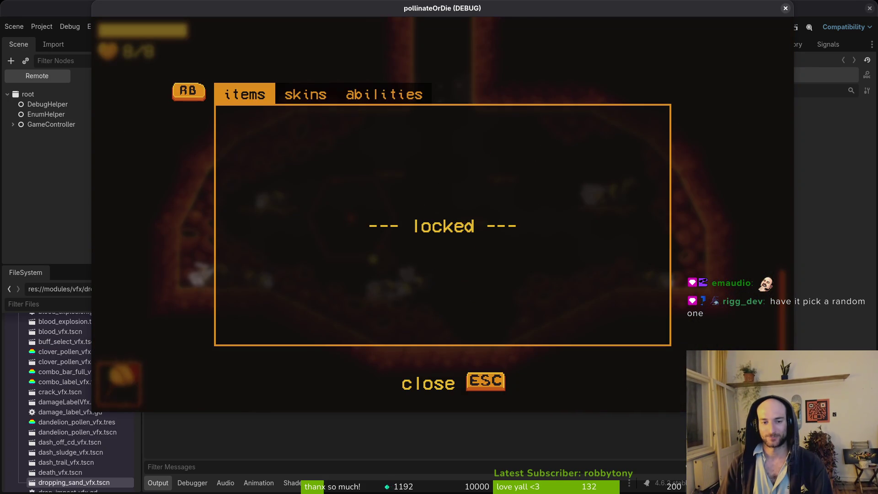
{"action": "key", "text": "Escape"}
{"action": "key", "text": "w"}
{"action": "key", "text": "space"}
{"action": "key", "text": "a"}
{"action": "key", "text": "space"}
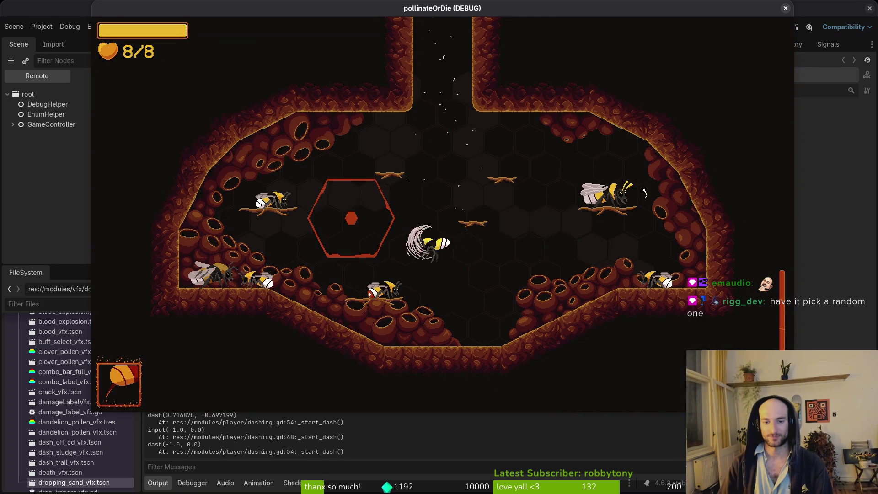
{"action": "key", "text": "d"}
{"action": "key", "text": "space"}
{"action": "key", "text": "a"}
{"action": "key", "text": "s"}
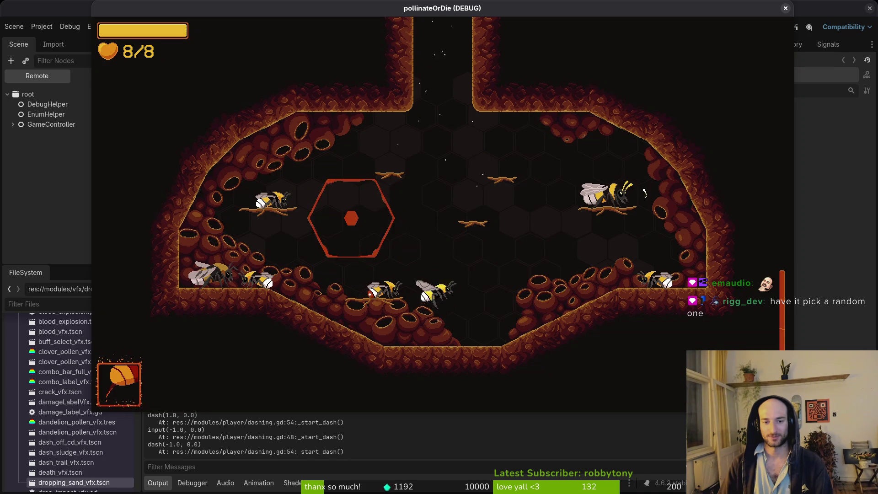
{"action": "key", "text": "space"}
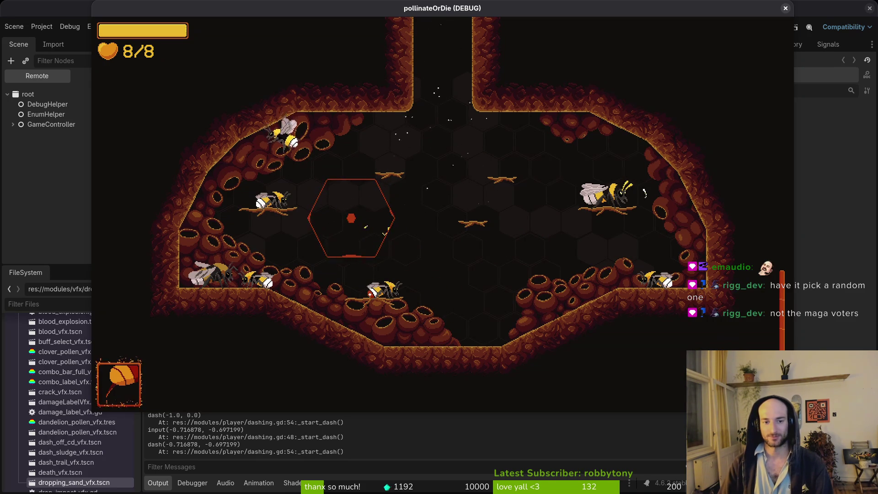
Step: Load level 1-2 from the debug level select
{"action": "key", "text": "a"}
{"action": "key", "text": "a"}
{"action": "key", "text": "a"}
{"action": "key", "text": "w"}
{"action": "key", "text": "w"}
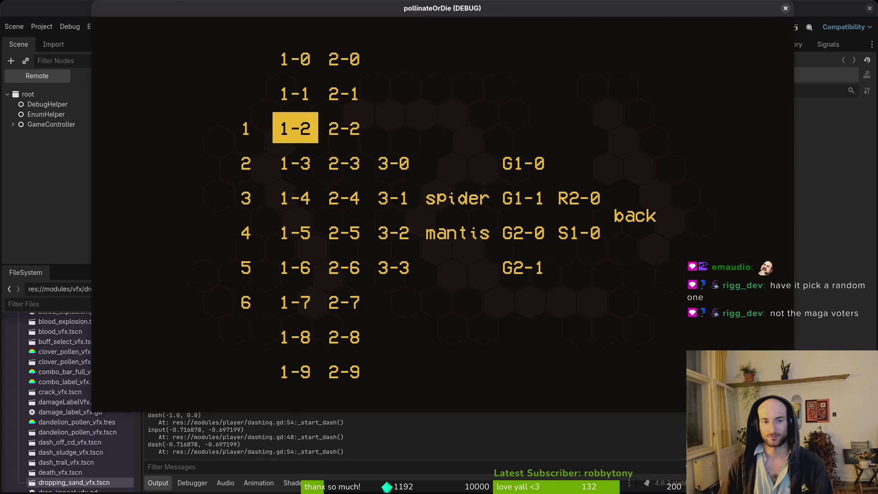
{"action": "key", "text": "space"}
Step: Dash the bee up, down and around the level 1-2 arena
{"action": "key", "text": "d"}
{"action": "key", "text": "w"}
{"action": "key", "text": "space"}
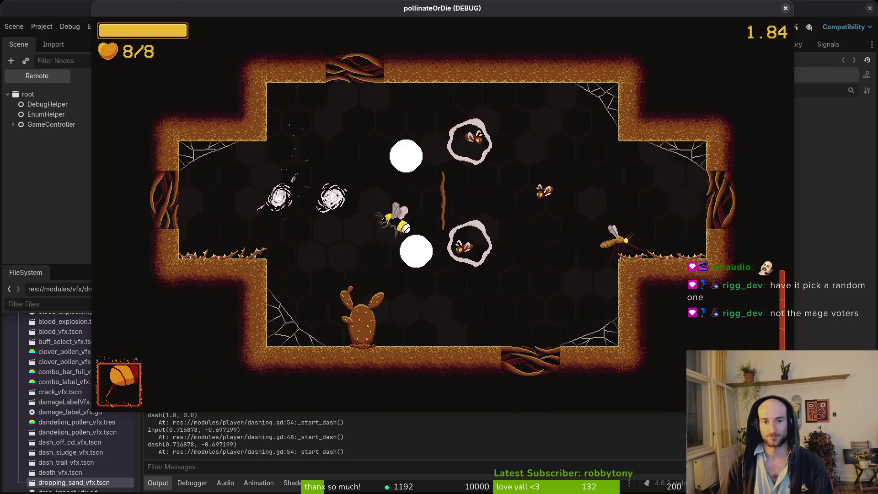
{"action": "key", "text": "w"}
{"action": "key", "text": "space"}
{"action": "key", "text": "w"}
{"action": "key", "text": "space"}
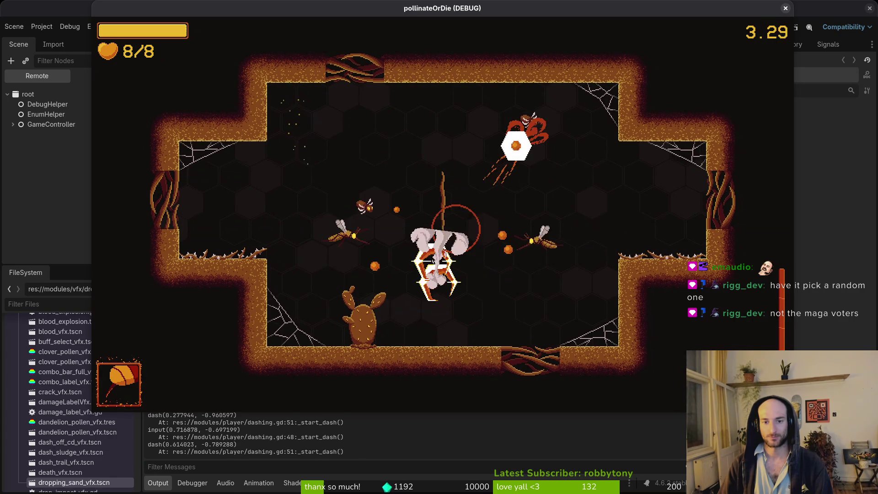
{"action": "key", "text": "d"}
{"action": "key", "text": "w"}
{"action": "key", "text": "space"}
{"action": "key", "text": "s"}
{"action": "key", "text": "space"}
{"action": "key", "text": "w"}
{"action": "key", "text": "space"}
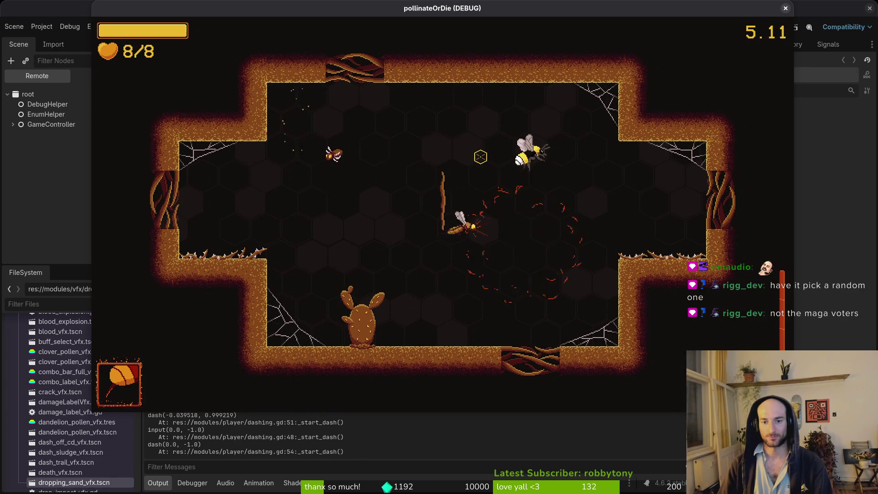
{"action": "key", "text": "s"}
{"action": "key", "text": "space"}
Step: Steer the bee through the falling sand to the cactus and floor, then close the game with F8
{"action": "key", "text": "a"}
{"action": "key", "text": "w"}
{"action": "key", "text": "space"}
{"action": "key", "text": "a"}
{"action": "key", "text": "w"}
{"action": "key", "text": "space"}
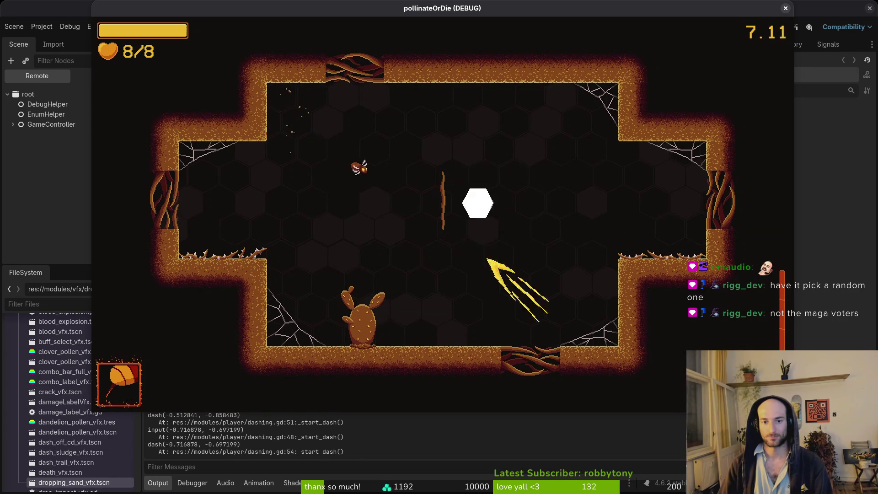
{"action": "key", "text": "a"}
{"action": "key", "text": "space"}
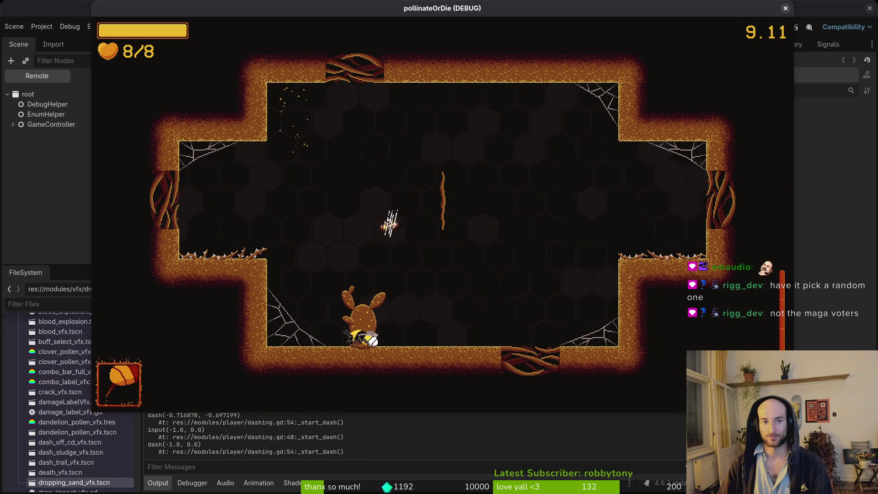
{"action": "key", "text": "d"}
{"action": "key", "text": "space"}
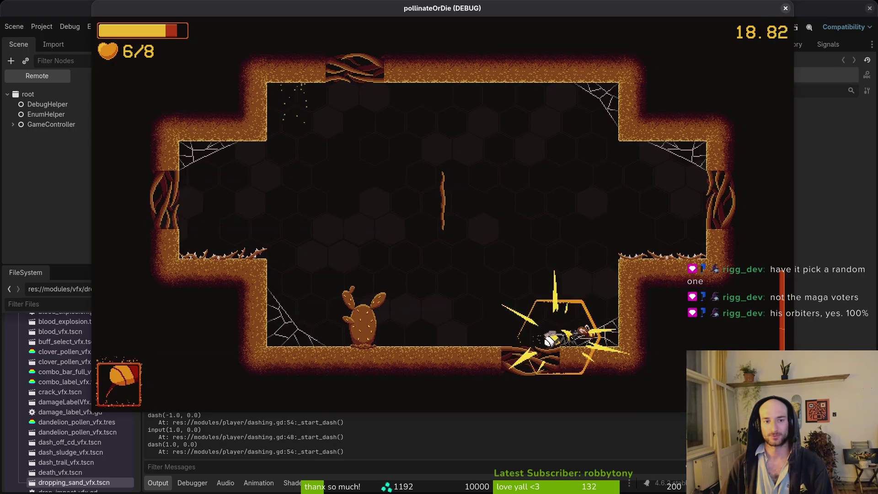
{"action": "key", "text": "F8"}
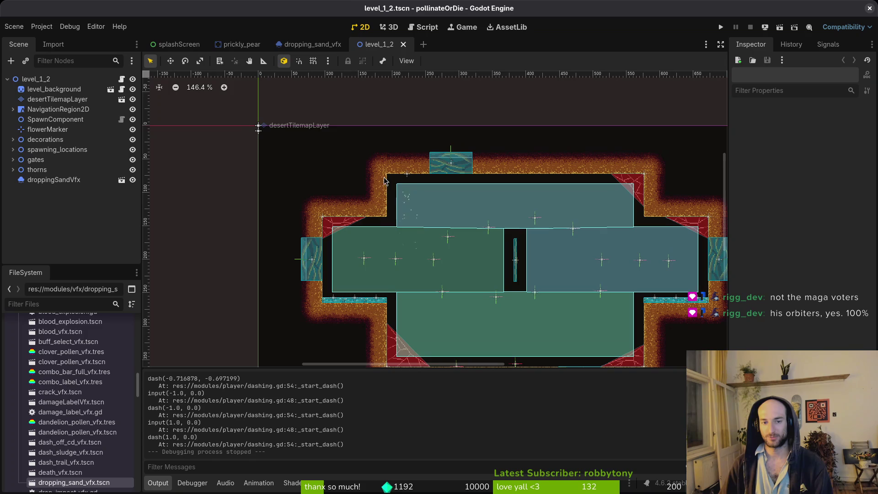
Step: In dropping_sand_vfx, try and undo a velocity pivot change, then inspect spawn position and scale settings
{"action": "left_click", "coordinate": [312, 44]}
{"action": "mouse_move", "coordinate": [431, 171]}
{"action": "left_mouse_down"}
{"action": "mouse_move", "coordinate": [453, 153]}
{"action": "mouse_move", "coordinate": [455, 111]}
{"action": "left_mouse_up"}
{"action": "scroll", "coordinate": [425, 165], "scroll_direction": "up", "scroll_amount": 5}
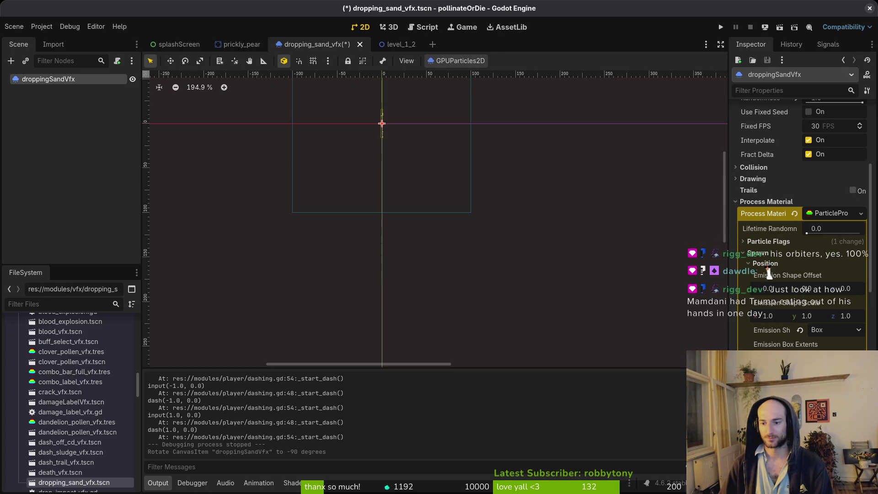
{"action": "key", "text": "Return"}
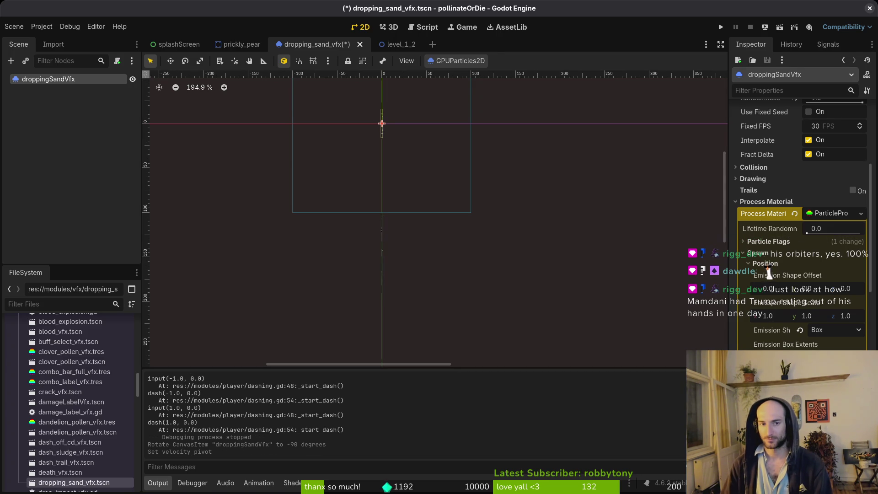
{"action": "key", "text": "ctrl+z"}
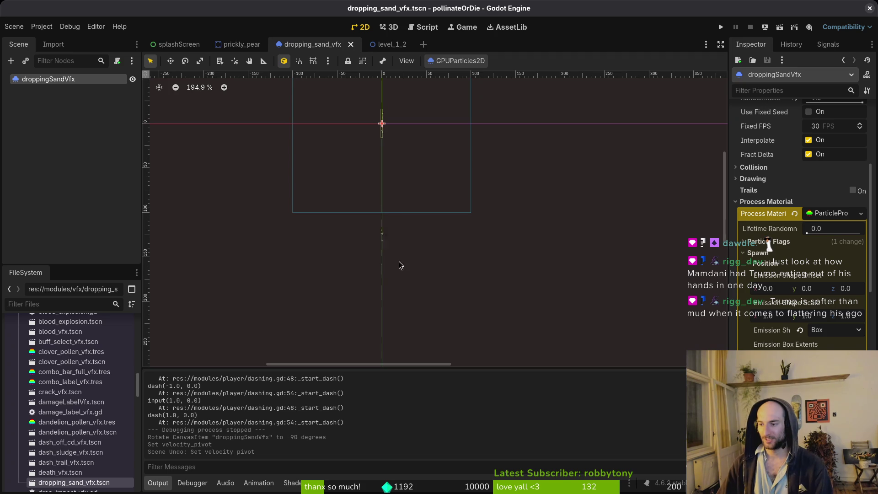
{"action": "mouse_move", "coordinate": [484, 296]}
{"action": "left_mouse_down"}
{"action": "mouse_move", "coordinate": [428, 216]}
{"action": "mouse_move", "coordinate": [442, 255]}
{"action": "mouse_move", "coordinate": [463, 269]}
{"action": "left_mouse_up"}
{"action": "scroll", "coordinate": [434, 233], "scroll_direction": "down", "scroll_amount": 3}
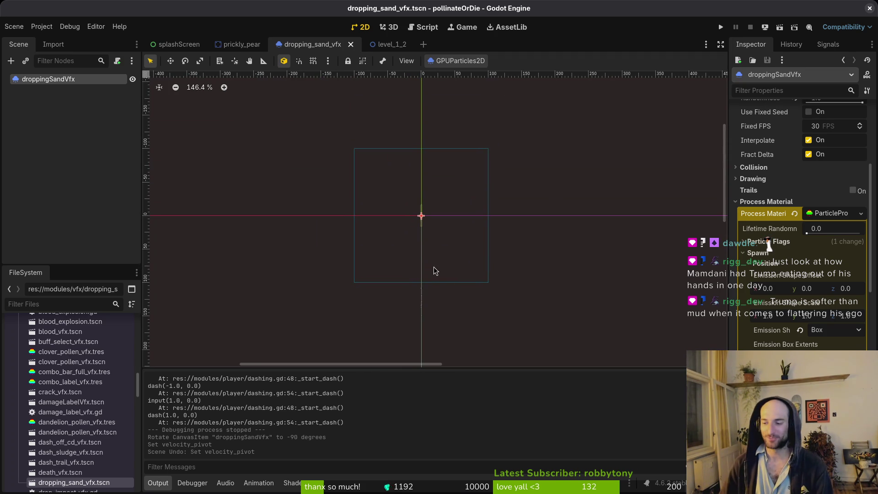
{"action": "scroll", "coordinate": [461, 247], "scroll_direction": "left", "scroll_amount": 2}
{"action": "scroll", "coordinate": [462, 249], "scroll_direction": "up", "scroll_amount": 2}
{"action": "scroll", "coordinate": [457, 251], "scroll_direction": "right", "scroll_amount": 1}
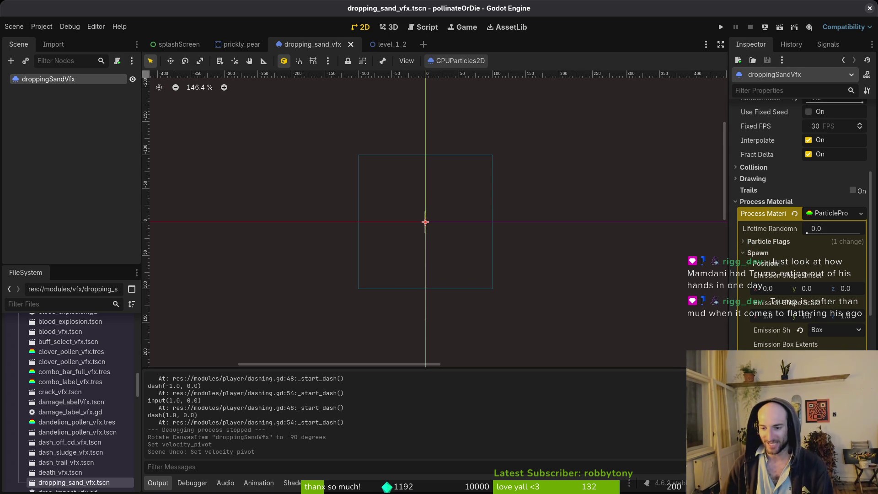
{"action": "scroll", "coordinate": [767, 282], "scroll_direction": "down", "scroll_amount": 4}
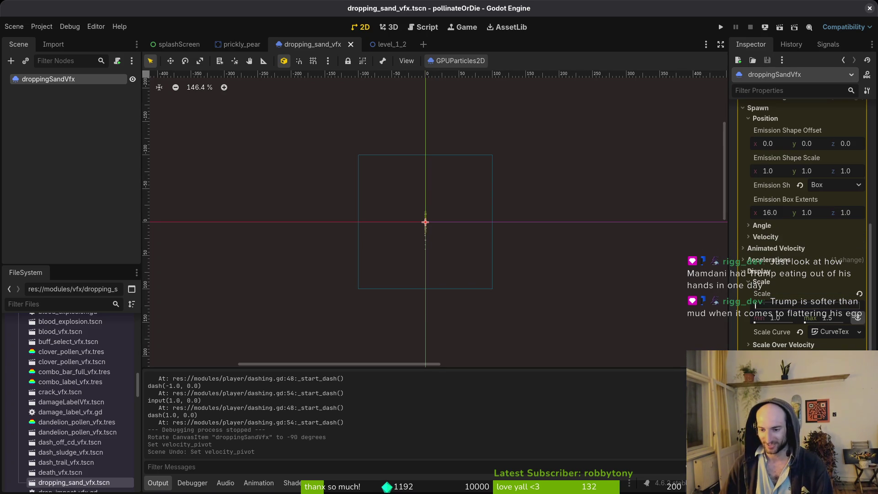
Step: Browse the process material's scale, acceleration, Linear Accel and Radial Accel sections
{"action": "left_click", "coordinate": [766, 282]}
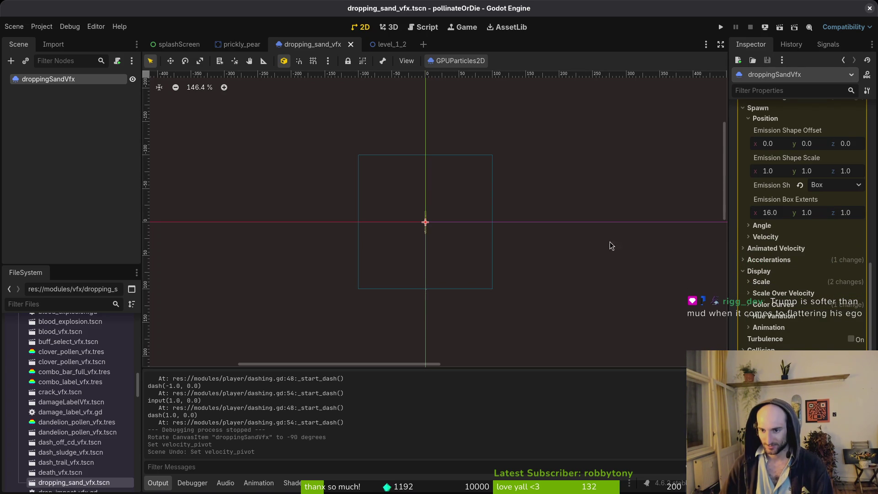
{"action": "scroll", "coordinate": [745, 213], "scroll_direction": "up", "scroll_amount": 6}
{"action": "scroll", "coordinate": [745, 213], "scroll_direction": "down", "scroll_amount": 4}
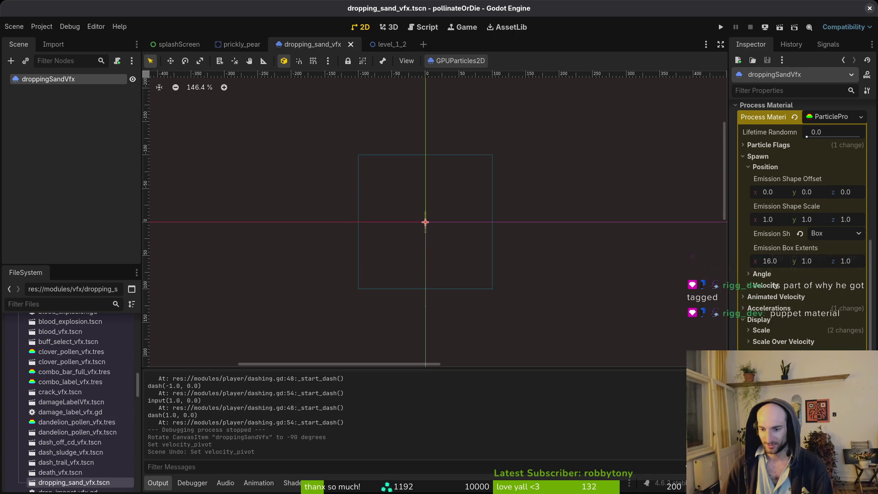
{"action": "left_click", "coordinate": [770, 310]}
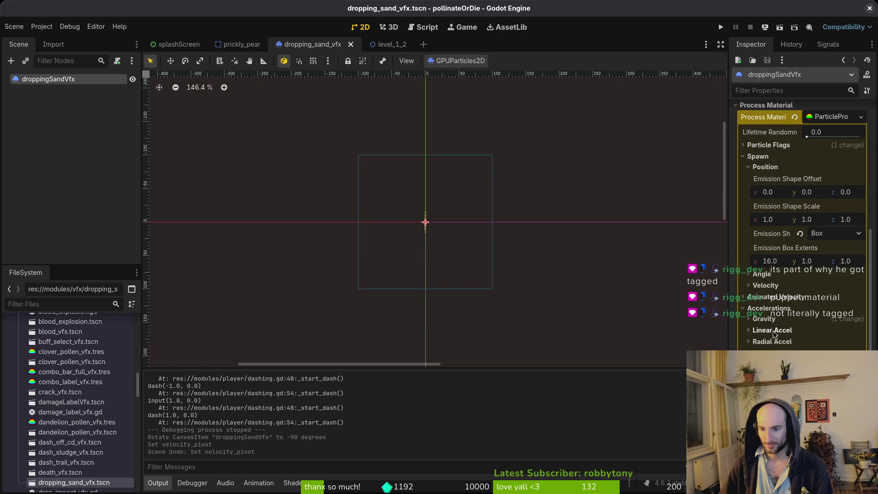
{"action": "left_click", "coordinate": [778, 330]}
{"action": "left_click", "coordinate": [779, 330]}
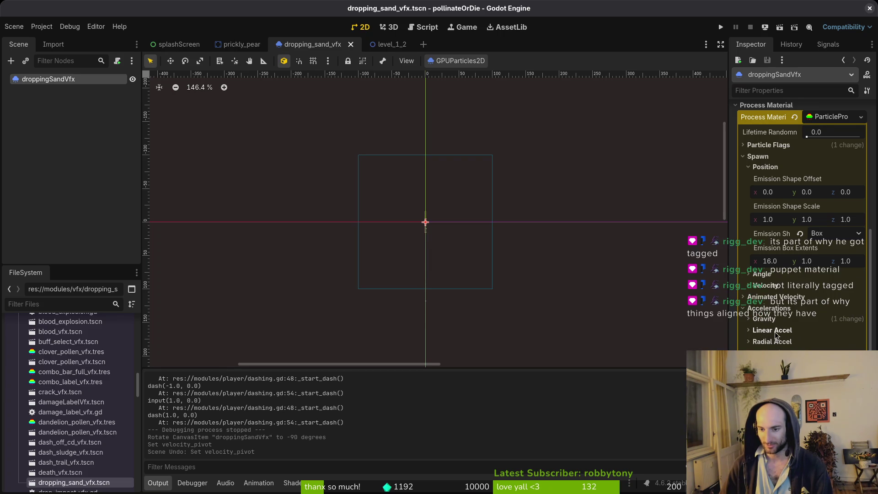
{"action": "left_click", "coordinate": [768, 331]}
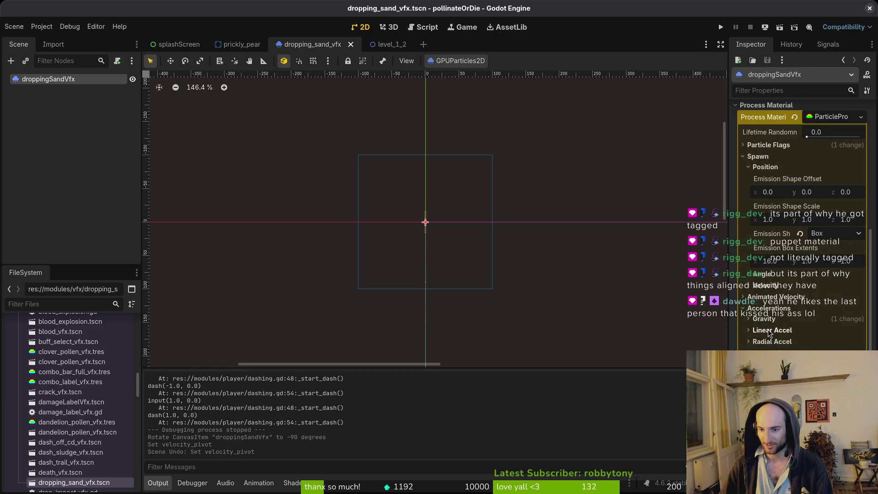
{"action": "left_click", "coordinate": [768, 331]}
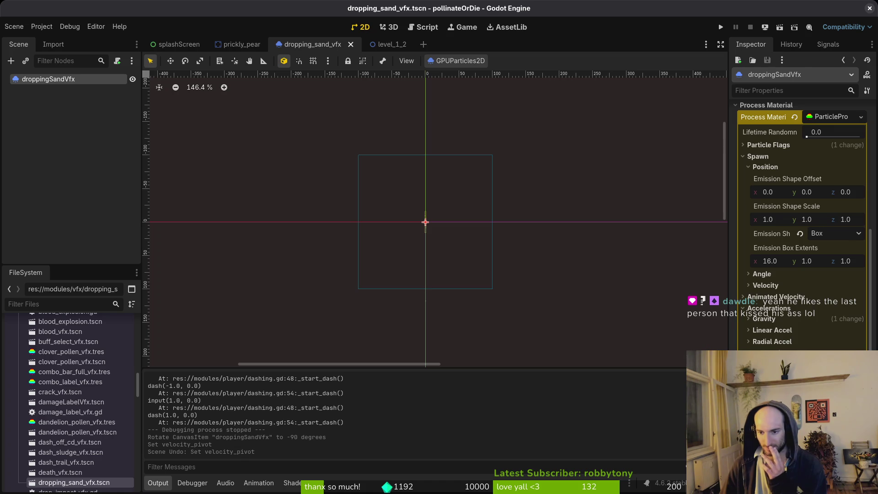
{"action": "left_click", "coordinate": [776, 331]}
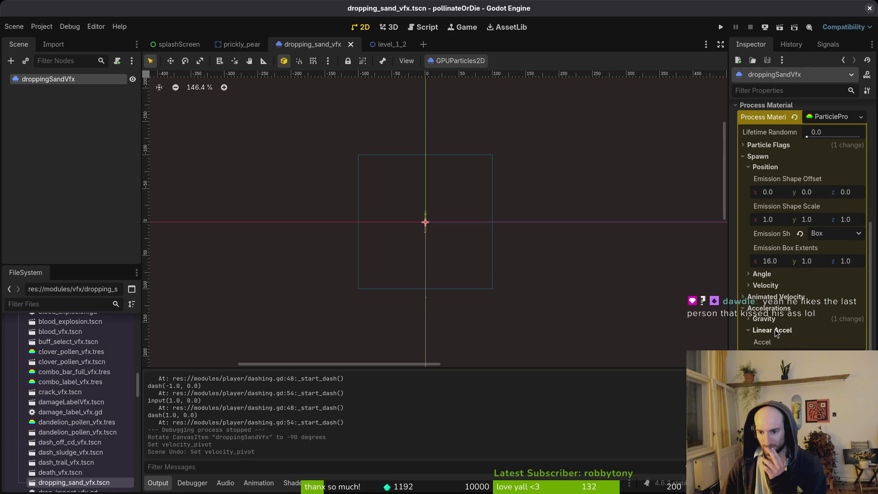
{"action": "left_click", "coordinate": [776, 331]}
{"action": "left_click", "coordinate": [776, 342]}
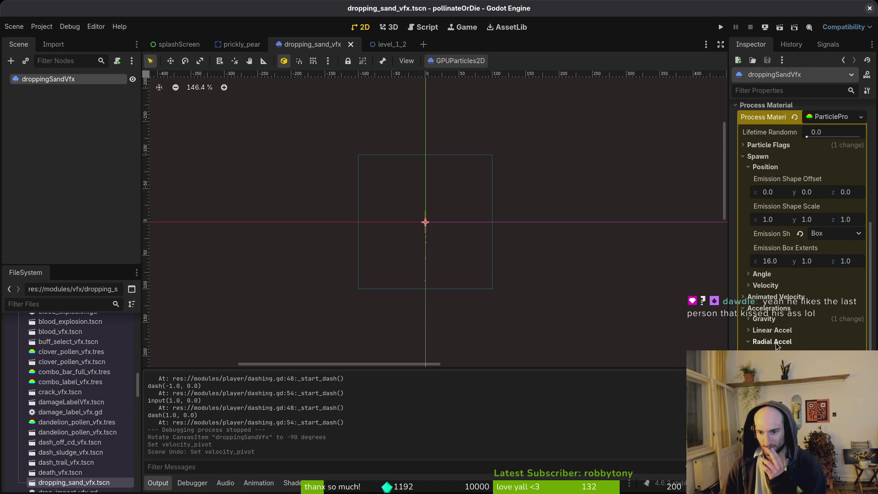
{"action": "left_click", "coordinate": [769, 309]}
{"action": "left_click", "coordinate": [768, 166]}
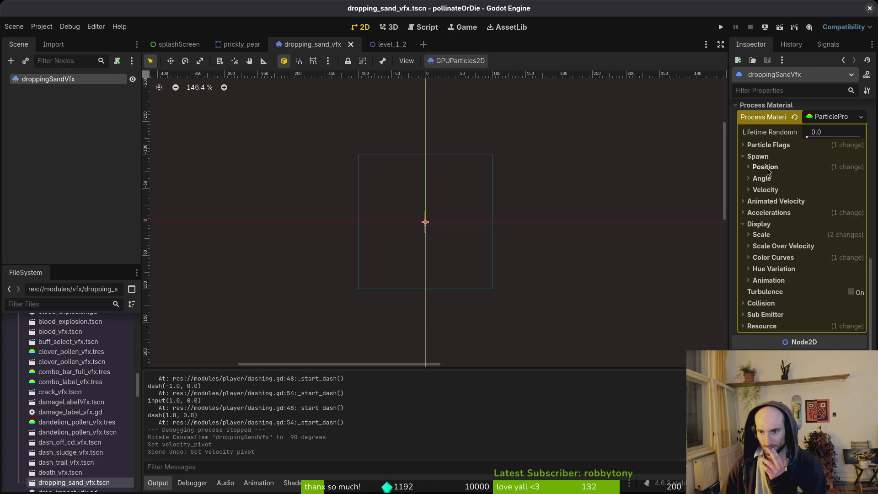
{"action": "left_click", "coordinate": [763, 214]}
{"action": "left_click", "coordinate": [763, 213]}
Step: Expand Animated Velocity > Directional Velocity and drag Velocity max to 32.58
{"action": "left_click", "coordinate": [768, 201]}
{"action": "left_click", "coordinate": [766, 223]}
{"action": "left_click_drag", "start_coordinate": [806, 247], "coordinate": [826, 252]}
Step: Undo droppingSandVfx's directional velocity and -90° rotation while keeping the emission box extents
{"action": "key", "text": "ctrl+z"}
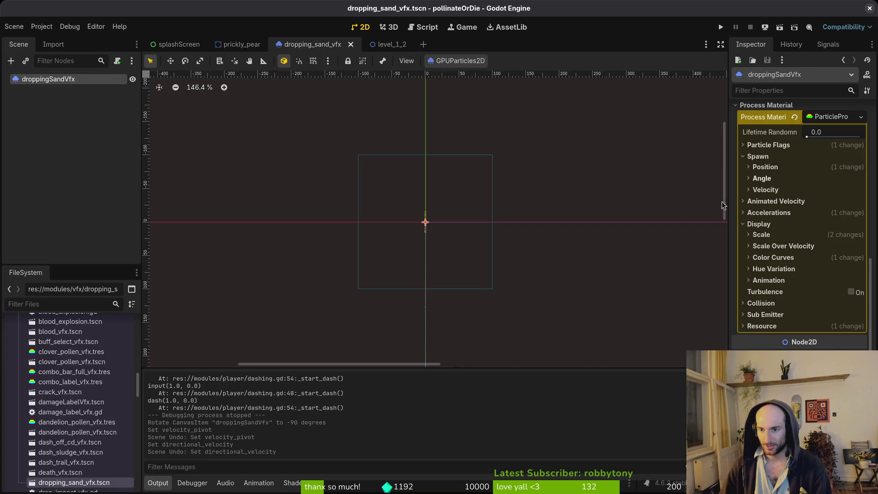
{"action": "key", "text": "ctrl+z"}
{"action": "key", "text": "ctrl+z"}
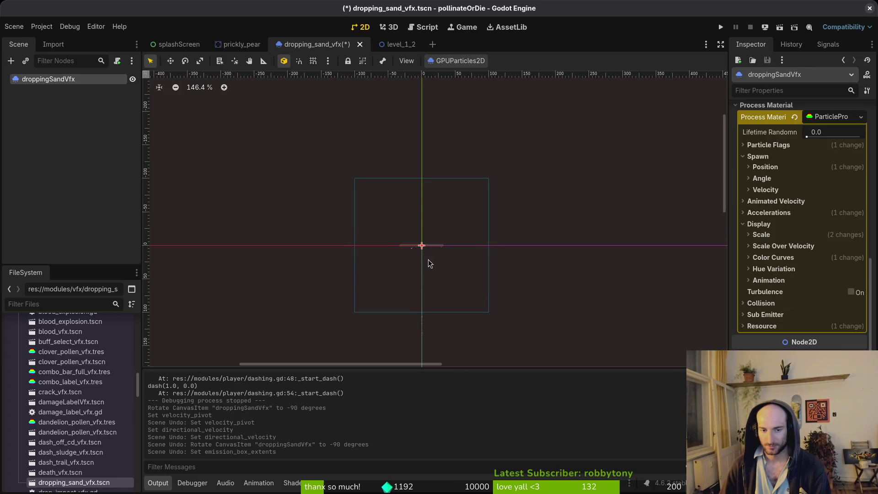
{"action": "key", "text": "ctrl+shift+z"}
Step: Switch back to the level_1_2 scene
{"action": "scroll", "coordinate": [437, 249], "scroll_direction": "up", "scroll_amount": 8}
{"action": "scroll", "coordinate": [526, 240], "scroll_direction": "down", "scroll_amount": 9}
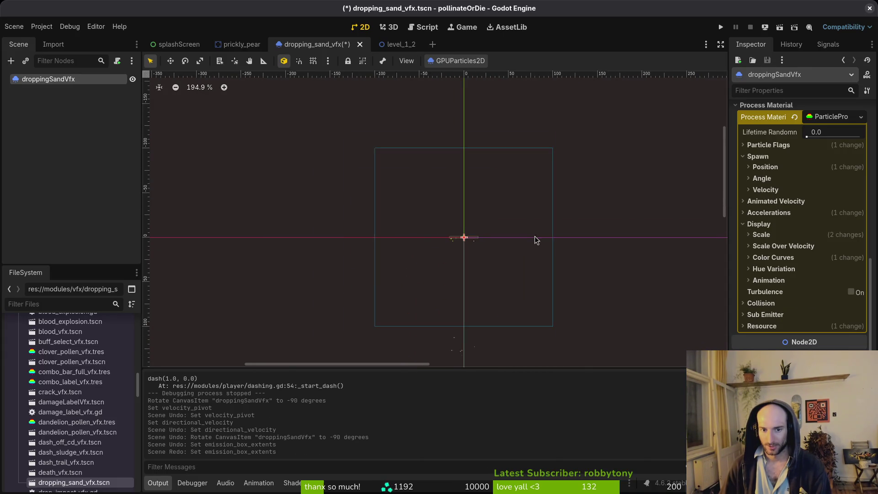
{"action": "scroll", "coordinate": [831, 274], "scroll_direction": "up", "scroll_amount": 10}
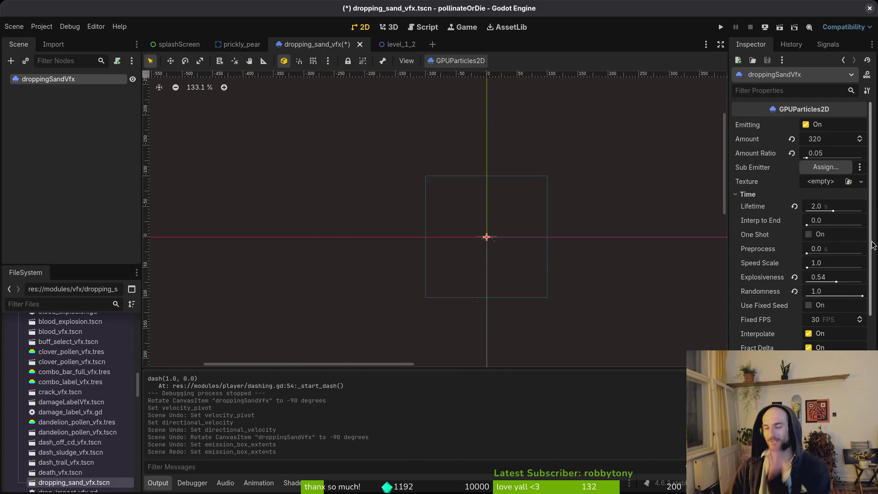
{"action": "mouse_move", "coordinate": [740, 251]}
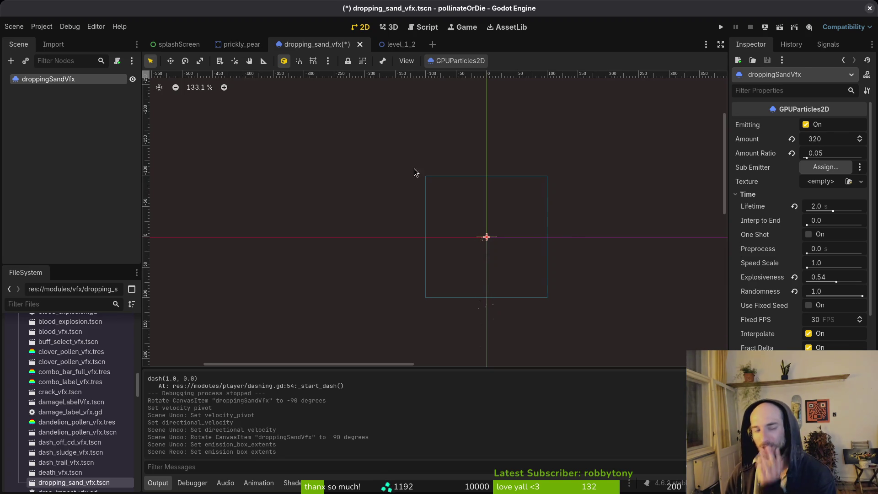
{"action": "left_click", "coordinate": [379, 46]}
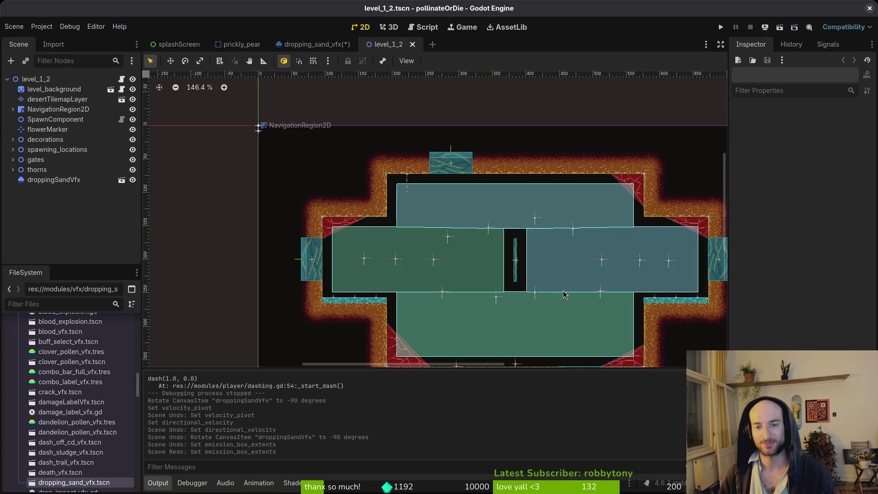
Step: Save dropping_sand_vfx.tscn, then return to level_1_2 zoomed out to view the sand effect
{"action": "scroll", "coordinate": [361, 185], "scroll_direction": "down", "scroll_amount": 1}
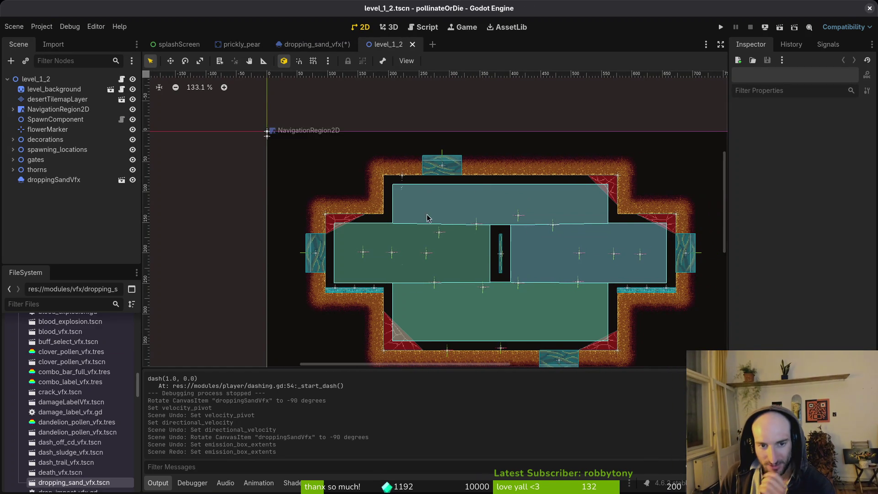
{"action": "scroll", "coordinate": [405, 183], "scroll_direction": "up", "scroll_amount": 9}
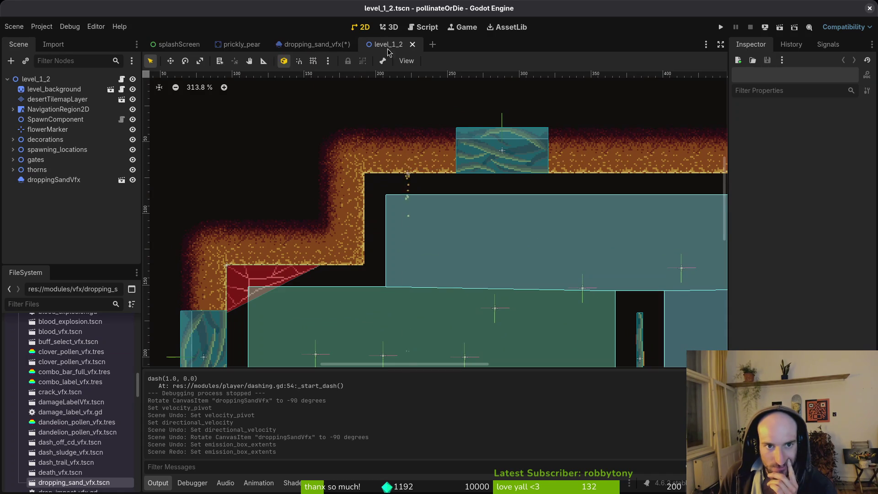
{"action": "left_click", "coordinate": [315, 44]}
{"action": "key", "text": "ctrl+s"}
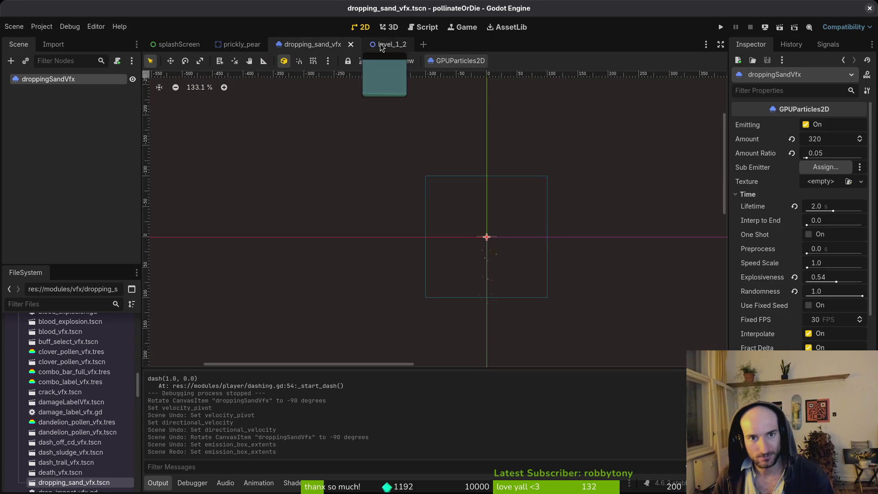
{"action": "left_click", "coordinate": [397, 44]}
{"action": "scroll", "coordinate": [520, 217], "scroll_direction": "down", "scroll_amount": 4}
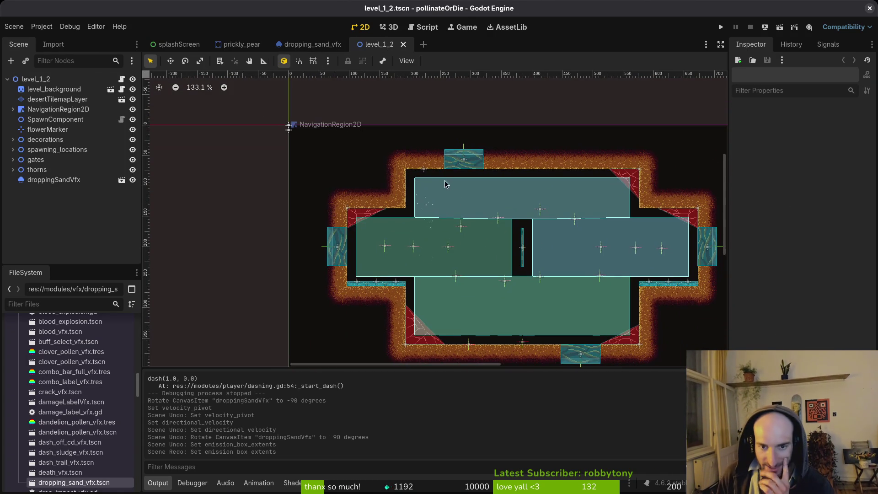
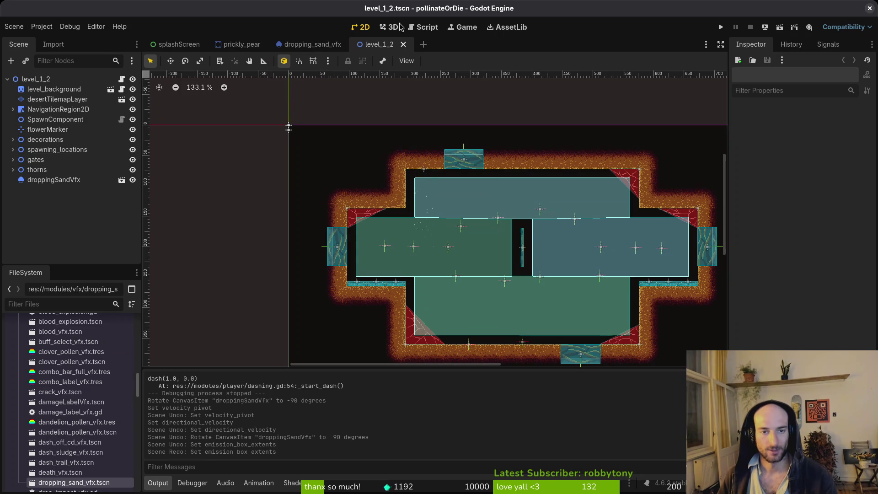
Step: Delete the droppingSandVfx node from the level_1_2 scene and confirm the removal
{"action": "left_click", "coordinate": [59, 181]}
{"action": "key", "text": "Delete"}
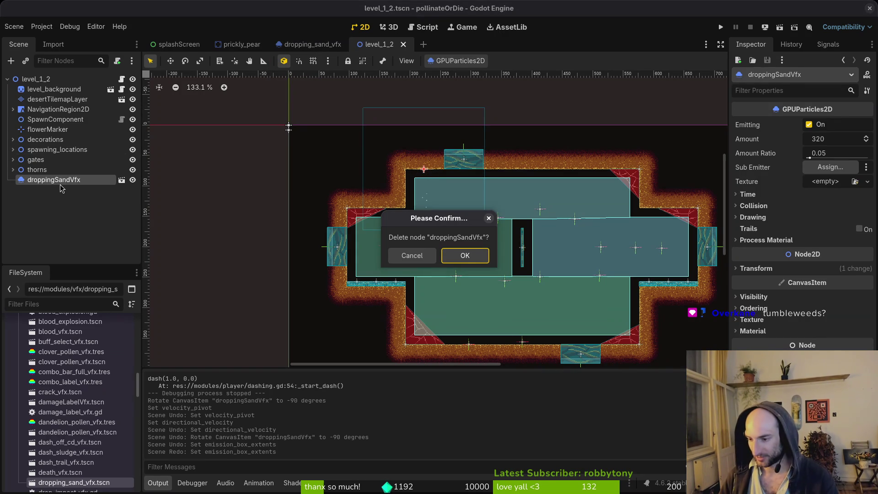
{"action": "left_click", "coordinate": [473, 259]}
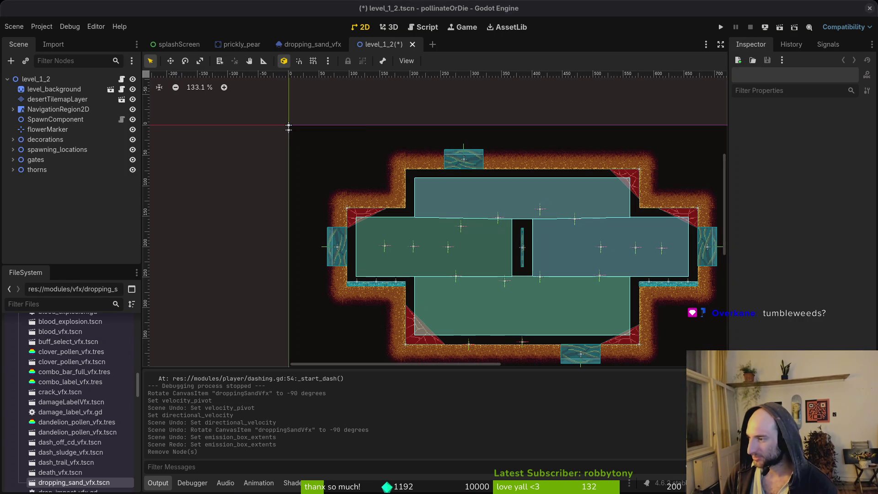
{"action": "key", "text": "alt+Tab"}
Step: Create a new sprite, then set its canvas size to 32×32 pixels
{"action": "scroll", "coordinate": [502, 221], "scroll_direction": "up", "scroll_amount": 4}
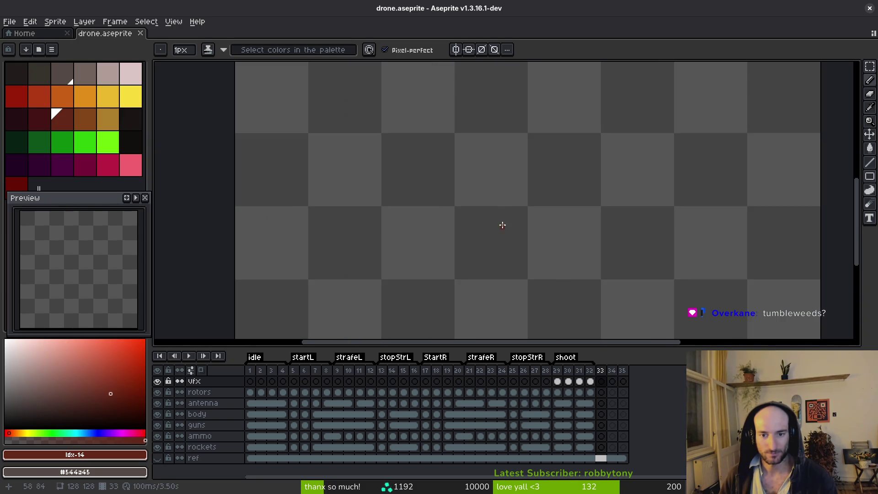
{"action": "left_click", "coordinate": [28, 34]}
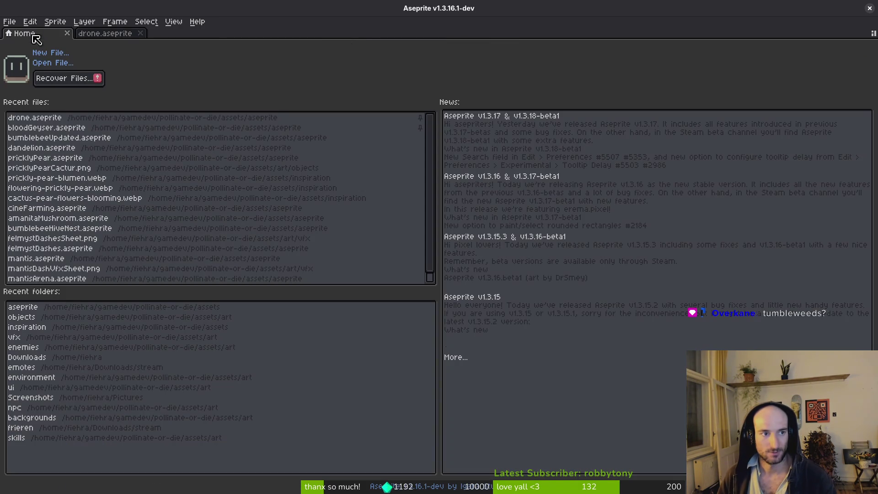
{"action": "left_click", "coordinate": [54, 58]}
{"action": "type", "text": "32"}
{"action": "key", "text": "Return"}
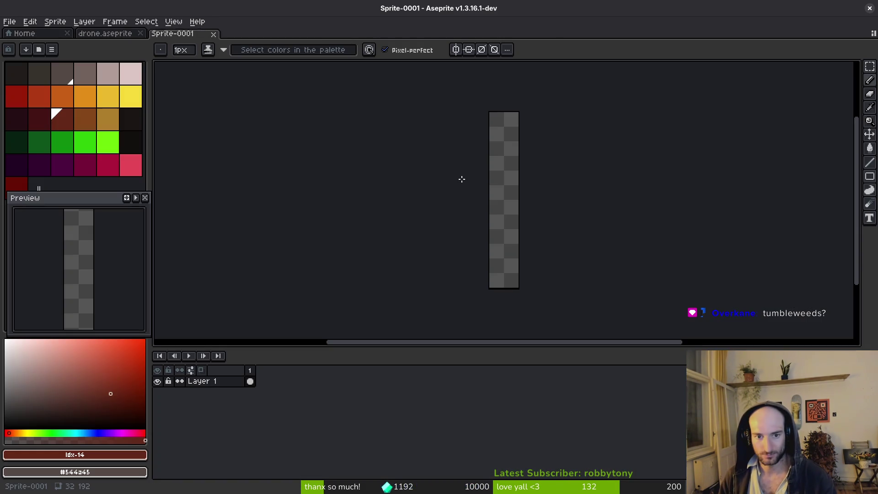
{"action": "key", "text": "ctrl+alt+c"}
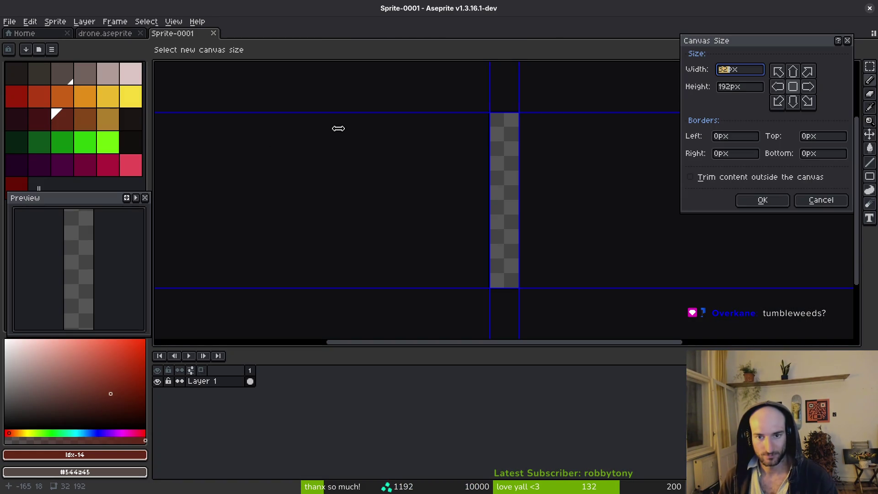
{"action": "key", "text": "Tab"}
{"action": "type", "text": "32"}
{"action": "key", "text": "Return"}
Step: With orange as primary and brown as secondary, paint jagged orange columns with brown pixels along the bottom
{"action": "scroll", "coordinate": [500, 192], "scroll_direction": "up", "scroll_amount": 5}
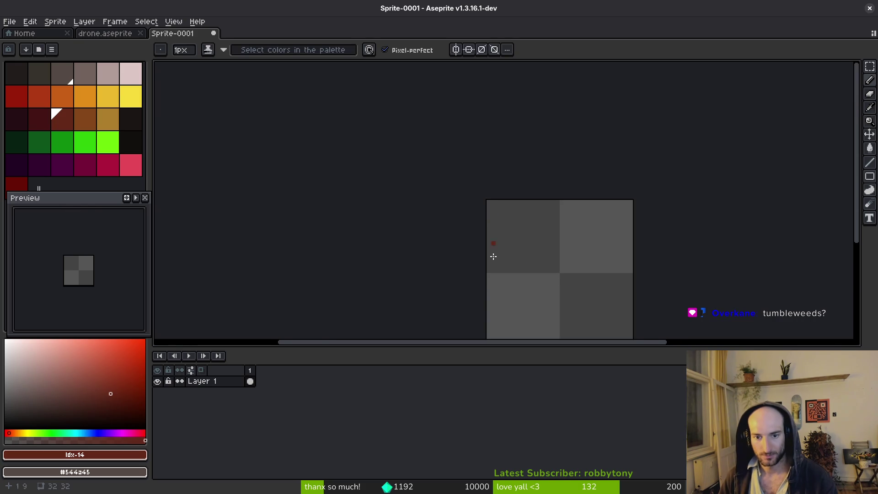
{"action": "left_click", "coordinate": [98, 121]}
{"action": "right_click", "coordinate": [85, 119]}
{"action": "scroll", "coordinate": [540, 232], "scroll_direction": "up", "scroll_amount": 4}
{"action": "scroll", "coordinate": [540, 232], "scroll_direction": "down", "scroll_amount": 4}
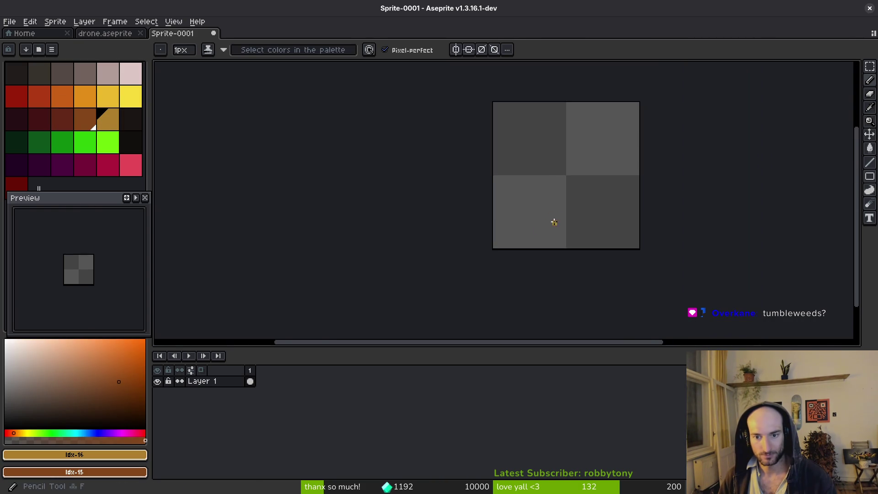
{"action": "scroll", "coordinate": [521, 245], "scroll_direction": "up", "scroll_amount": 4}
{"action": "left_click_drag", "start_coordinate": [514, 247], "coordinate": [525, 134]}
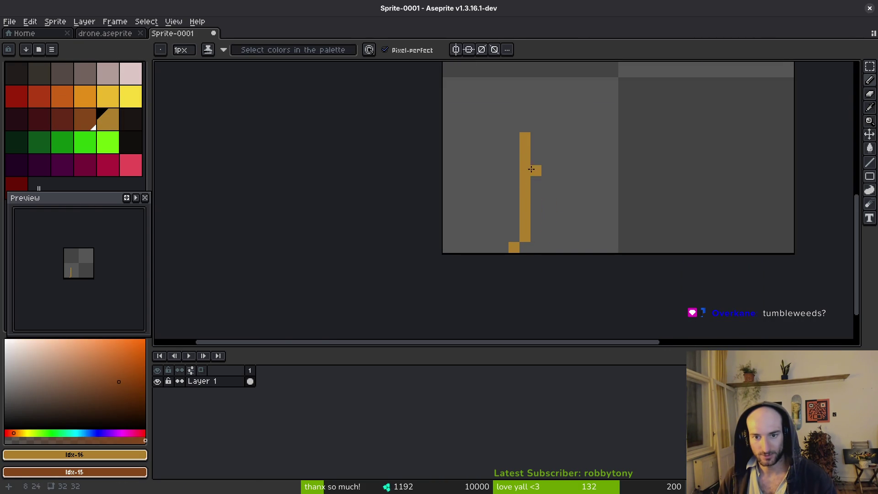
{"action": "scroll", "coordinate": [533, 170], "scroll_direction": "down", "scroll_amount": 1}
{"action": "scroll", "coordinate": [559, 228], "scroll_direction": "up", "scroll_amount": 1}
{"action": "mouse_move", "coordinate": [559, 201]}
{"action": "left_mouse_down"}
{"action": "mouse_move", "coordinate": [554, 260]}
{"action": "mouse_move", "coordinate": [535, 234]}
{"action": "mouse_move", "coordinate": [532, 265]}
{"action": "mouse_move", "coordinate": [503, 233]}
{"action": "mouse_move", "coordinate": [454, 270]}
{"action": "mouse_move", "coordinate": [507, 268]}
{"action": "left_mouse_up"}
{"action": "mouse_move", "coordinate": [602, 270]}
{"action": "left_mouse_down"}
{"action": "mouse_move", "coordinate": [599, 251]}
{"action": "mouse_move", "coordinate": [644, 195]}
{"action": "mouse_move", "coordinate": [670, 249]}
{"action": "mouse_move", "coordinate": [725, 210]}
{"action": "mouse_move", "coordinate": [768, 266]}
{"action": "mouse_move", "coordinate": [699, 272]}
{"action": "mouse_move", "coordinate": [579, 242]}
{"action": "mouse_move", "coordinate": [570, 267]}
{"action": "left_mouse_up"}
{"action": "mouse_move", "coordinate": [548, 266]}
{"action": "left_mouse_down"}
{"action": "mouse_move", "coordinate": [500, 260]}
{"action": "mouse_move", "coordinate": [487, 234]}
{"action": "mouse_move", "coordinate": [466, 256]}
{"action": "mouse_move", "coordinate": [471, 268]}
{"action": "left_mouse_up"}
{"action": "mouse_move", "coordinate": [613, 245]}
{"action": "left_mouse_down"}
{"action": "mouse_move", "coordinate": [625, 274]}
{"action": "mouse_move", "coordinate": [684, 266]}
{"action": "mouse_move", "coordinate": [735, 233]}
{"action": "mouse_move", "coordinate": [735, 267]}
{"action": "mouse_move", "coordinate": [745, 266]}
{"action": "left_mouse_up"}
Step: Recolour several brown cells orange and erase the top of one orange column
{"action": "left_click", "coordinate": [657, 257]}
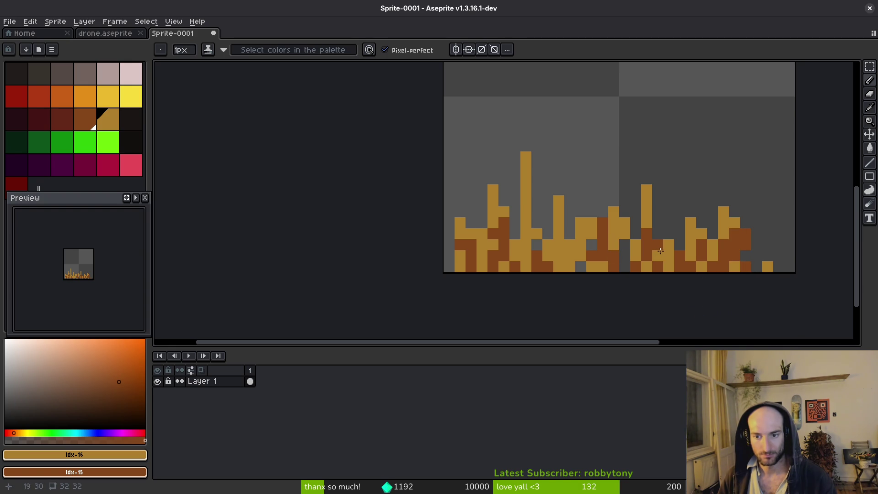
{"action": "left_click", "coordinate": [657, 244]}
{"action": "mouse_move", "coordinate": [737, 242]}
{"action": "left_mouse_down"}
{"action": "mouse_move", "coordinate": [735, 261]}
{"action": "mouse_move", "coordinate": [778, 261]}
{"action": "mouse_move", "coordinate": [745, 250]}
{"action": "left_mouse_up"}
{"action": "key", "text": "e"}
{"action": "mouse_move", "coordinate": [734, 212]}
{"action": "left_mouse_down"}
{"action": "mouse_move", "coordinate": [734, 236]}
{"action": "mouse_move", "coordinate": [713, 245]}
{"action": "left_mouse_up"}
Step: Erase one orange column back to the background and touch up individual spike pixels
{"action": "scroll", "coordinate": [712, 223], "scroll_direction": "down", "scroll_amount": 5}
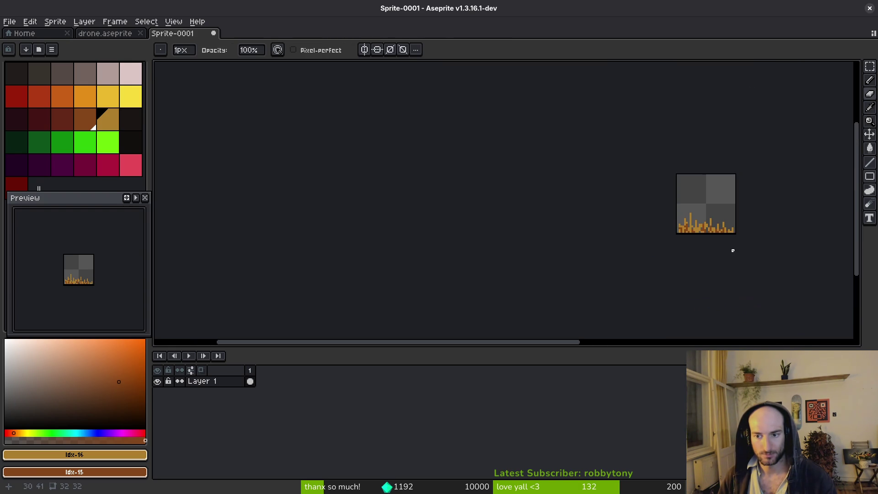
{"action": "scroll", "coordinate": [731, 249], "scroll_direction": "up", "scroll_amount": 5}
{"action": "scroll", "coordinate": [641, 177], "scroll_direction": "down", "scroll_amount": 5}
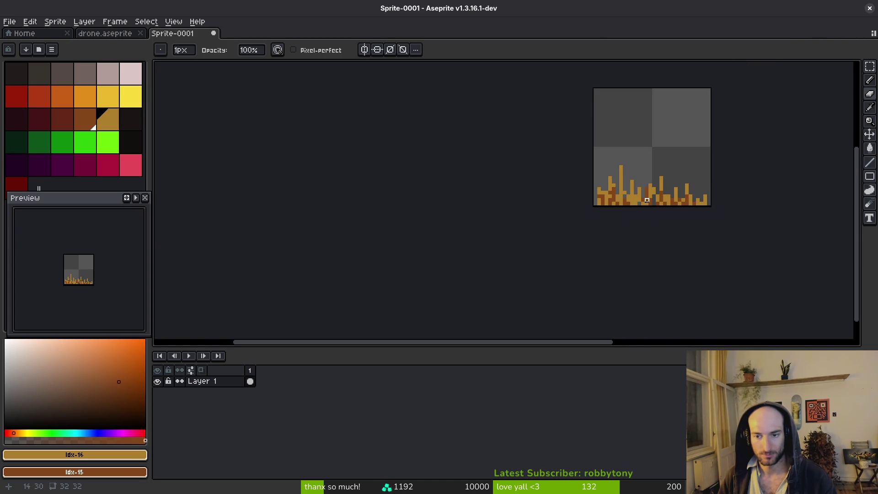
{"action": "scroll", "coordinate": [639, 190], "scroll_direction": "up", "scroll_amount": 3}
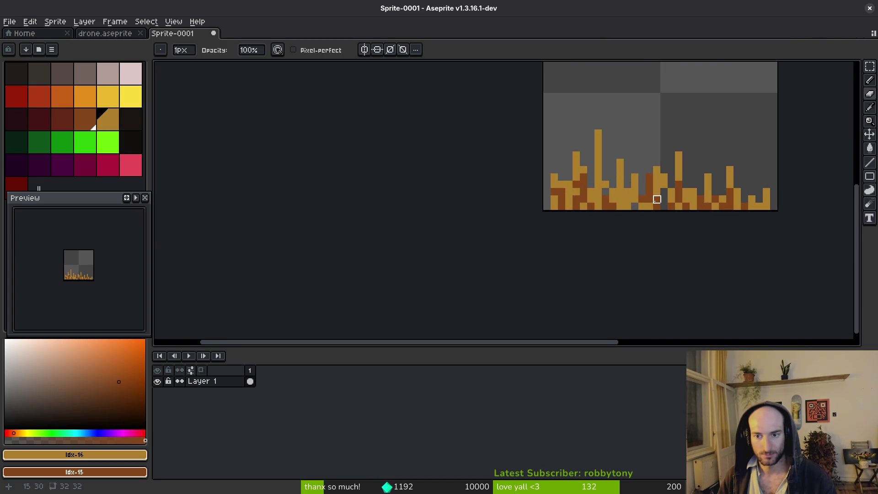
{"action": "mouse_move", "coordinate": [656, 176]}
{"action": "left_mouse_down"}
{"action": "mouse_move", "coordinate": [657, 201]}
{"action": "mouse_move", "coordinate": [665, 190]}
{"action": "left_mouse_up"}
{"action": "key", "text": "b"}
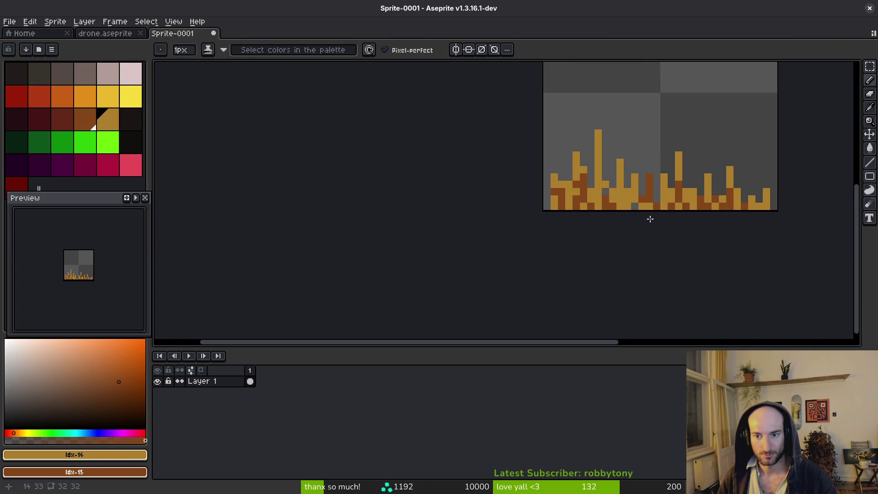
{"action": "scroll", "coordinate": [647, 216], "scroll_direction": "down", "scroll_amount": 3}
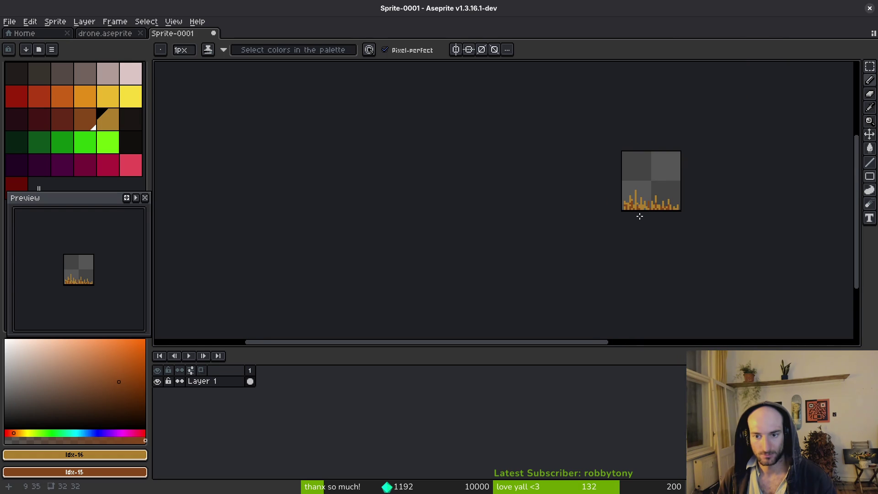
{"action": "scroll", "coordinate": [639, 216], "scroll_direction": "up", "scroll_amount": 3}
{"action": "key", "text": "e"}
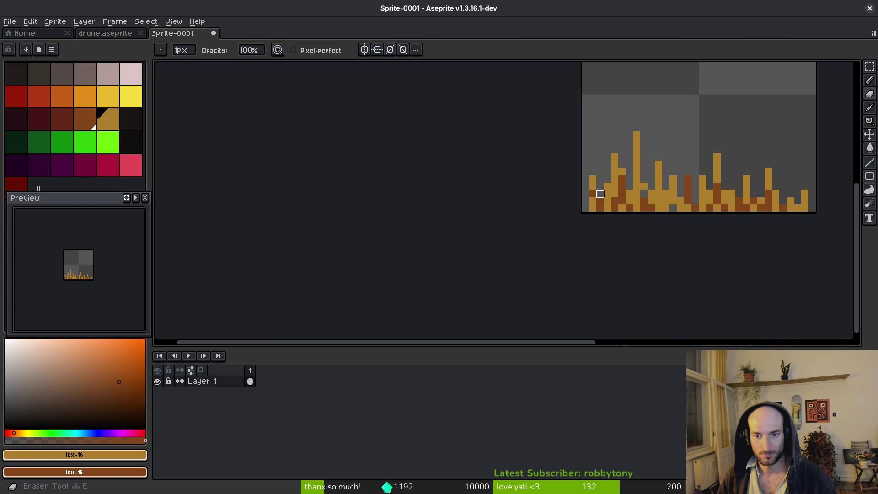
{"action": "key", "text": "b"}
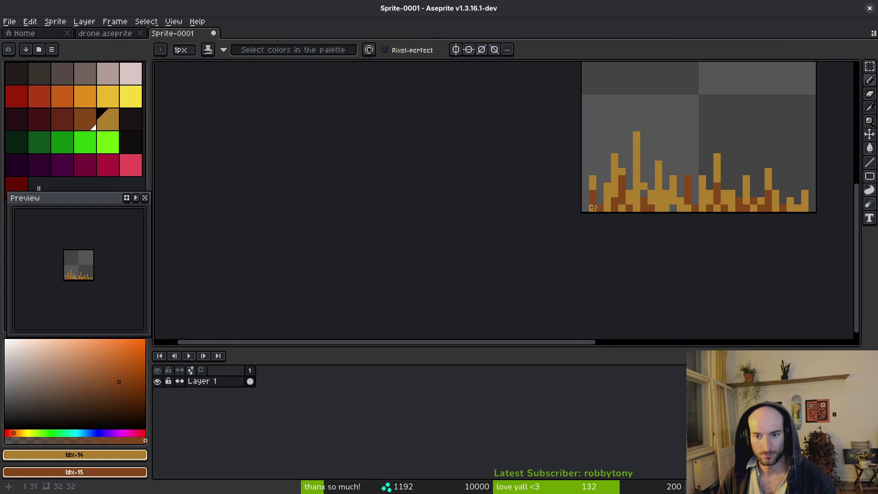
{"action": "key", "text": "ctrl+s"}
{"action": "key", "text": "Escape"}
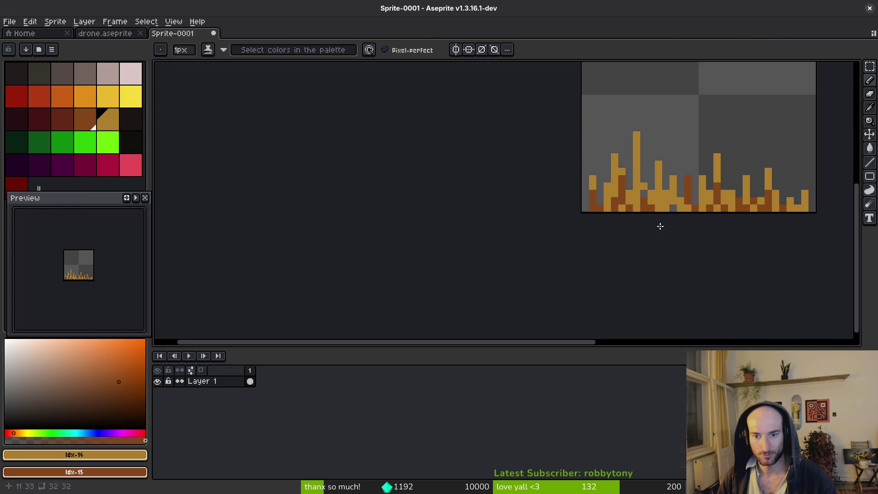
{"action": "scroll", "coordinate": [649, 233], "scroll_direction": "up", "scroll_amount": 3}
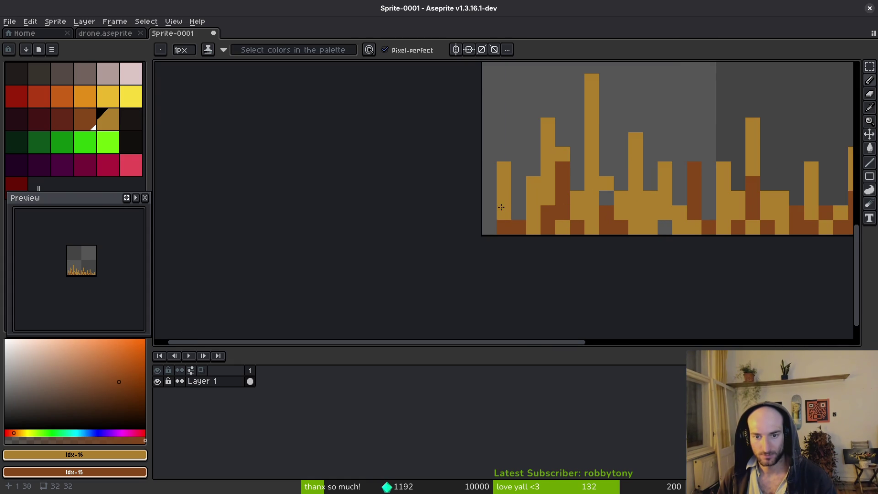
Step: Turn a gold pixel brown, recolour dark-brown pixels tan, and paint the bottom-left pixels yellow and brown
{"action": "left_click", "coordinate": [501, 208]}
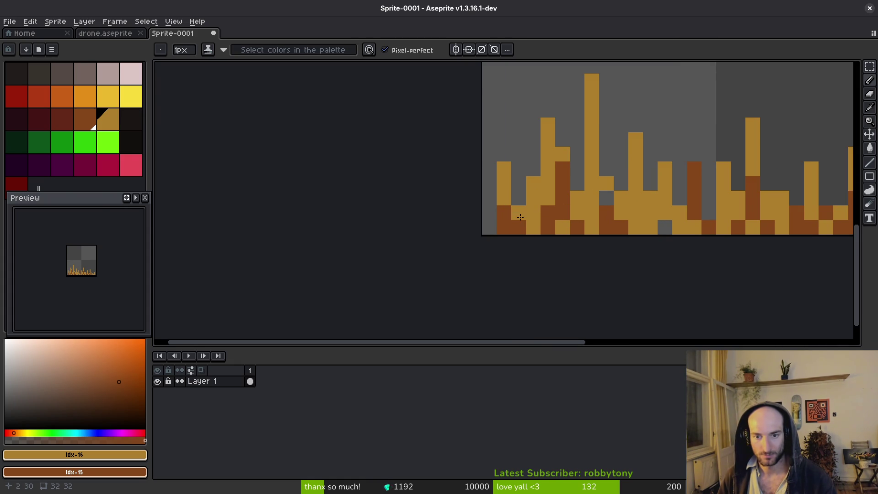
{"action": "scroll", "coordinate": [557, 242], "scroll_direction": "down", "scroll_amount": 5}
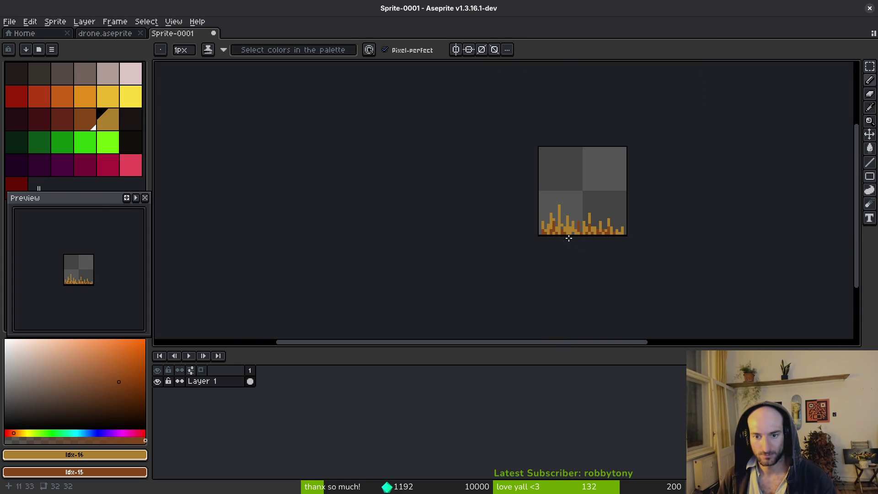
{"action": "scroll", "coordinate": [569, 238], "scroll_direction": "up", "scroll_amount": 4}
{"action": "scroll", "coordinate": [613, 236], "scroll_direction": "down", "scroll_amount": 4}
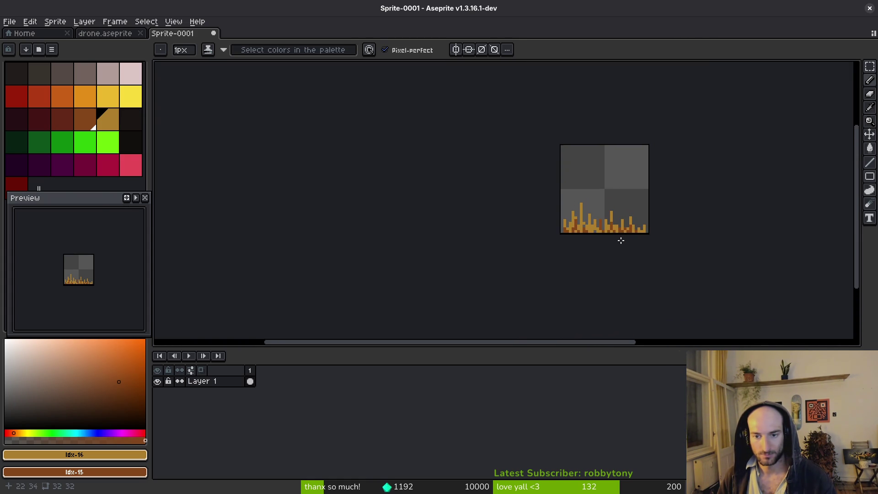
{"action": "scroll", "coordinate": [620, 249], "scroll_direction": "up", "scroll_amount": 4}
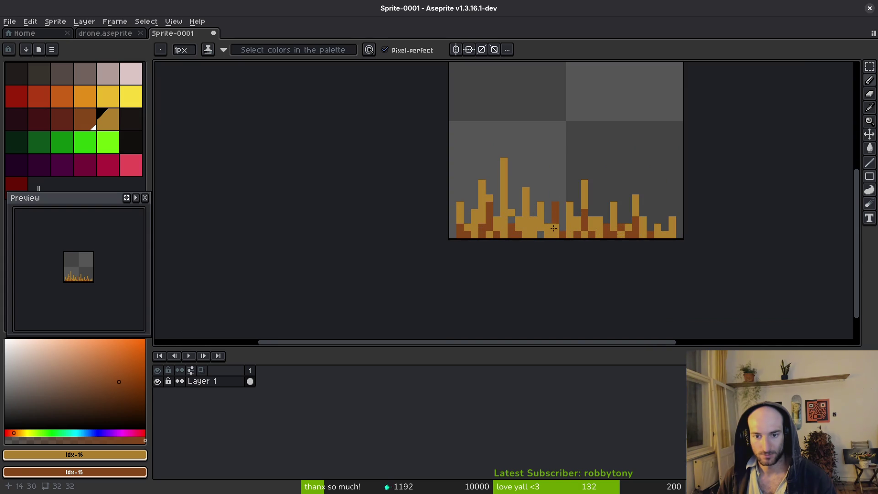
{"action": "left_click", "coordinate": [554, 209]}
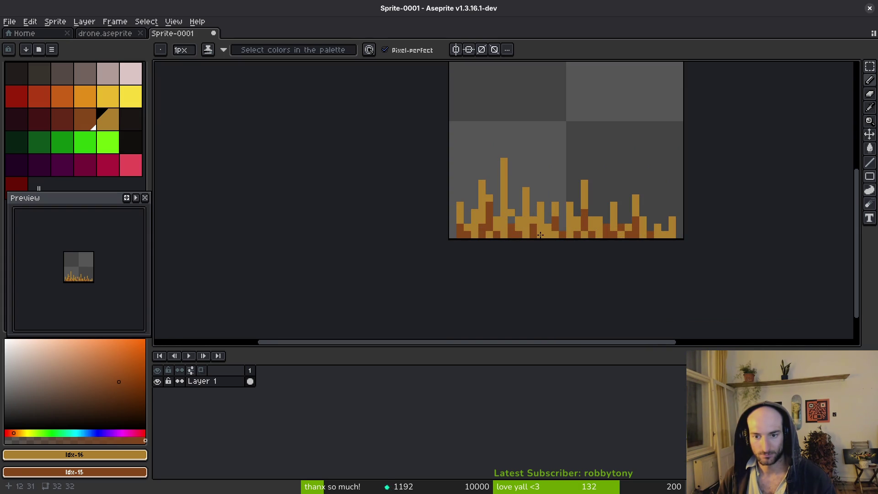
{"action": "left_click", "coordinate": [588, 234]}
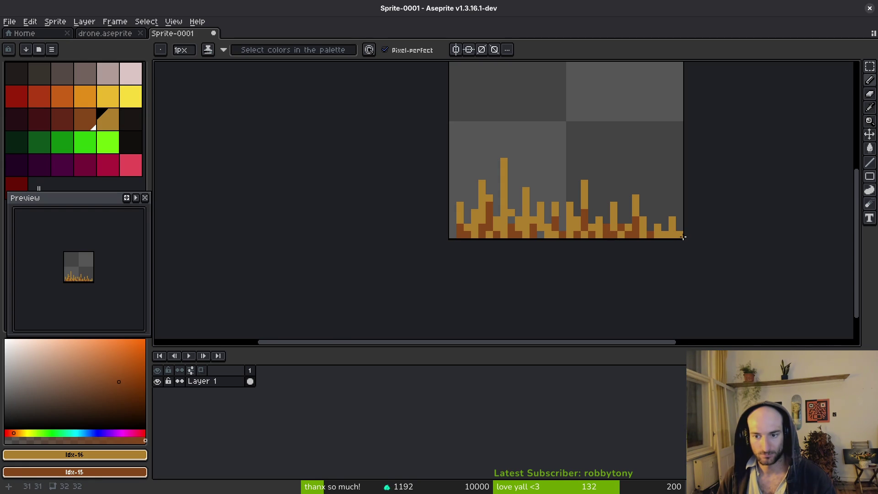
{"action": "left_click", "coordinate": [453, 227]}
{"action": "right_click", "coordinate": [452, 235]}
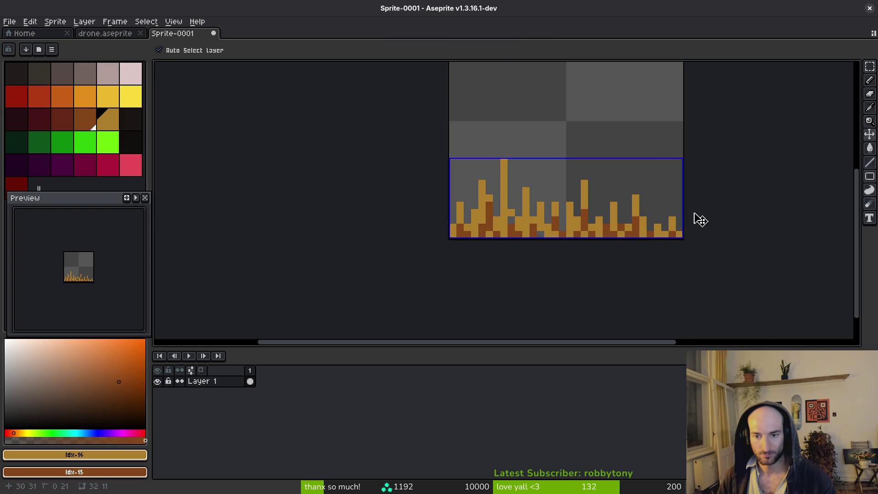
Step: Bring up the Save File dialog for the sprite, then open a private Typer.io lobby
{"action": "key", "text": "ctrl+s"}
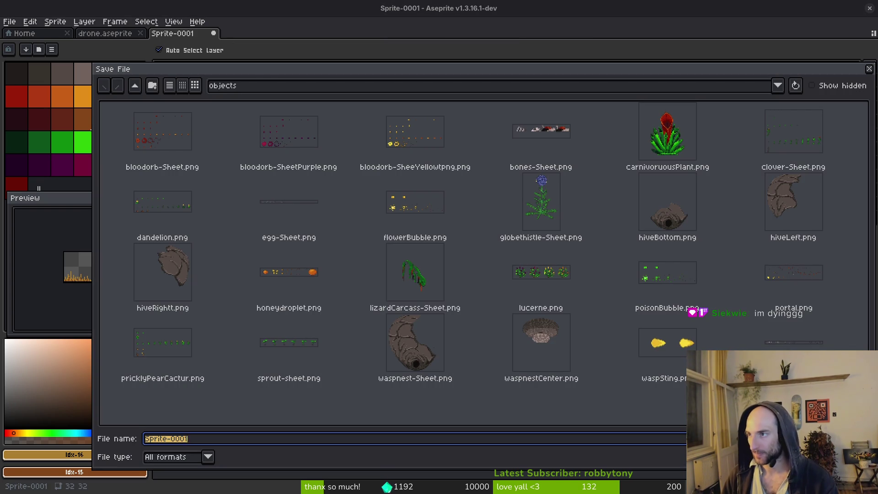
{"action": "key", "text": "alt+Tab"}
{"action": "left_click", "coordinate": [475, 308]}
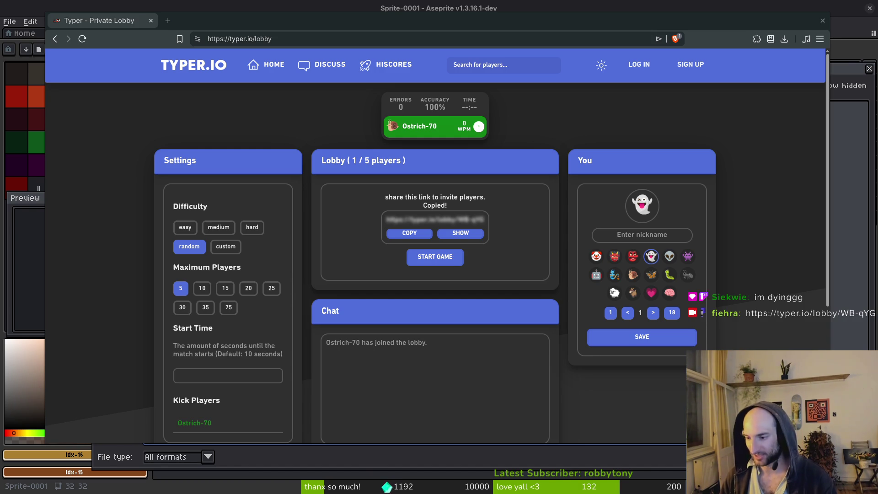
Step: Enter a player nickname and choose the bee as the profile avatar
{"action": "left_click", "coordinate": [638, 233]}
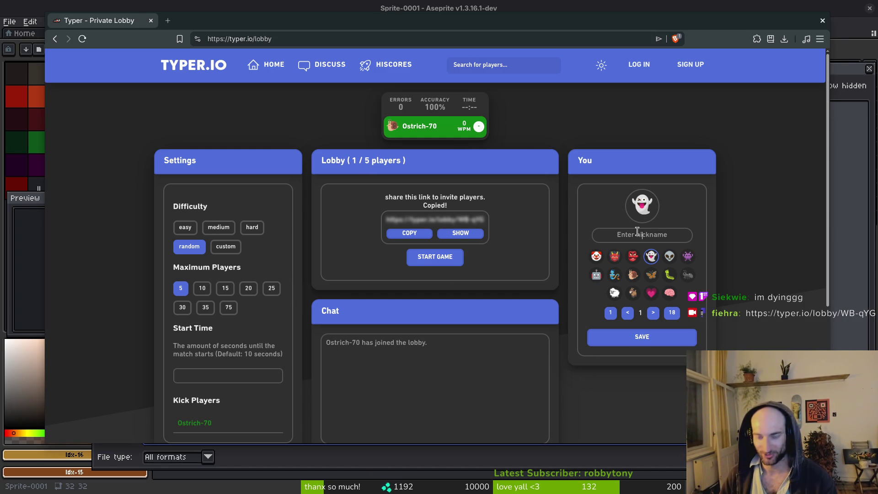
{"action": "type", "text": "fiehra"}
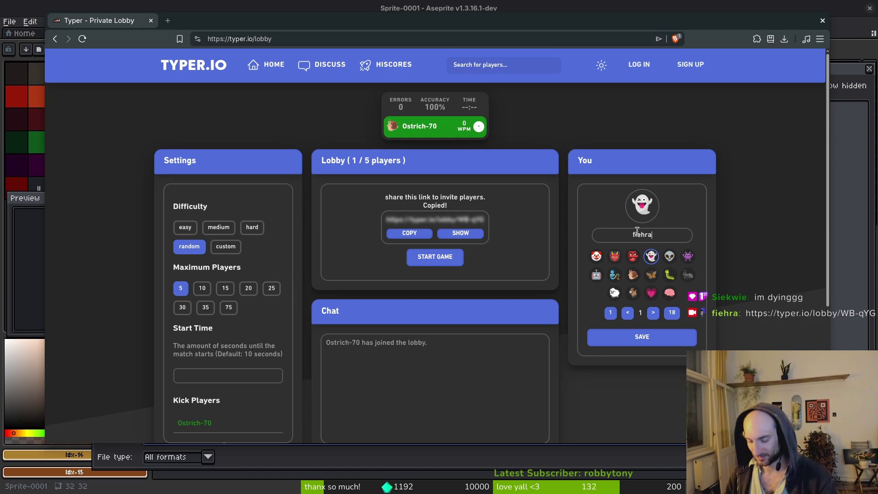
{"action": "type", "text": "h"}
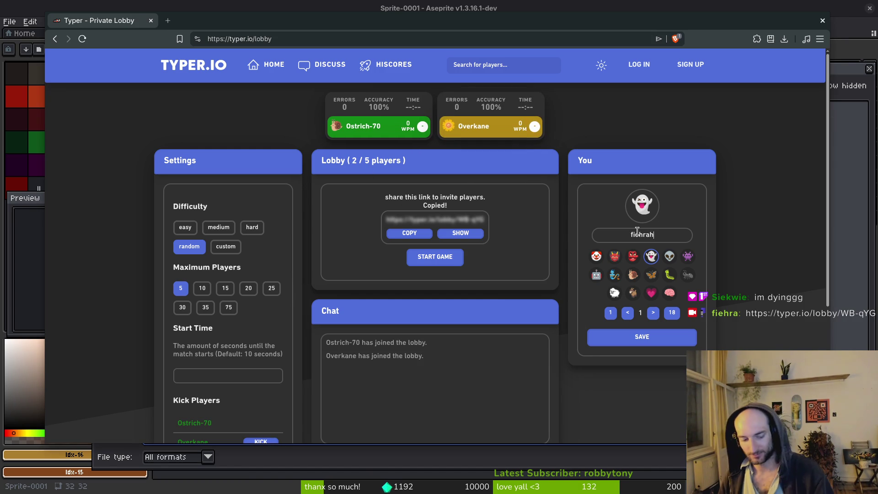
{"action": "left_click", "coordinate": [653, 313]}
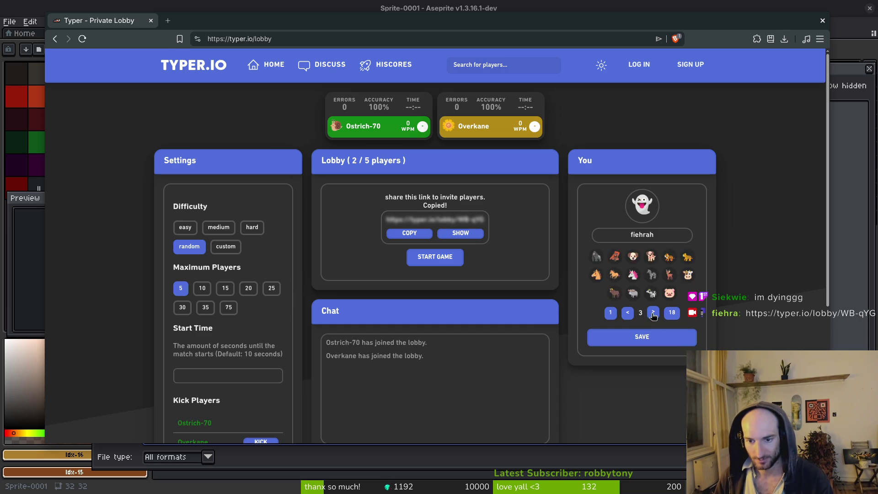
{"action": "left_click", "coordinate": [654, 312]}
{"action": "left_click", "coordinate": [653, 313]}
{"action": "left_click", "coordinate": [654, 312]}
{"action": "left_click", "coordinate": [654, 313]}
{"action": "left_click", "coordinate": [687, 274]}
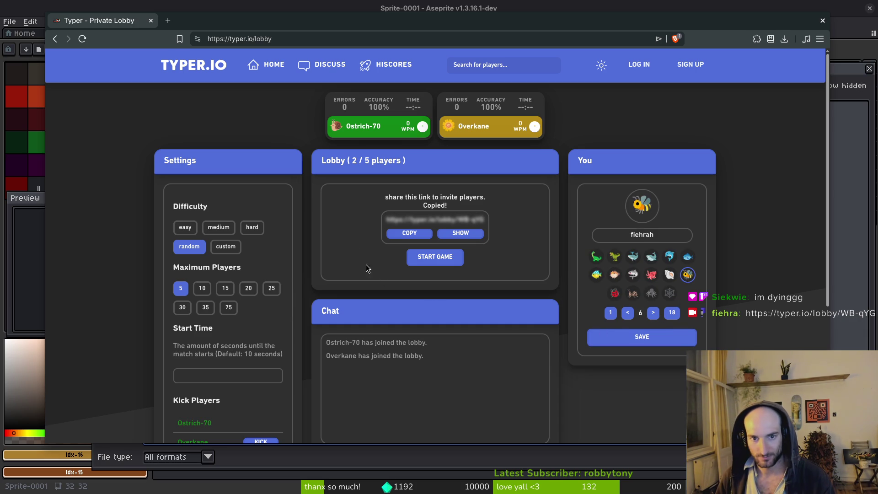
Step: Raise the player limit to 15, save the corrected name, pick medium difficulty and start the race
{"action": "left_click", "coordinate": [226, 288]}
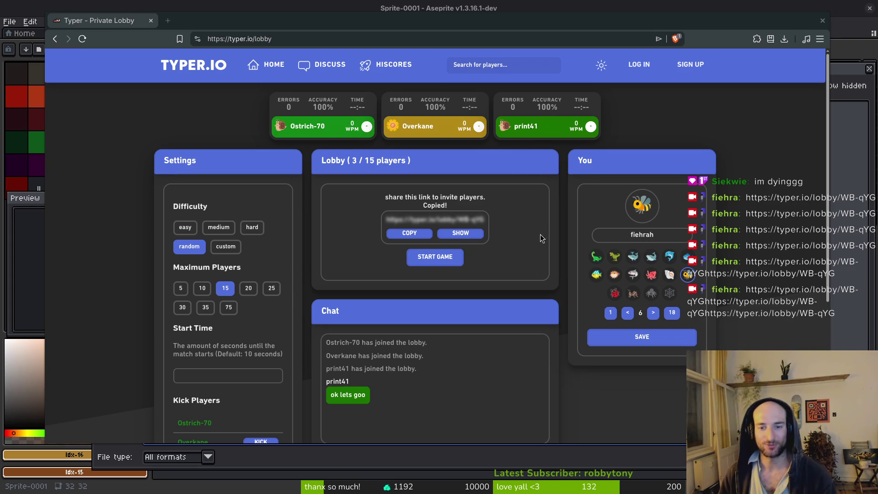
{"action": "left_click", "coordinate": [649, 337]}
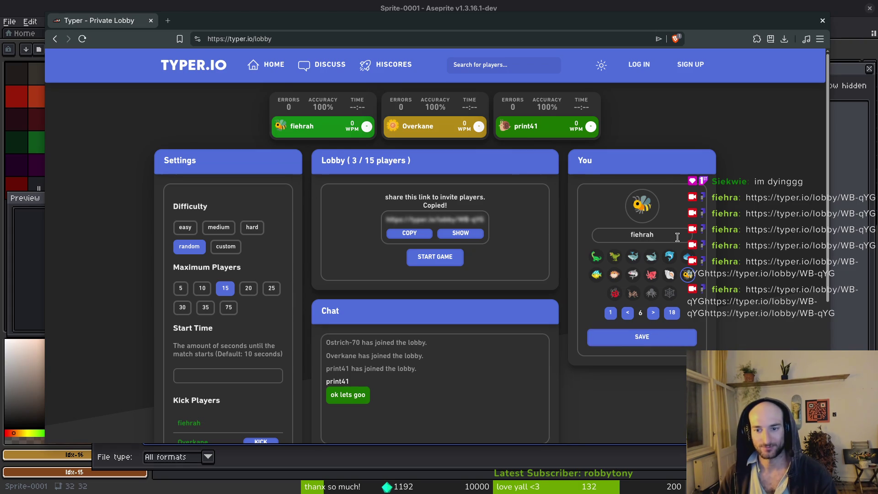
{"action": "key", "text": "BackSpace"}
{"action": "left_click", "coordinate": [673, 344]}
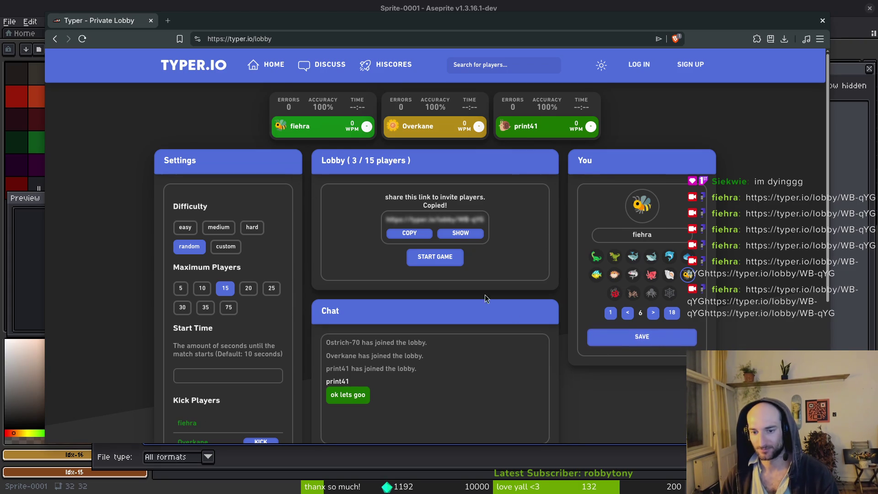
{"action": "left_click", "coordinate": [218, 227]}
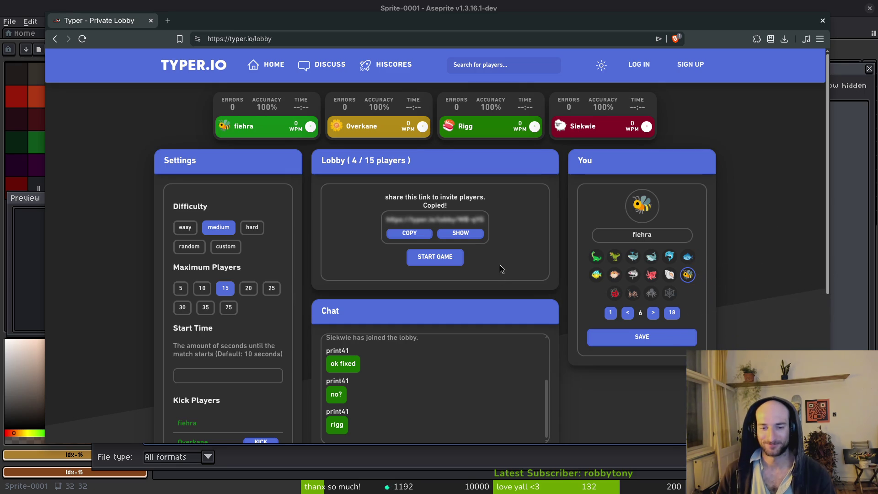
{"action": "left_click", "coordinate": [430, 257]}
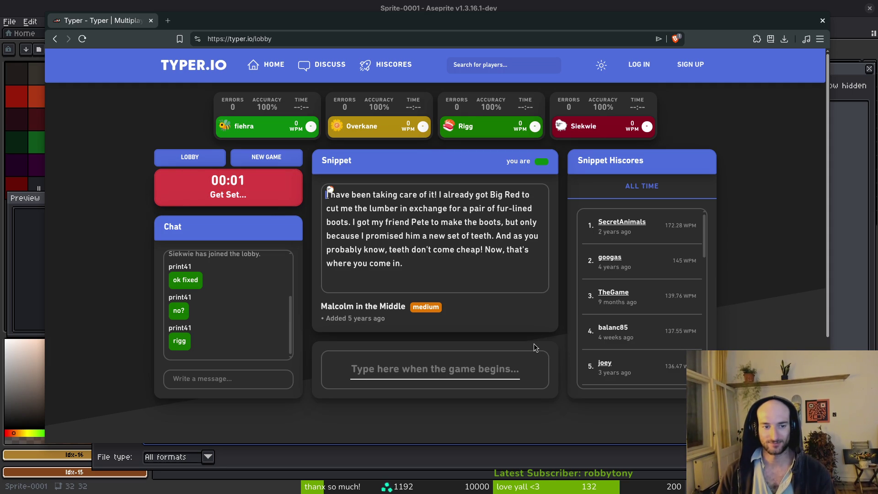
Step: Type the Malcolm in the Middle snippet, fixing typos, through "Now, that's where you come in."
{"action": "type", "text": "I have been ta"}
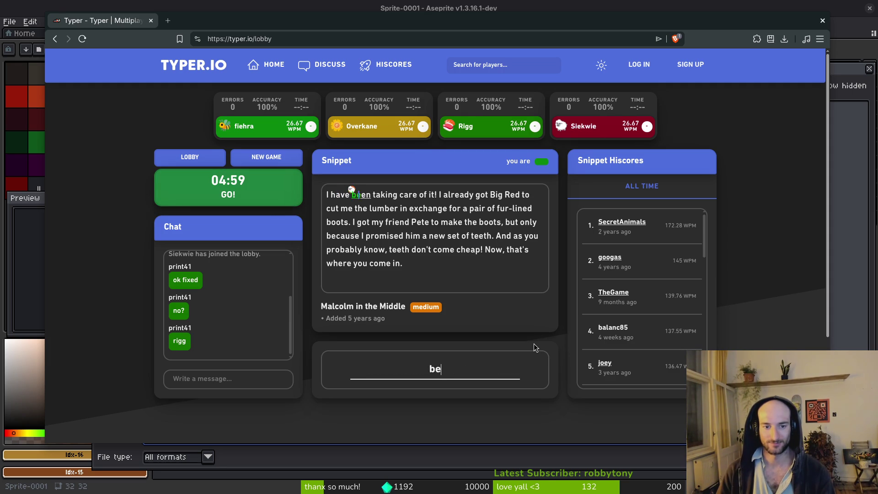
{"action": "type", "text": "king care of it!"}
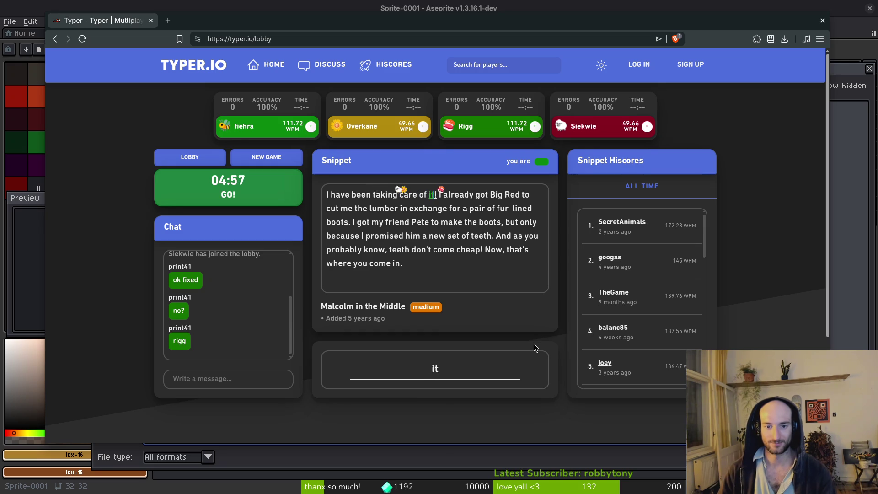
{"action": "type", "text": " I already got "}
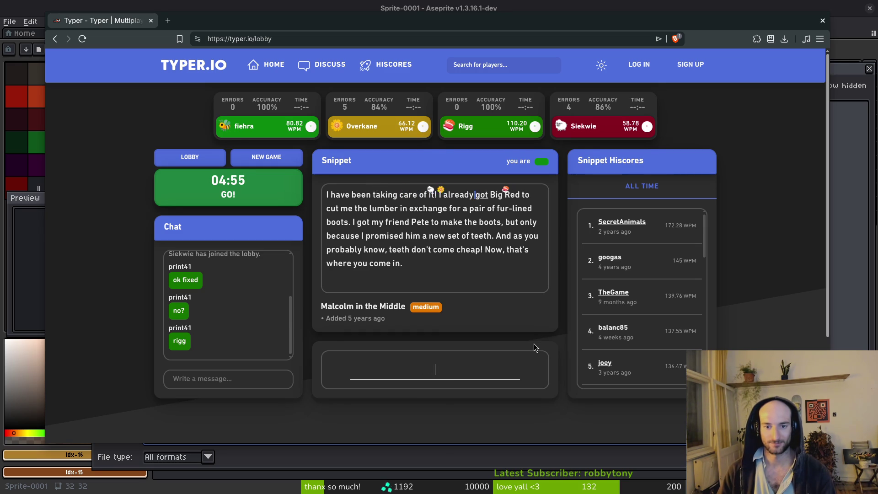
{"action": "type", "text": "Big Red to "}
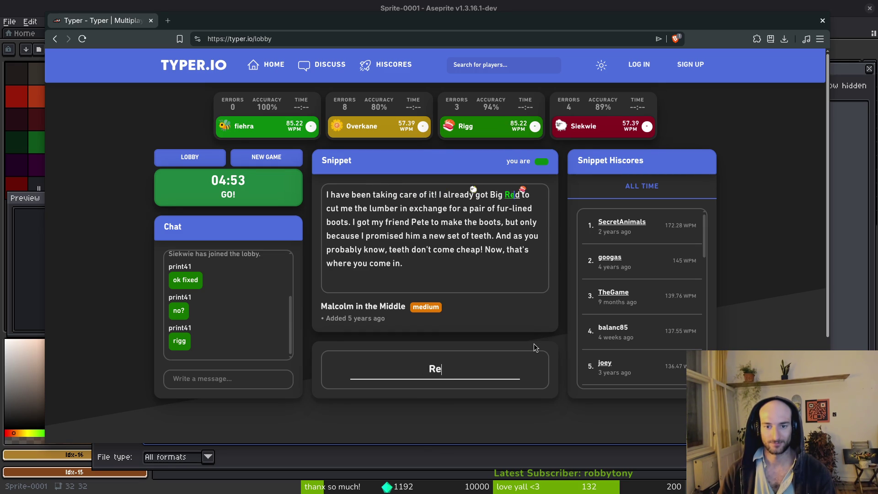
{"action": "type", "text": "cut me the lumb"}
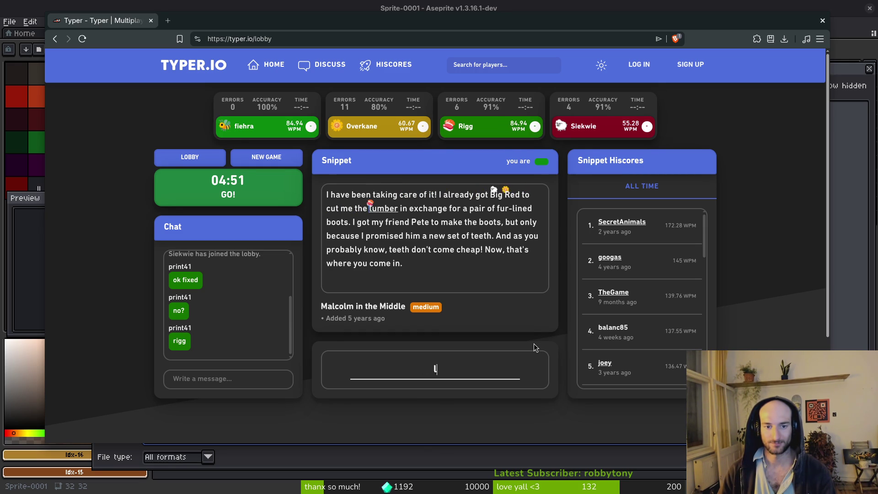
{"action": "type", "text": "er in exchange f"}
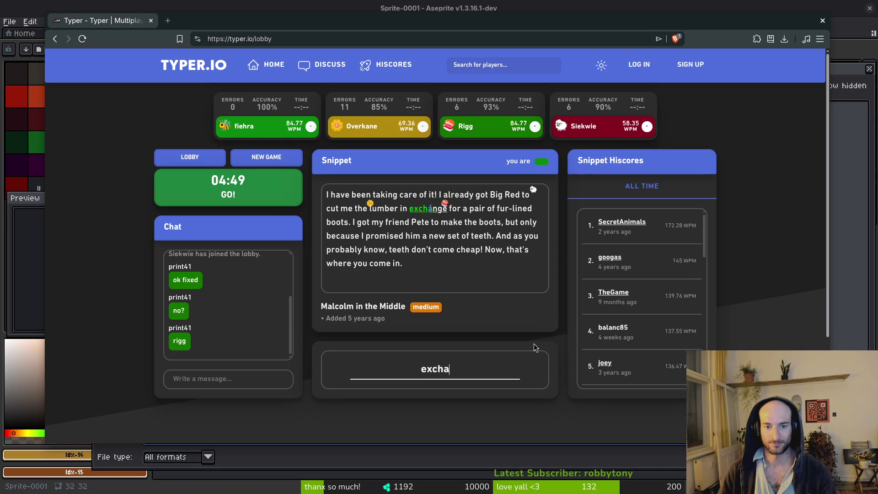
{"action": "type", "text": "o"}
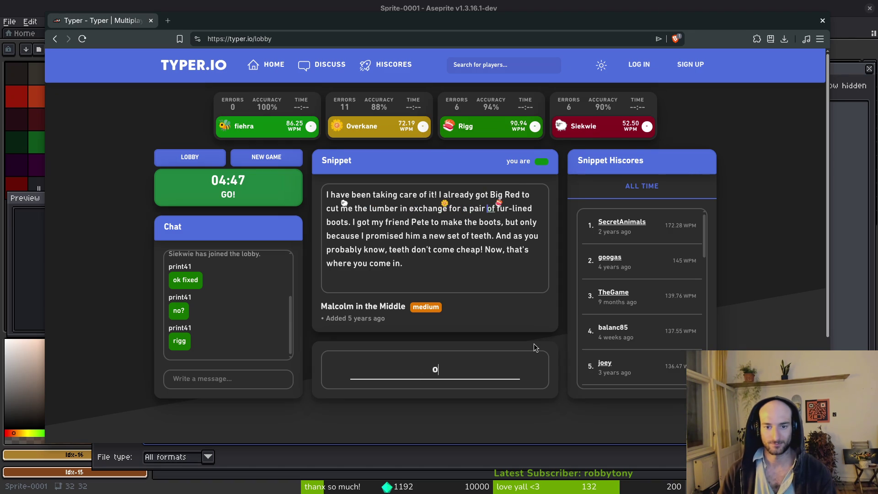
{"action": "type", "text": "r a pair of fur-"}
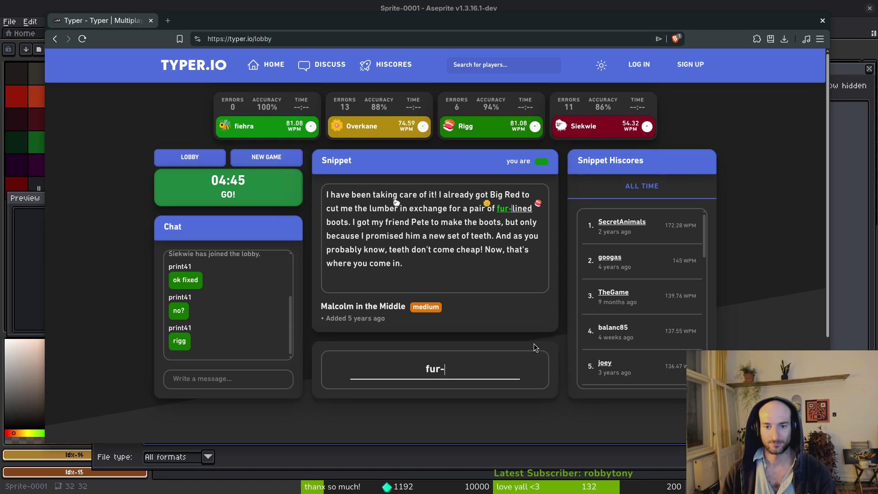
{"action": "type", "text": "lined boots. I got "}
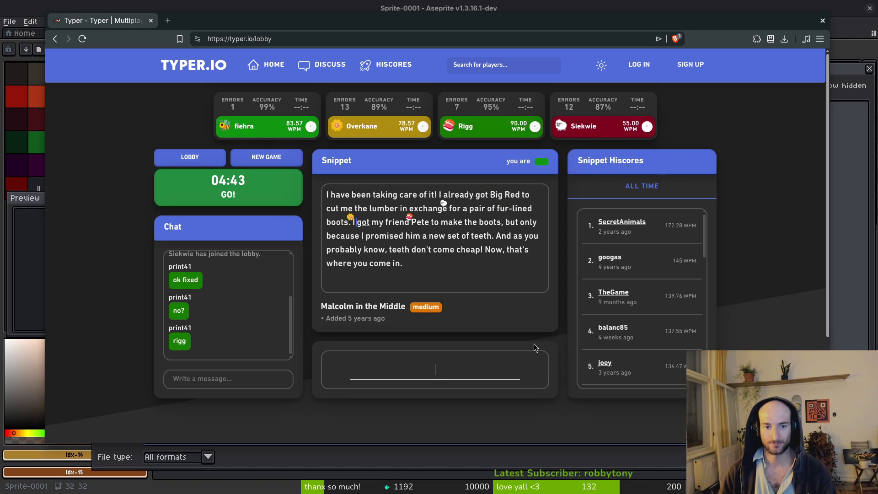
{"action": "type", "text": "my friend Pete"}
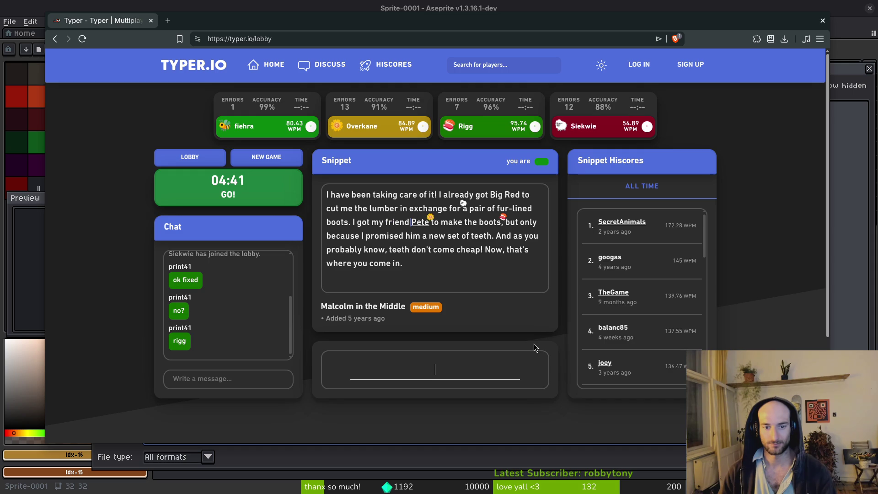
{"action": "type", "text": " to make the boots"}
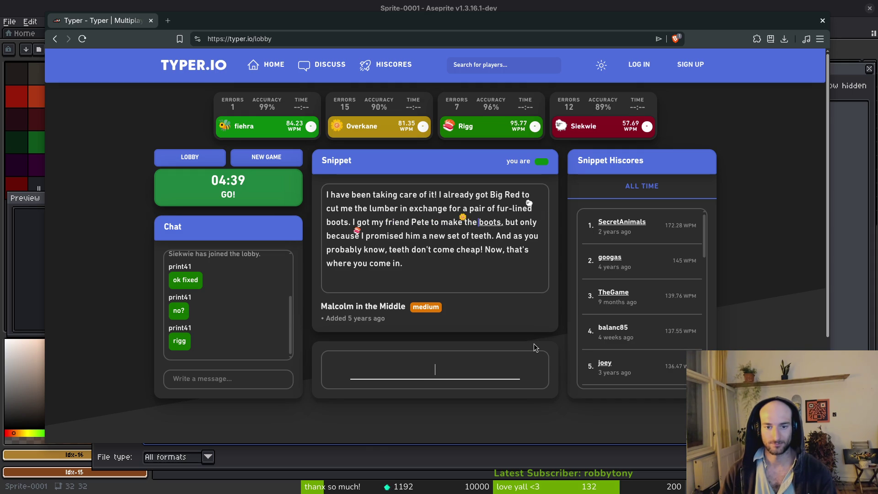
{"action": "type", "text": ", but only beca"}
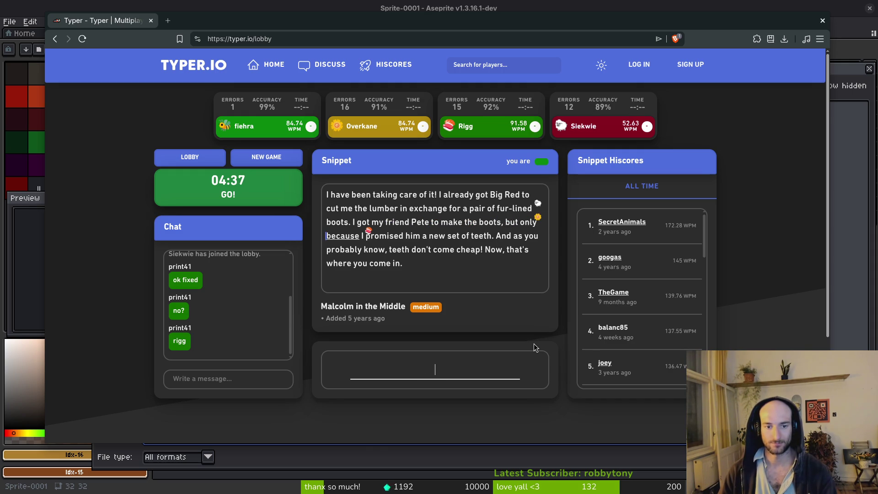
{"action": "type", "text": "use I prom"}
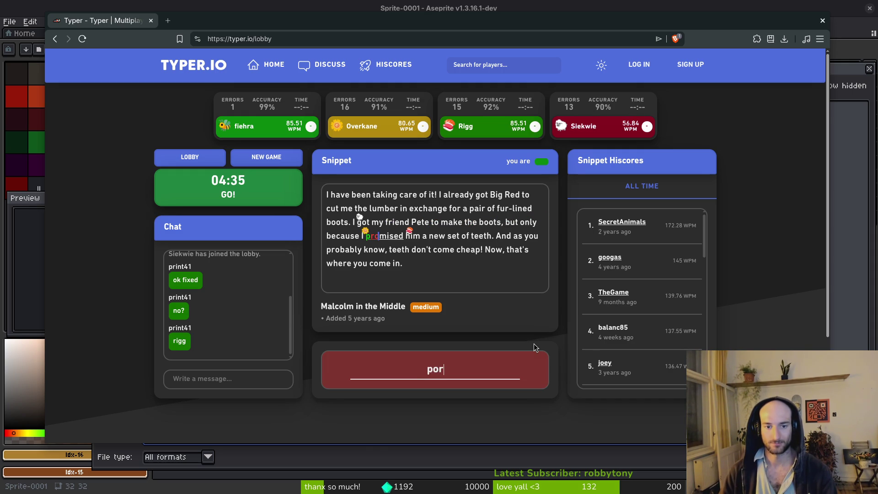
{"action": "type", "text": "ised him a new "}
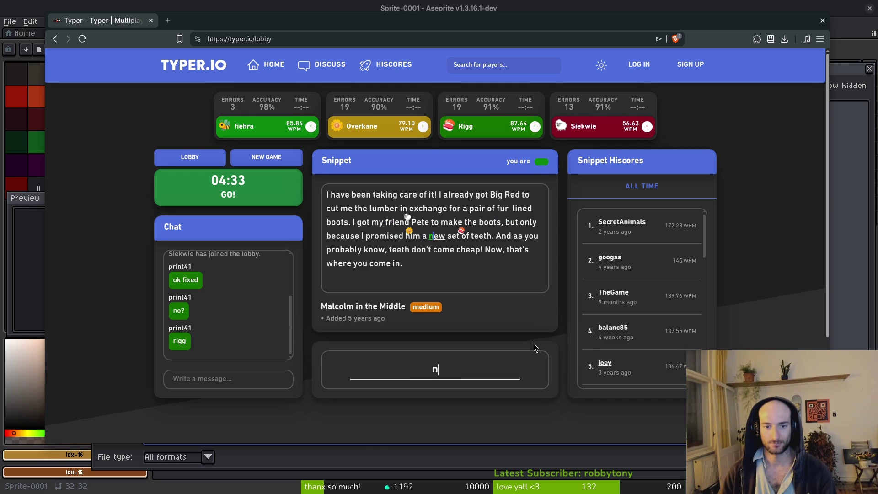
{"action": "type", "text": "set of teeth."}
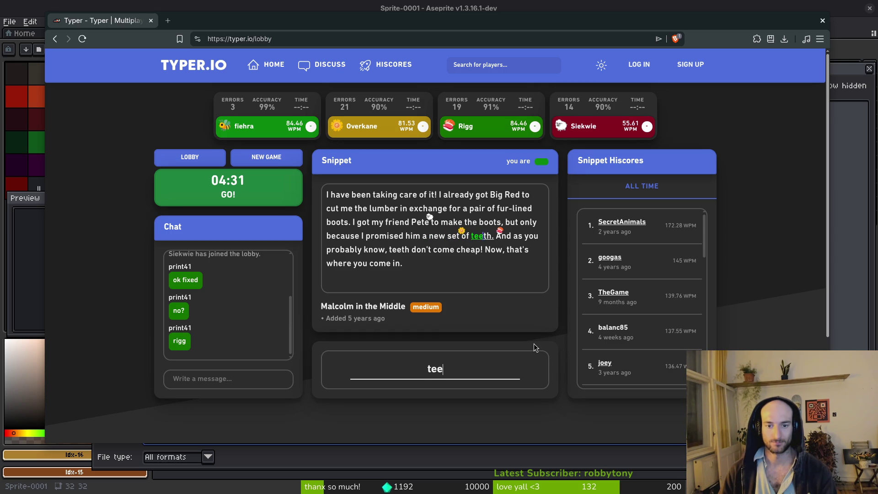
{"action": "type", "text": " And as you pro"}
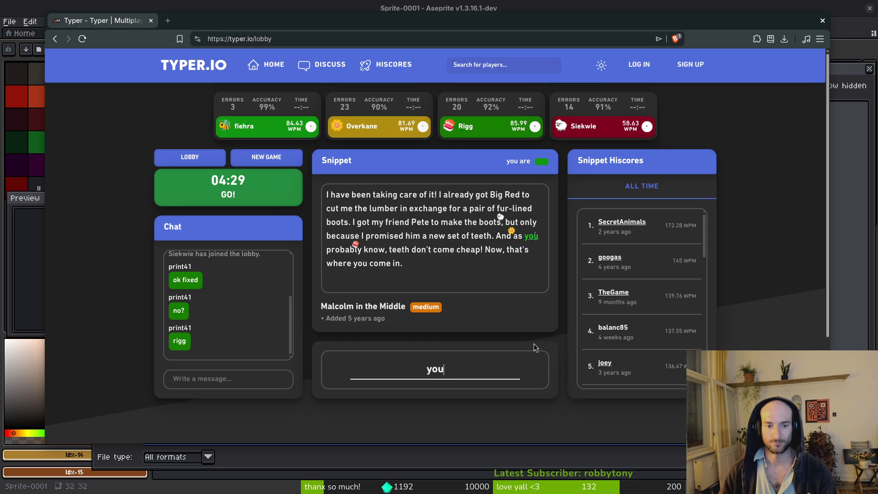
{"action": "type", "text": "bably kon"}
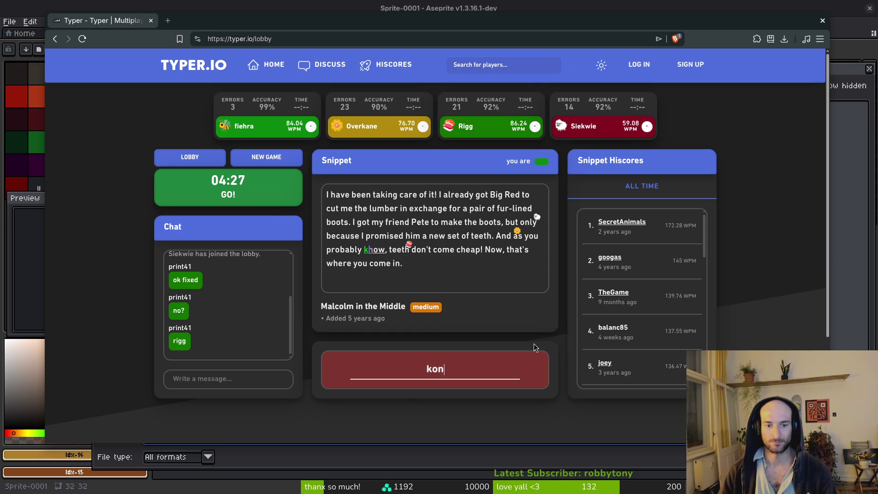
{"action": "key", "text": "BackSpace"}
{"action": "key", "text": "BackSpace"}
{"action": "type", "text": "now, teeth "}
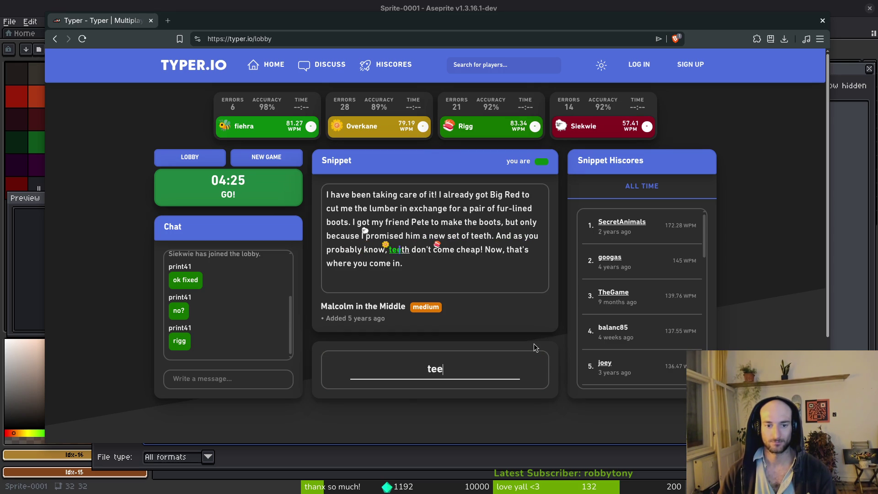
{"action": "type", "text": "don't come che"}
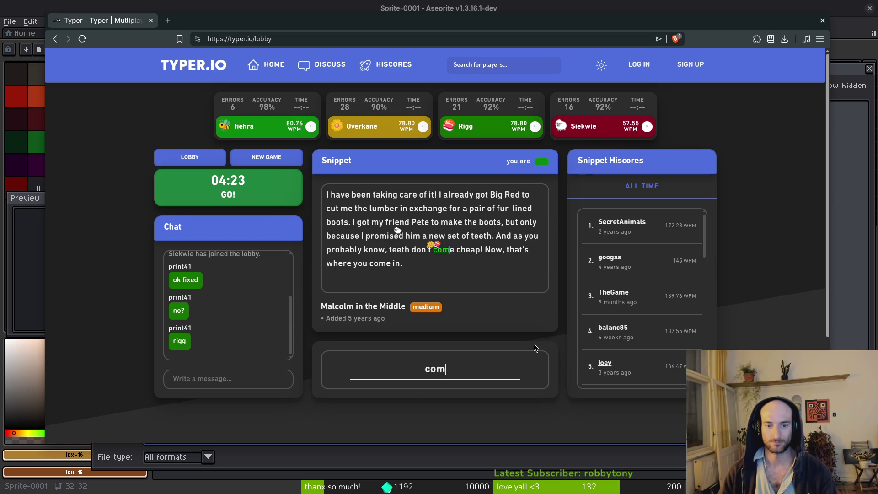
{"action": "type", "text": "ar"}
{"action": "key", "text": "BackSpace"}
{"action": "type", "text": "p! Now"}
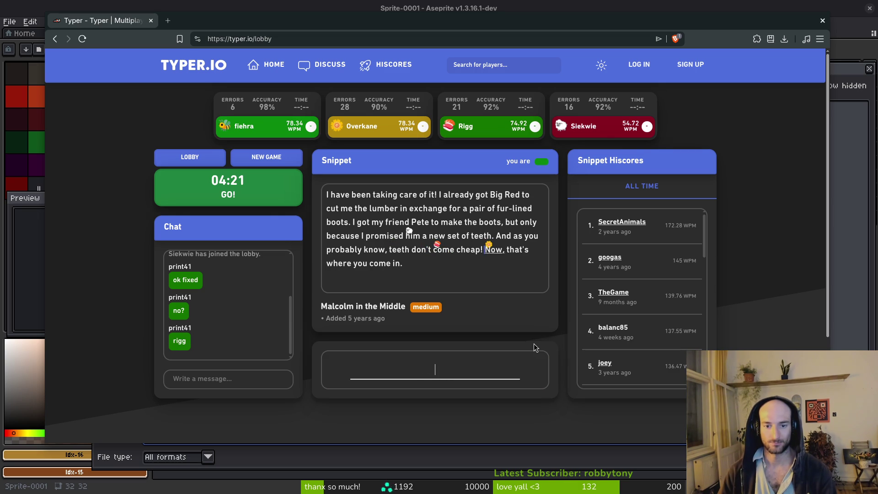
{"action": "type", "text": ", that's"}
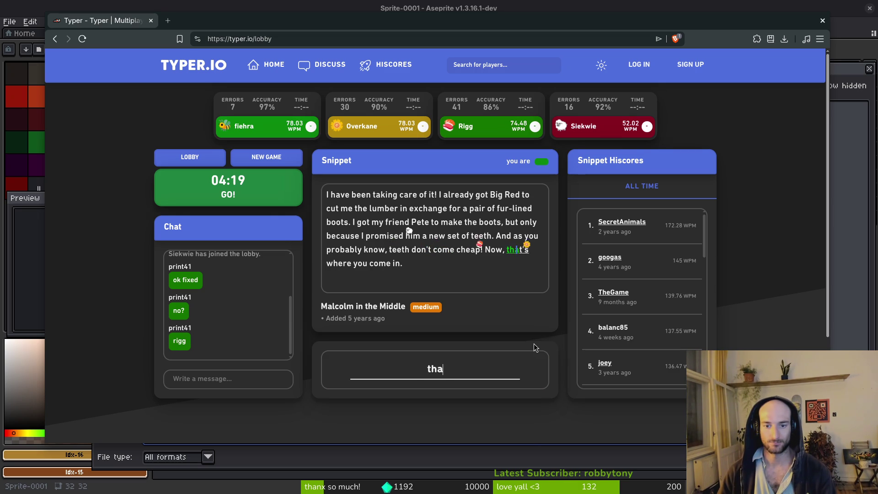
{"action": "type", "text": " where you come "}
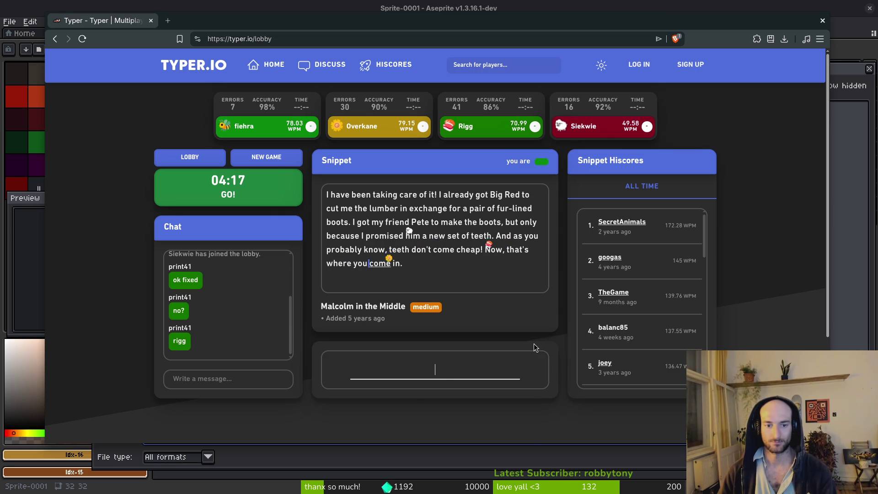
{"action": "type", "text": "in."}
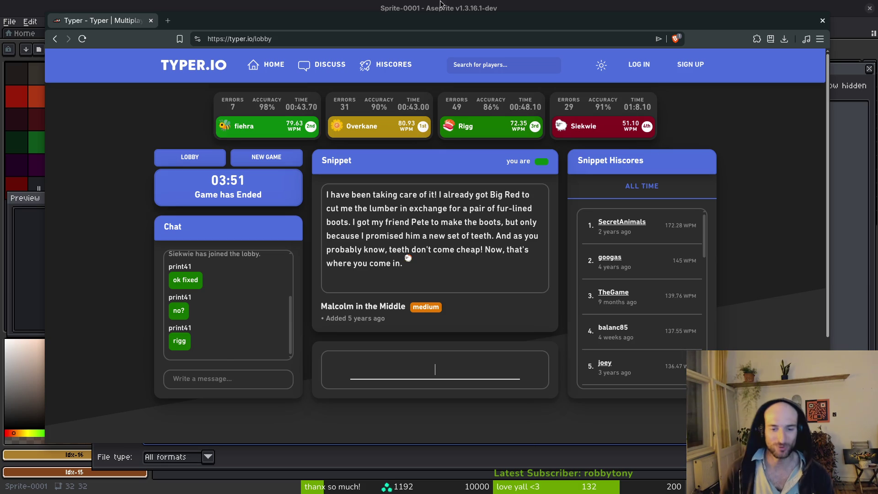
Step: Start a new race after finishing second at 79.63 WPM
{"action": "left_click", "coordinate": [276, 160]}
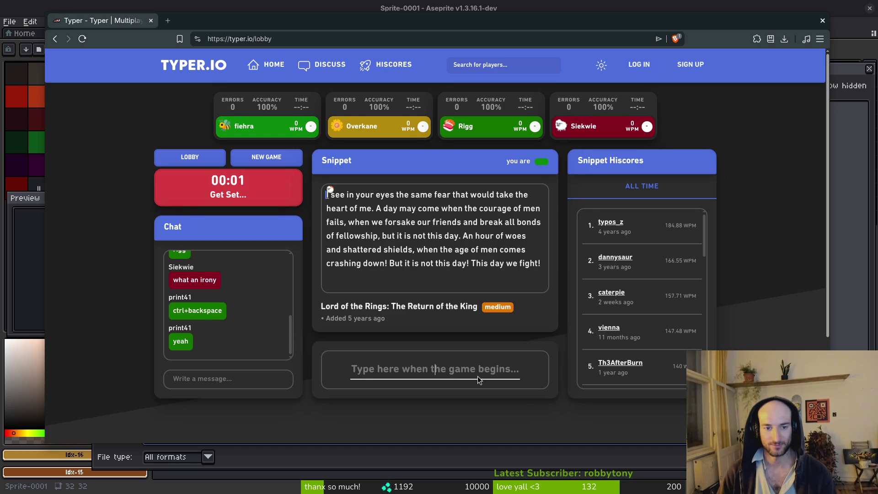
Step: Type the Return of the King snippet beginning "I see in your eyes the same fear..."
{"action": "type", "text": "I see in "}
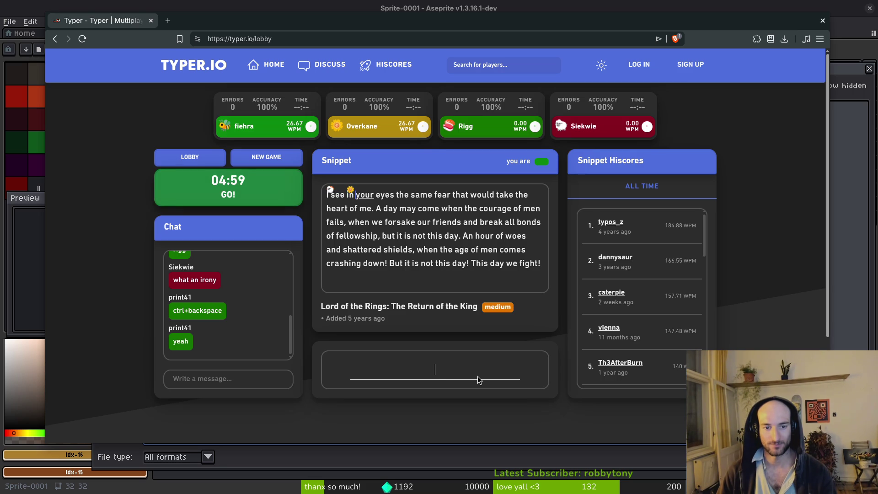
{"action": "type", "text": "your eyes the sam"}
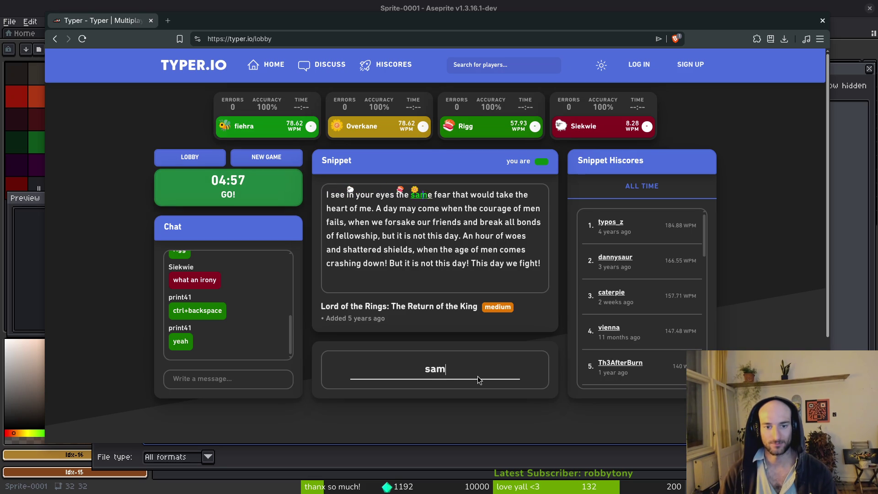
{"action": "type", "text": "e fear that would"}
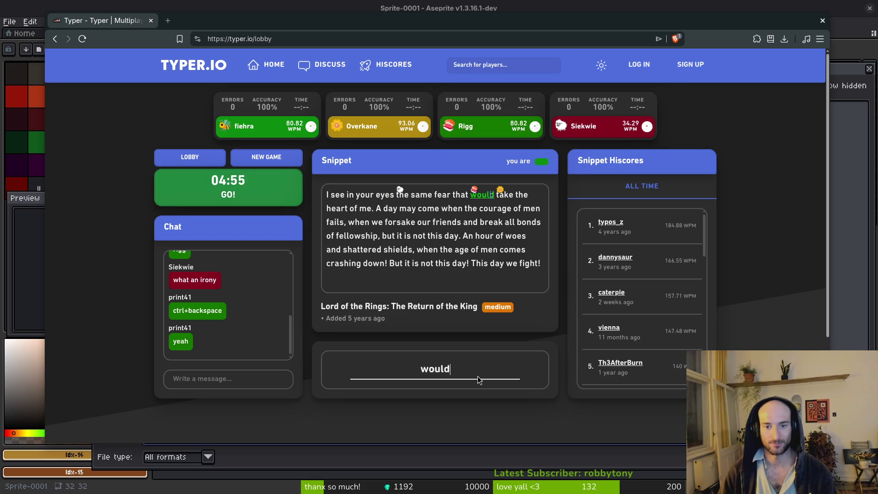
{"action": "type", "text": " take the heart "}
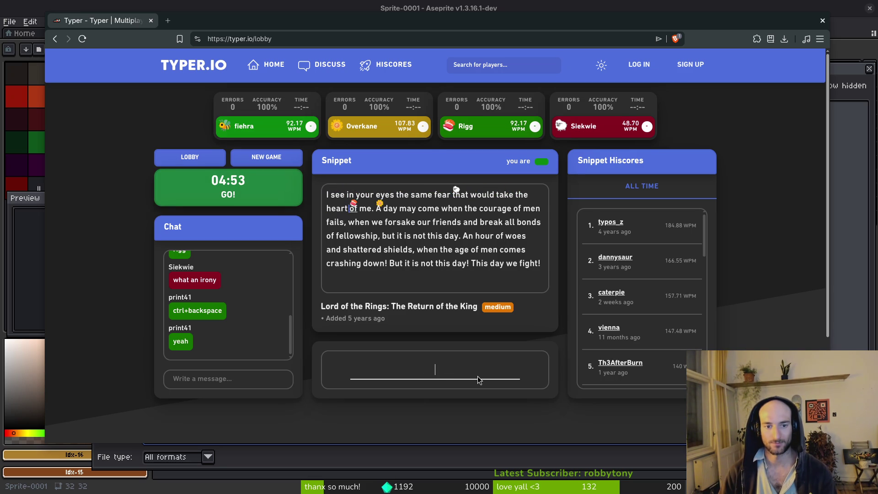
{"action": "type", "text": "of me. A day m"}
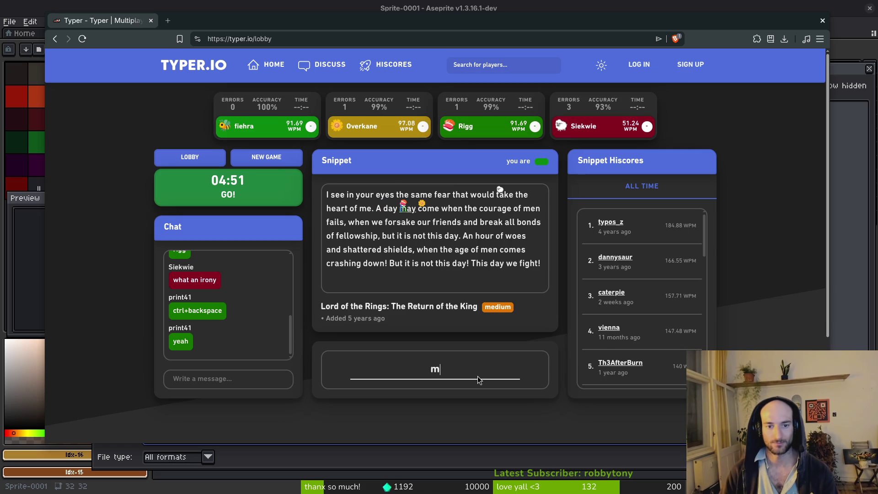
{"action": "type", "text": "ay come when the c"}
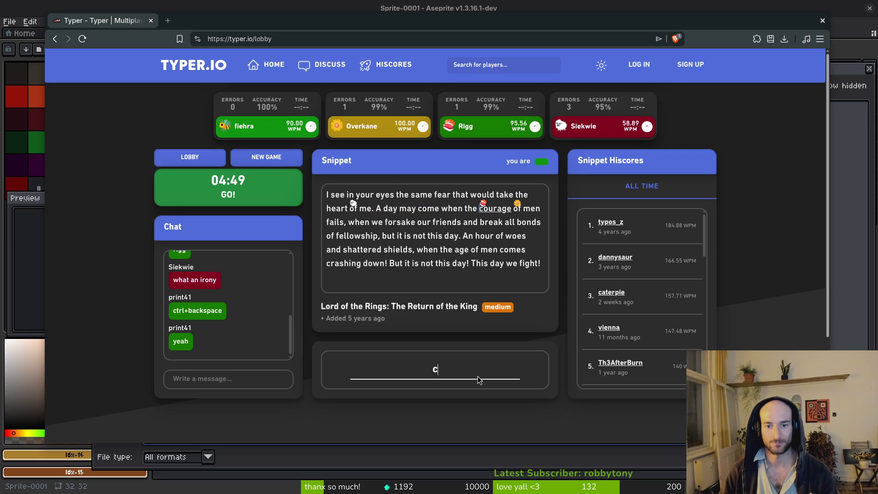
{"action": "type", "text": "ourage of men fails, when we forsake our friends and break all bonds of fellowship"}
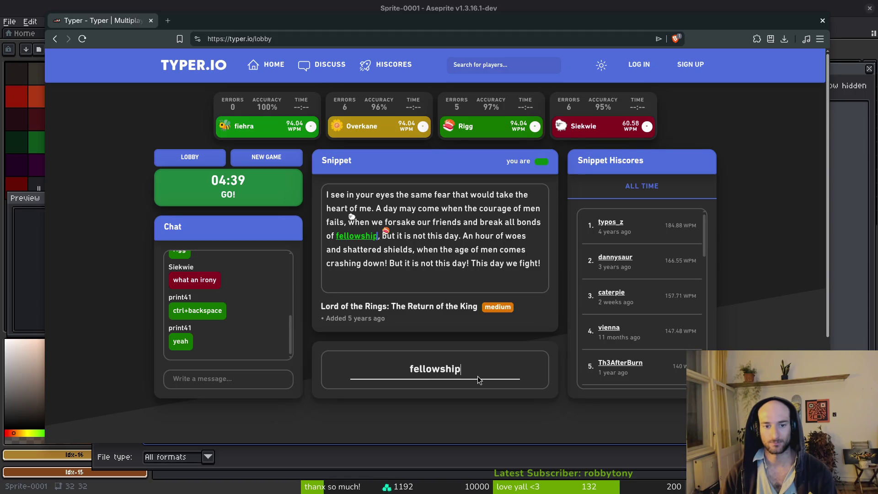
{"action": "type", "text": ", but it is"}
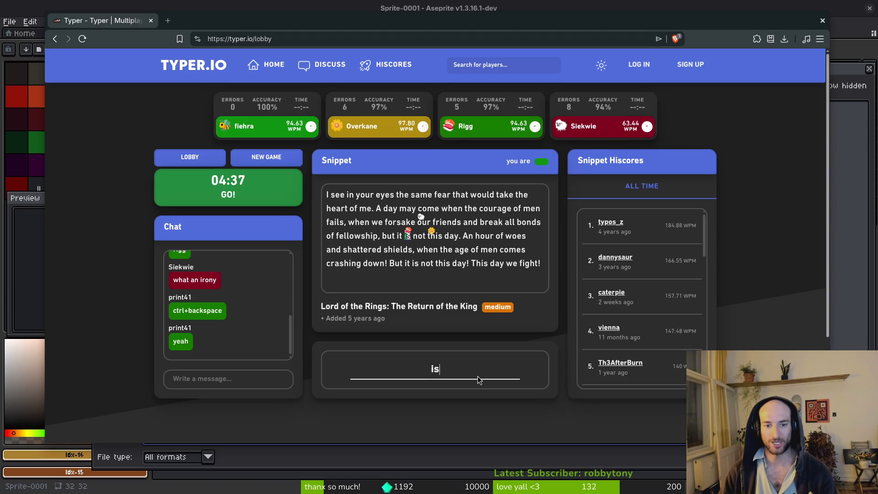
{"action": "type", "text": " not this day. "}
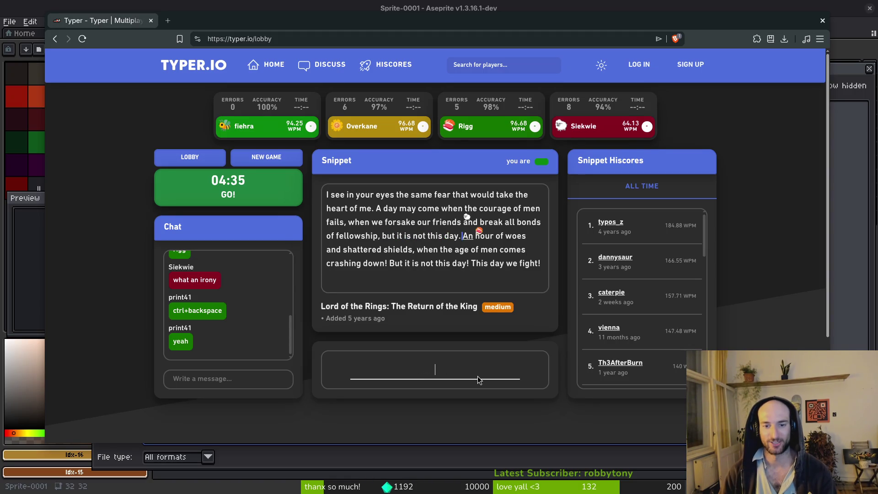
{"action": "type", "text": "An hour of "}
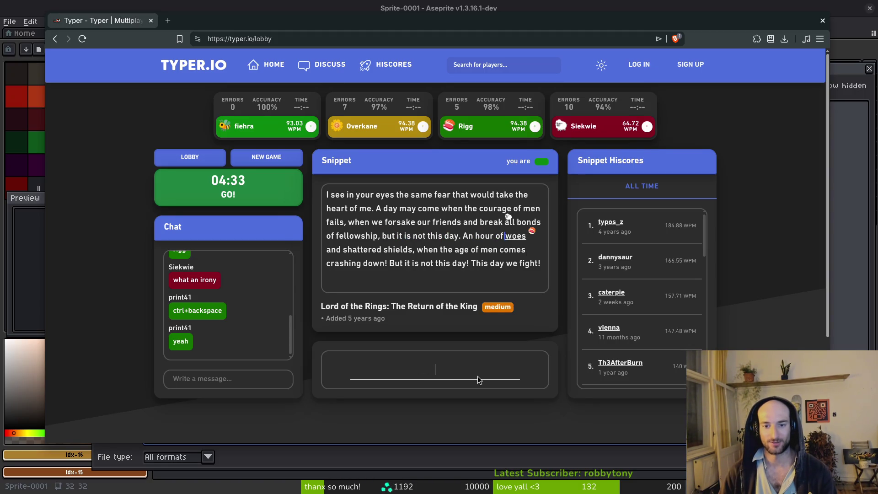
{"action": "type", "text": "woes and shatte"}
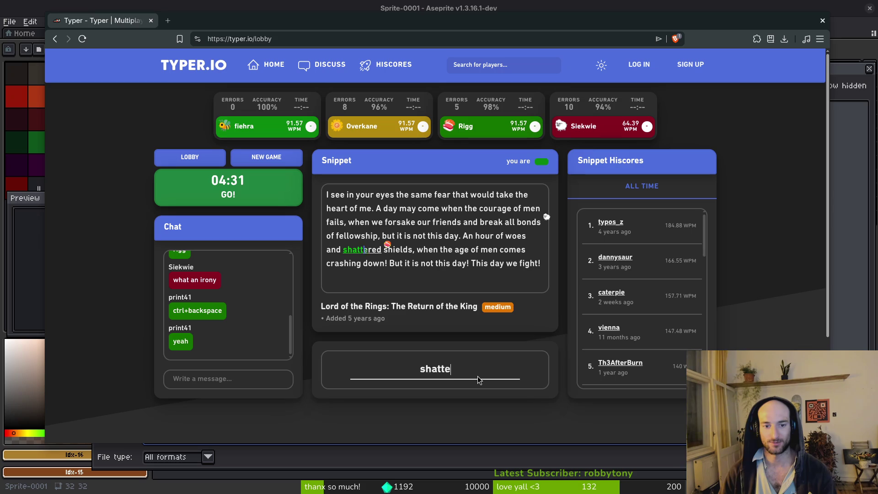
{"action": "type", "text": "red shields, "}
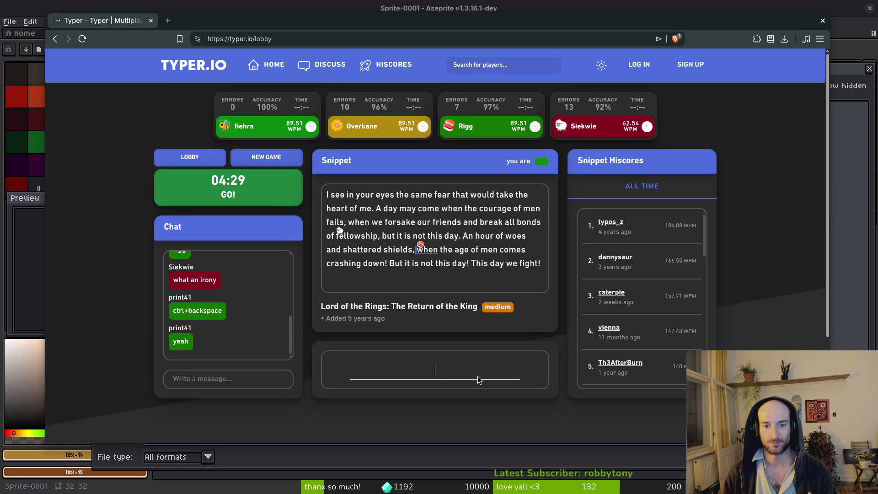
{"action": "type", "text": "when the age of men "}
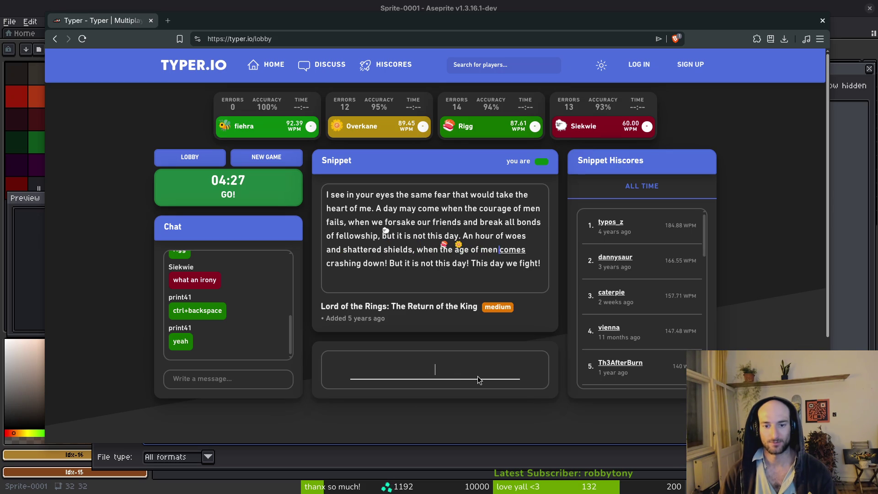
{"action": "type", "text": "comes crashing do"}
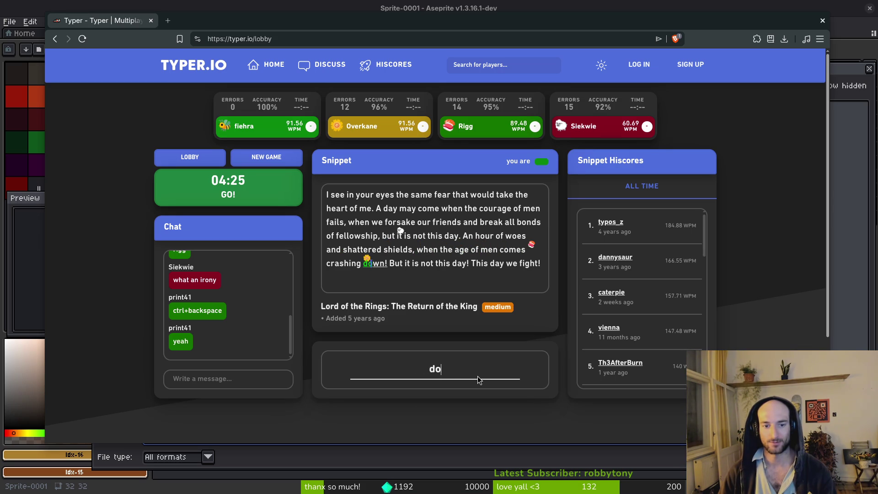
{"action": "type", "text": "wn! But "}
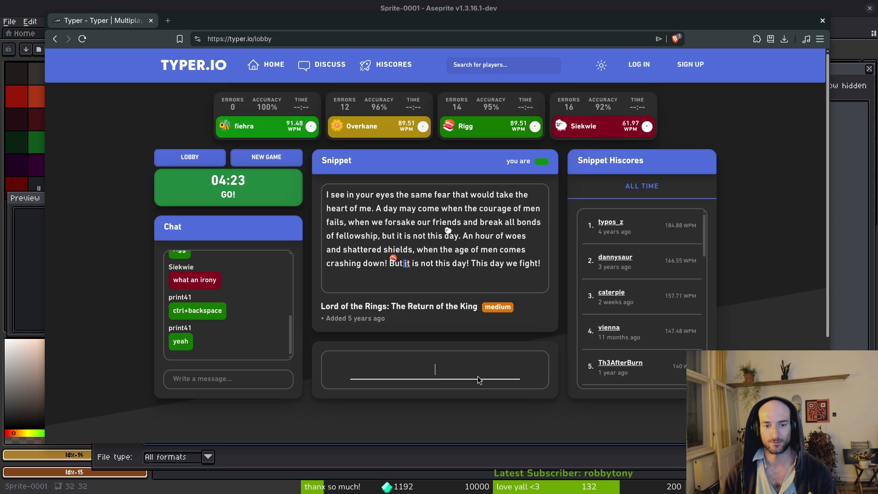
{"action": "type", "text": "it is not this day!"}
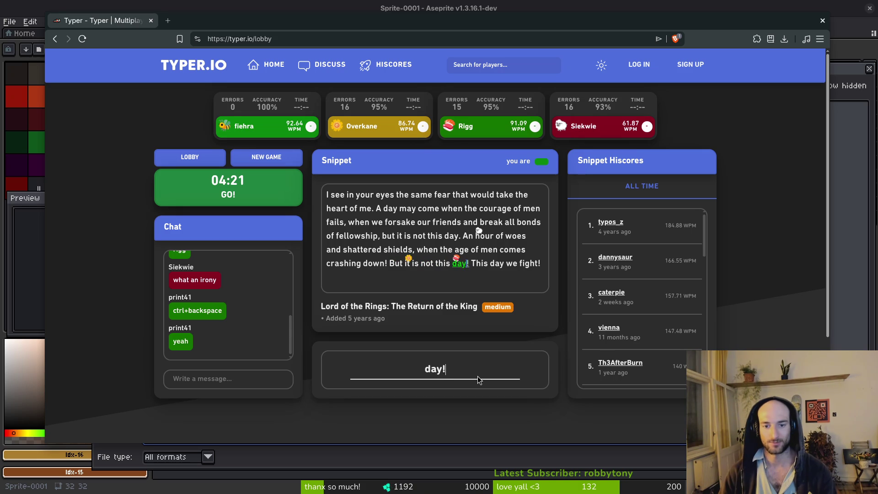
{"action": "type", "text": " This day we fi"}
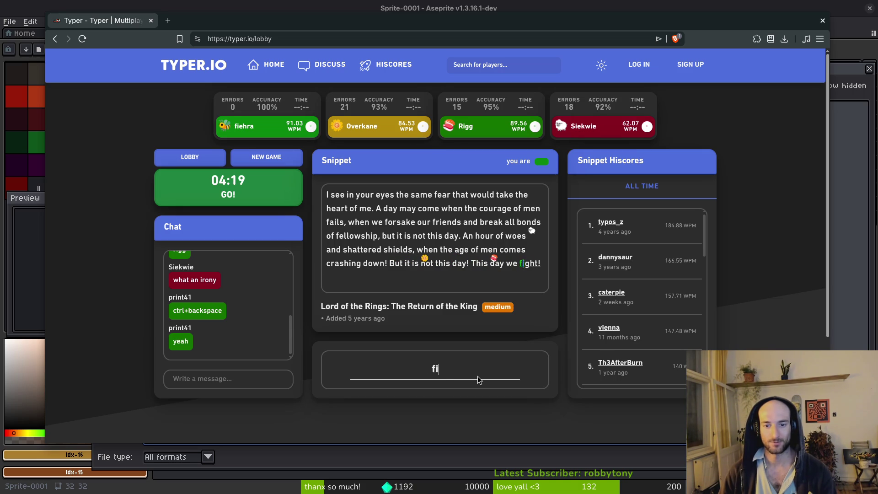
{"action": "type", "text": "ght!"}
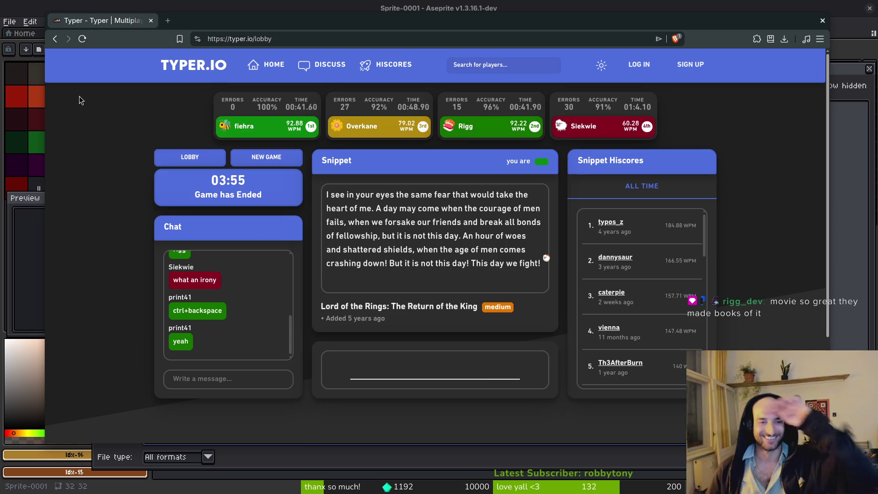
Step: Start a new round after winning the last race at 92.88 WPM
{"action": "left_click", "coordinate": [266, 156]}
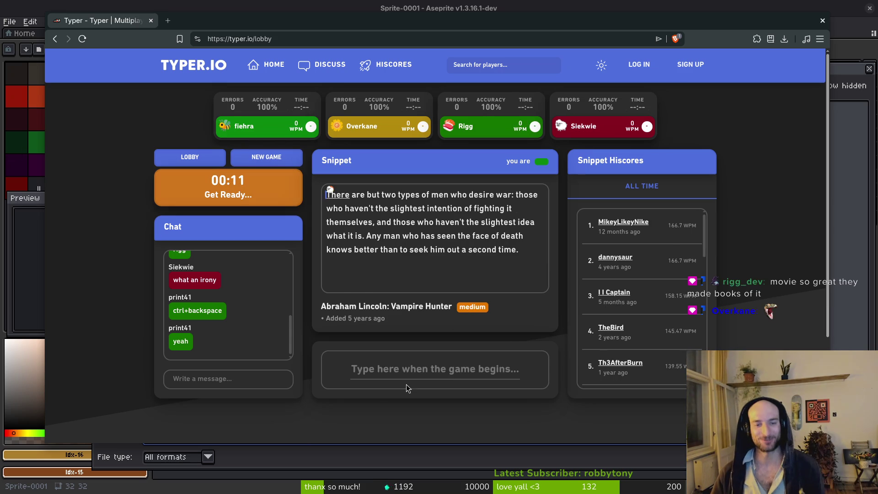
Step: Type the Lincoln snippet from "There are but two types of men" to "a second time.", fixing typos
{"action": "left_click", "coordinate": [429, 365]}
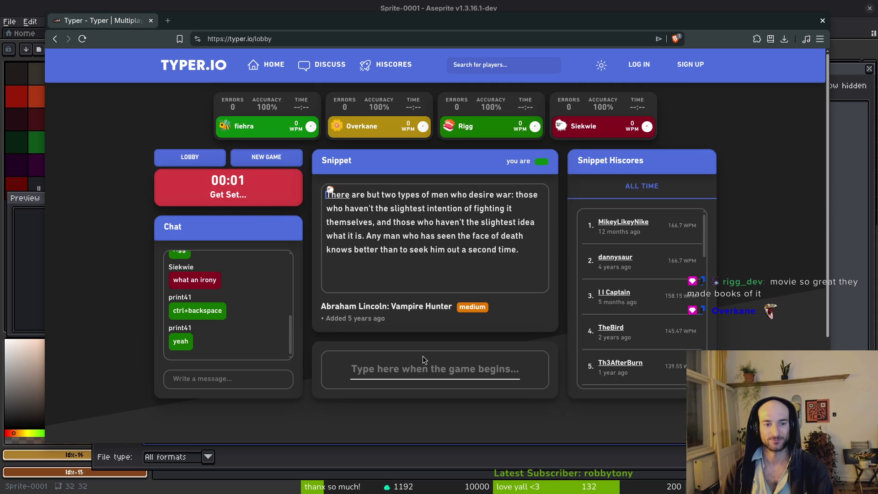
{"action": "type", "text": "There are b"}
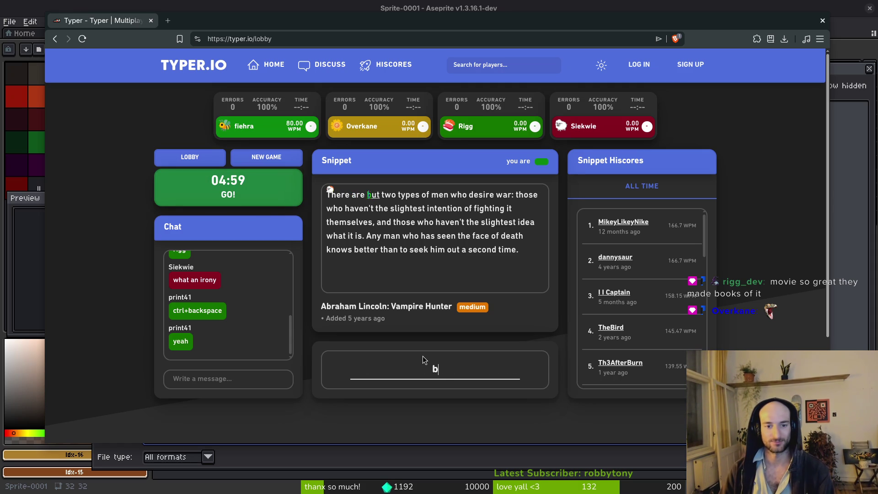
{"action": "type", "text": "ut two types of men "}
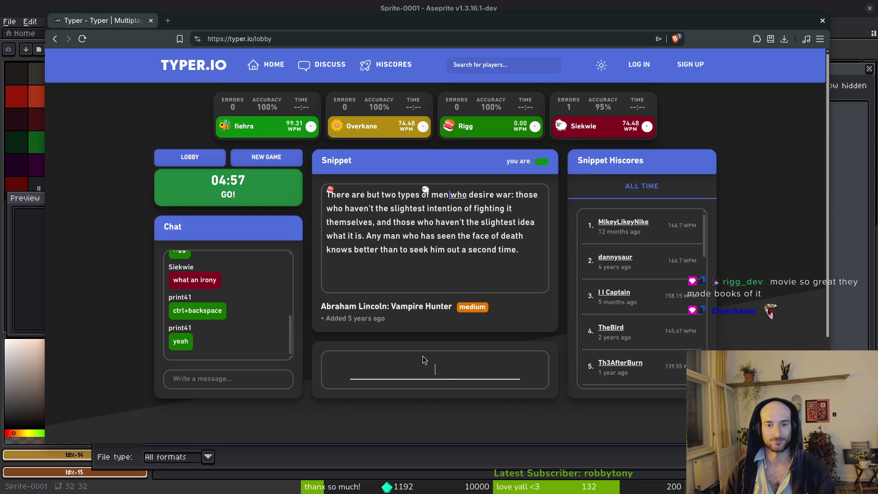
{"action": "type", "text": "who desire war;"}
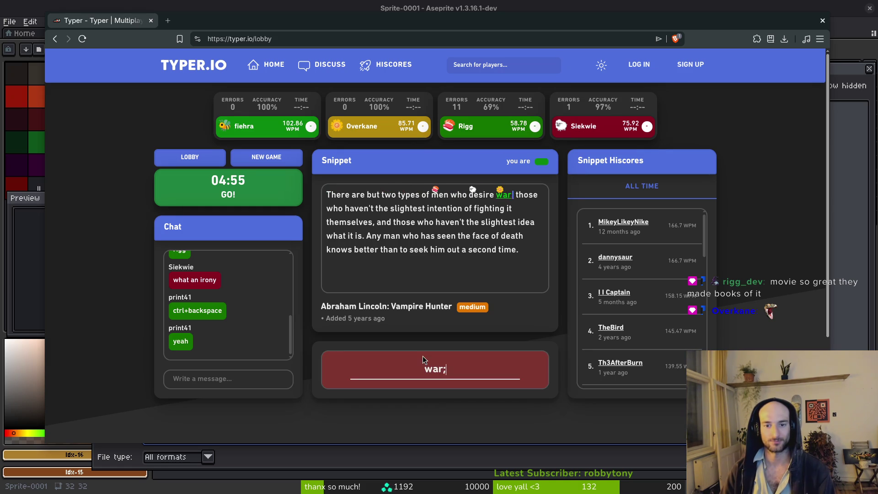
{"action": "key", "text": "BackSpace"}
{"action": "type", "text": ": those who have"}
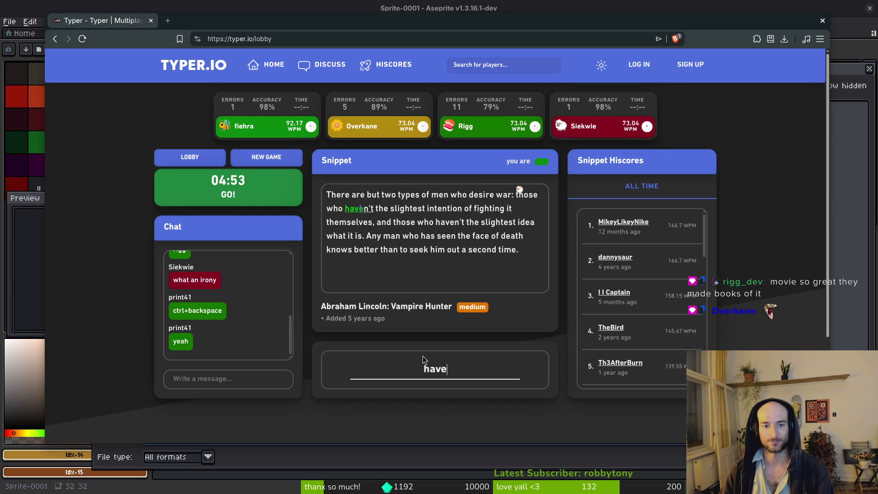
{"action": "type", "text": "n't t"}
{"action": "type", "text": "ghte"}
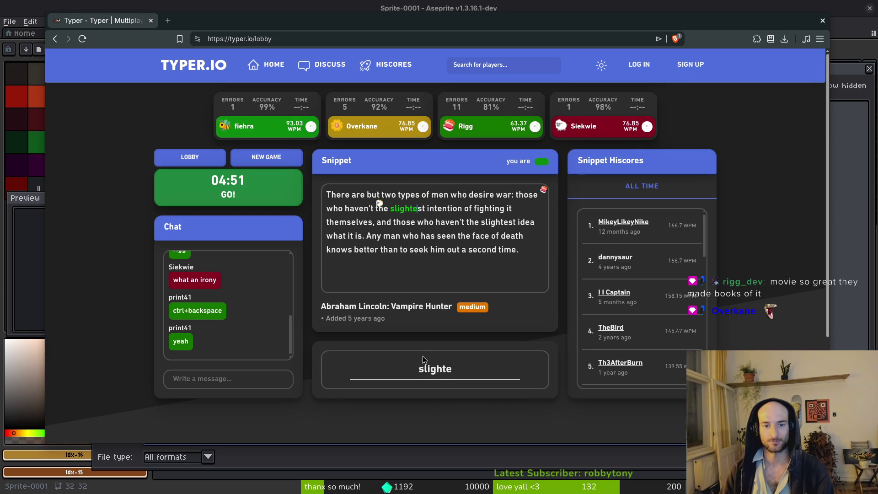
{"action": "type", "text": "st intention of figh"}
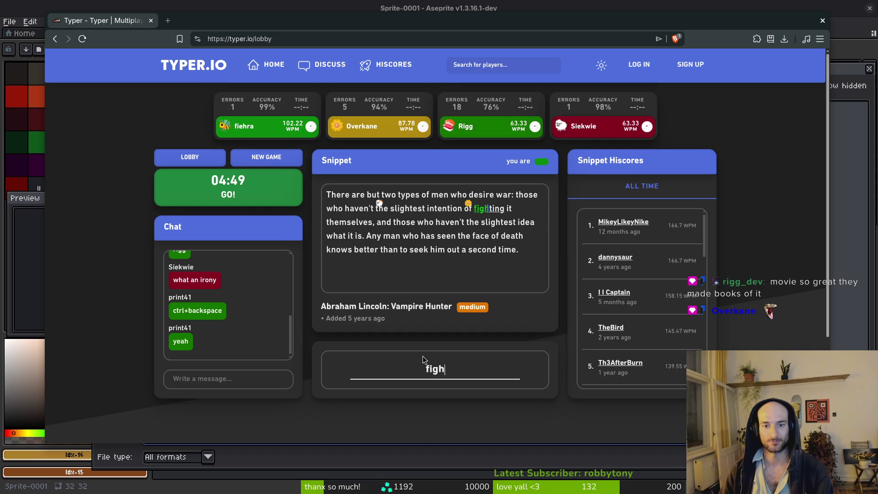
{"action": "type", "text": "ting it themse"}
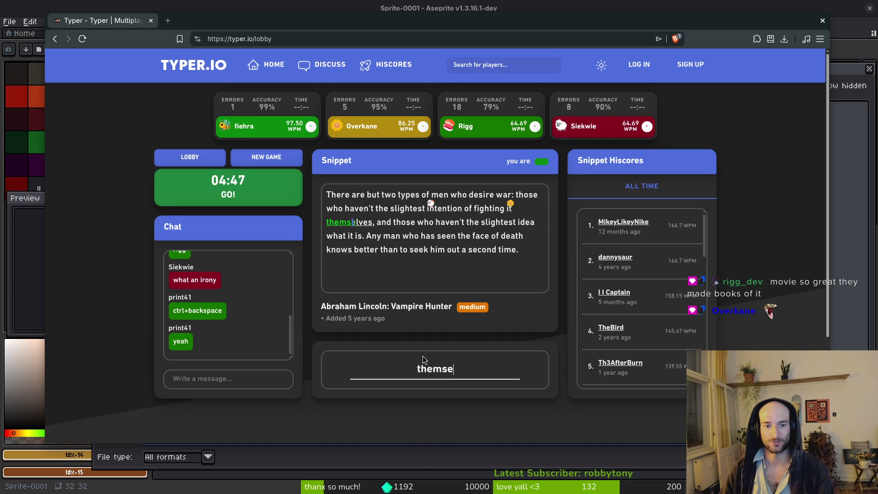
{"action": "type", "text": "lves, and tho"}
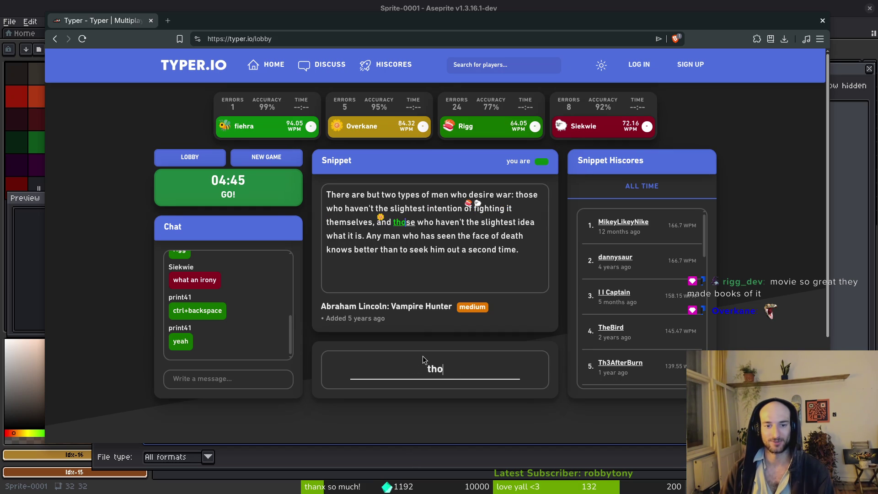
{"action": "type", "text": "se who haven't"}
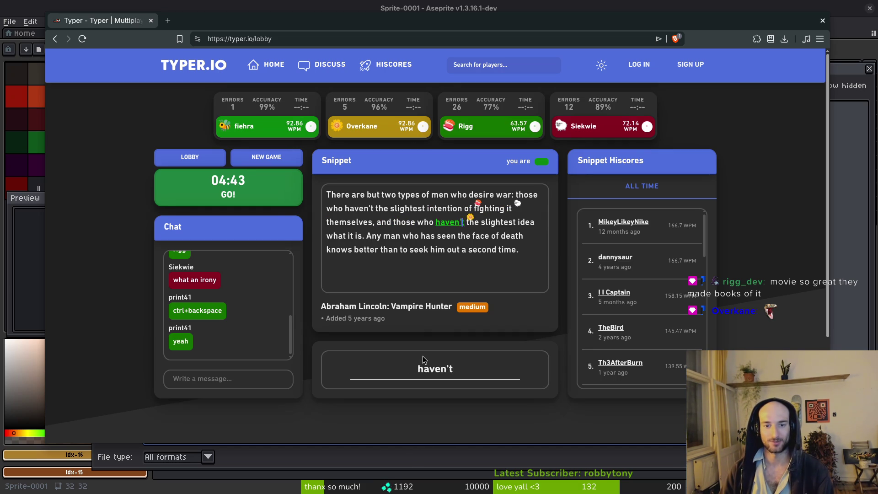
{"action": "type", "text": " the slightes"}
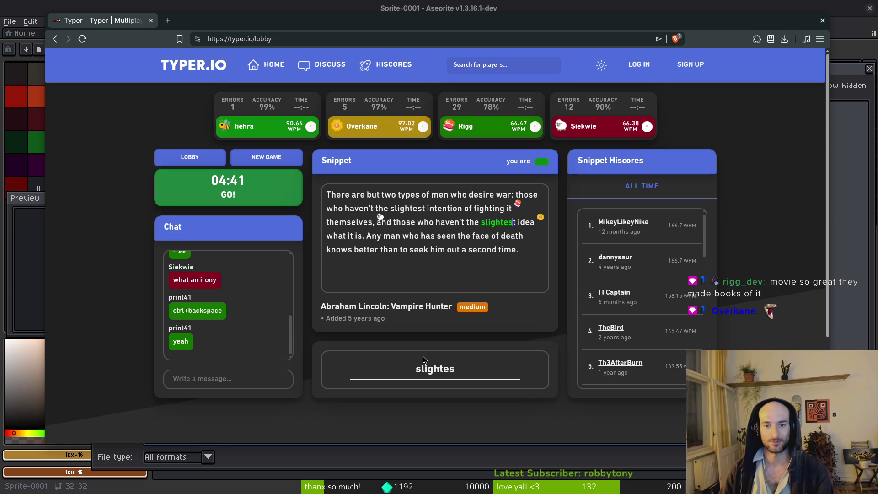
{"action": "type", "text": "t idea what it"}
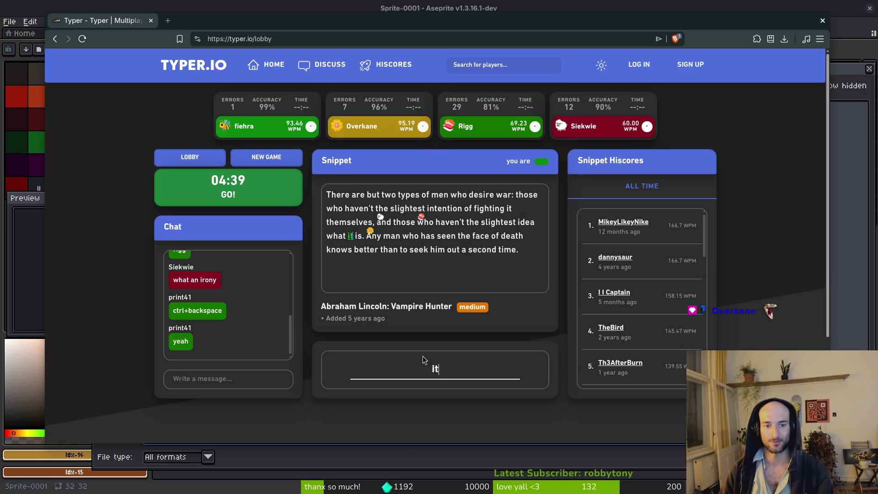
{"action": "type", "text": " is. Any man who has seen the "}
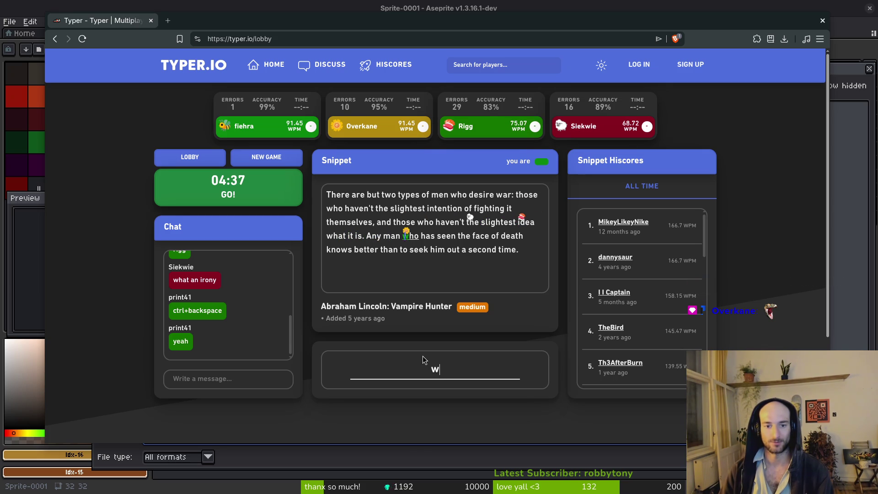
{"action": "type", "text": "fadc"}
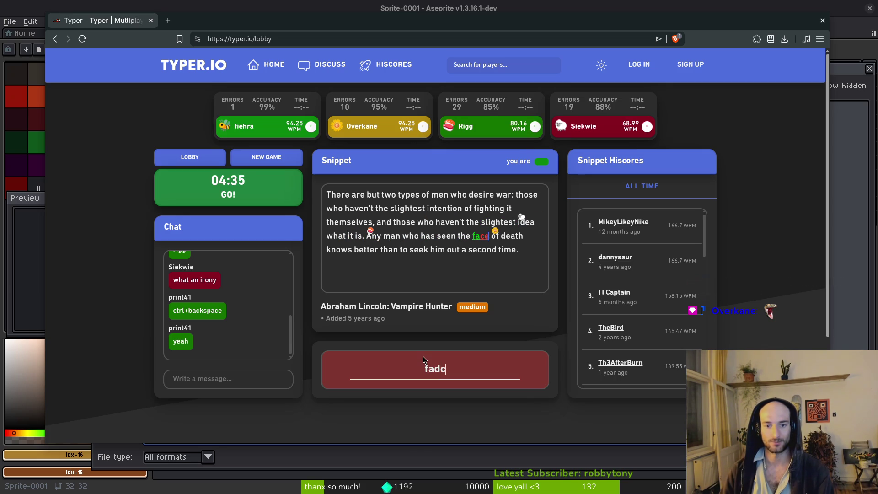
{"action": "key", "text": "BackSpace"}
{"action": "key", "text": "BackSpace"}
{"action": "type", "text": "ce death knows better "}
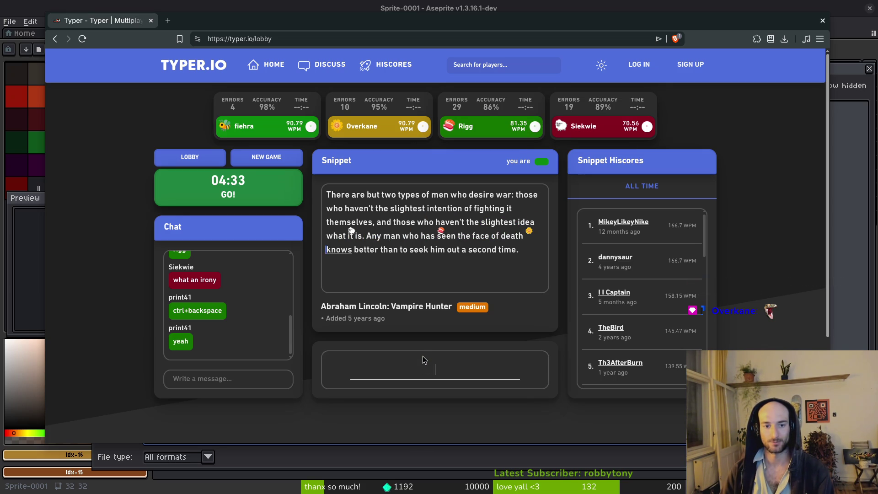
{"action": "type", "text": "tha"}
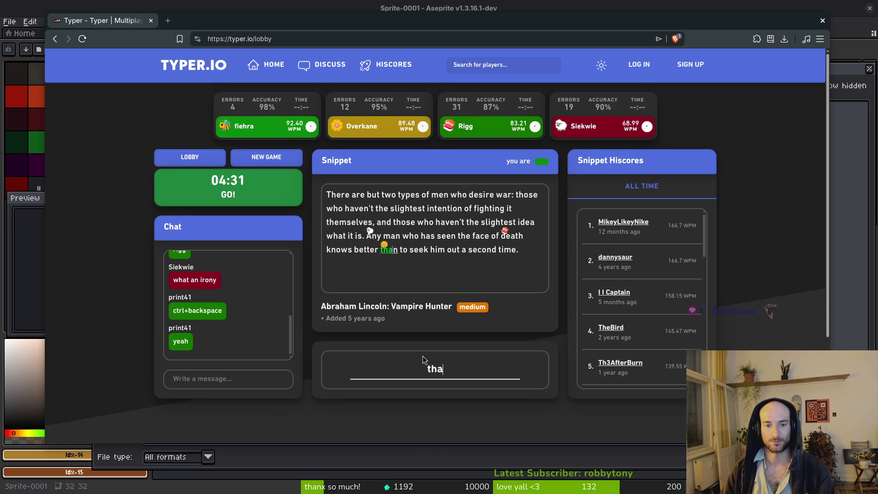
{"action": "type", "text": "n to seek him out a second time."}
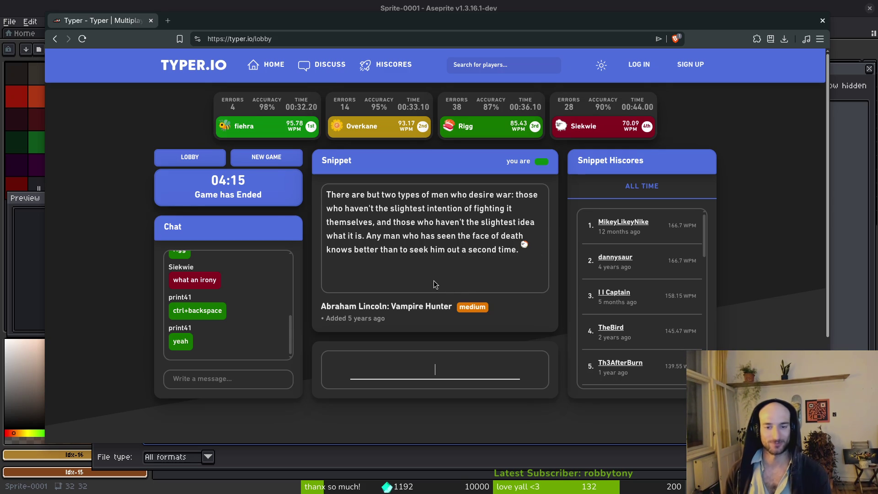
Step: Open and close a scratch browser tab, then go back to the private lobby
{"action": "key", "text": "ctrl+t"}
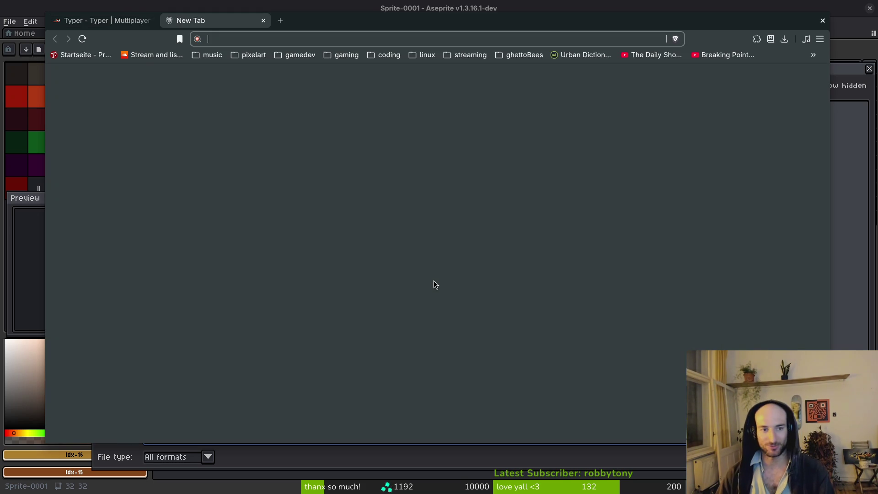
{"action": "type", "text": "sdfsdaf"}
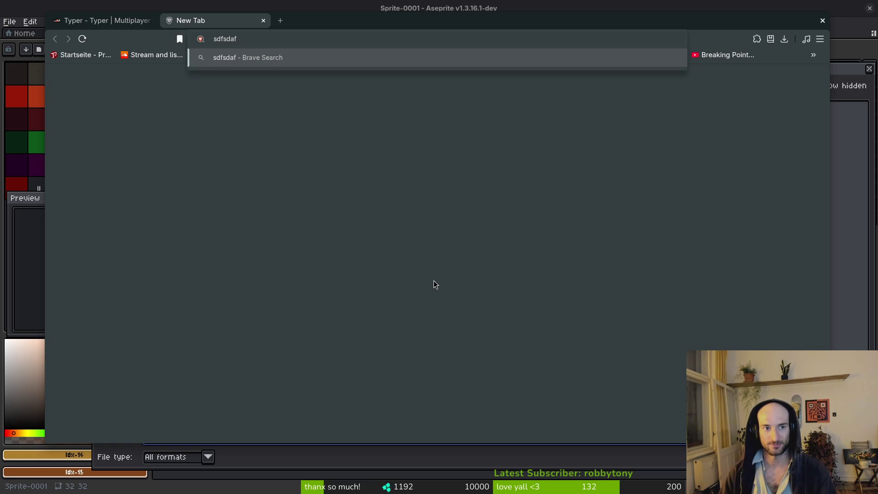
{"action": "key", "text": "ctrl+w"}
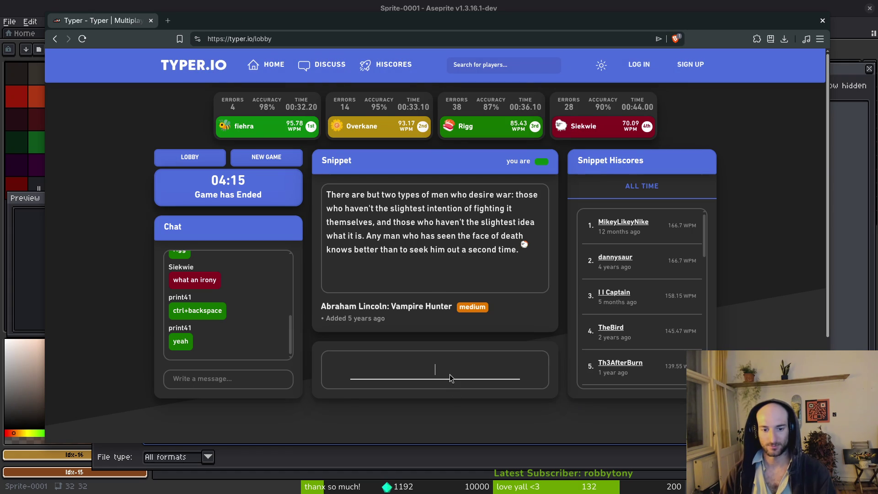
{"action": "left_click", "coordinate": [223, 160]}
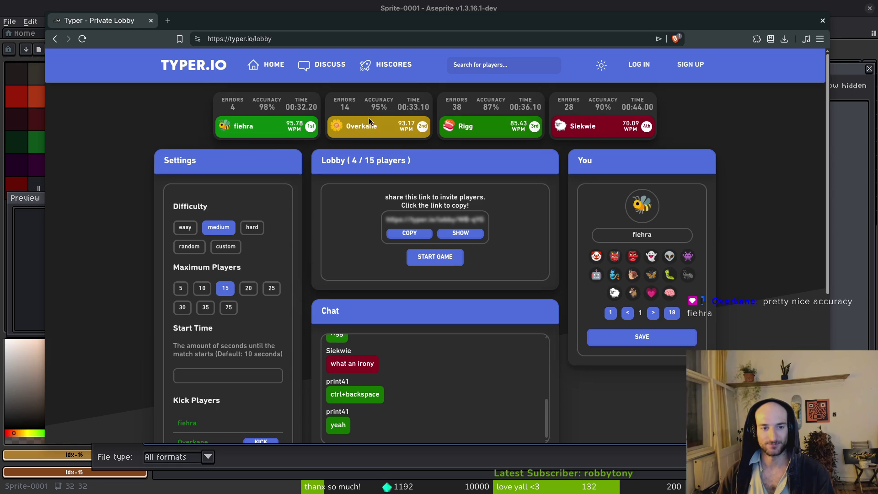
Step: Close the Typer.io browser window to get back to Aseprite's pending Save File dialog
{"action": "left_click", "coordinate": [150, 21]}
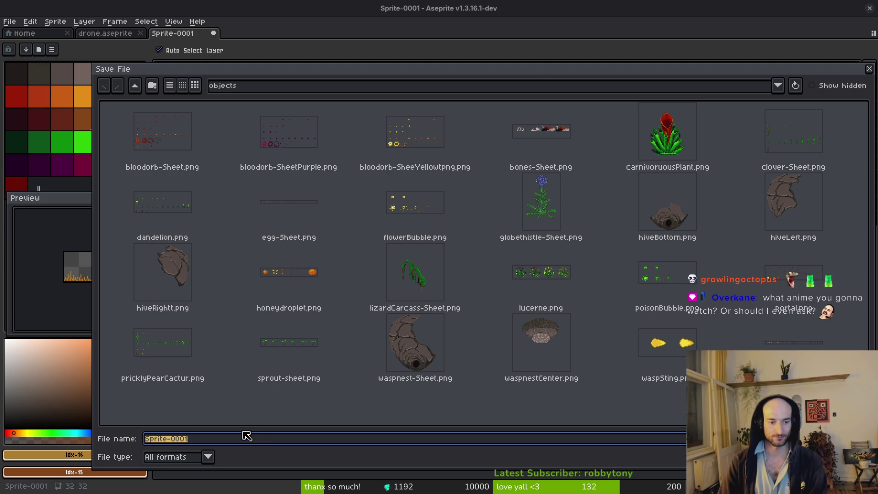
Step: Save the grass sprite as desertGras in the aseprite folder
{"action": "type", "text": "gra"}
{"action": "key", "text": "BackSpace"}
{"action": "key", "text": "BackSpace"}
{"action": "key", "text": "BackSpace"}
{"action": "type", "text": "desertGras"}
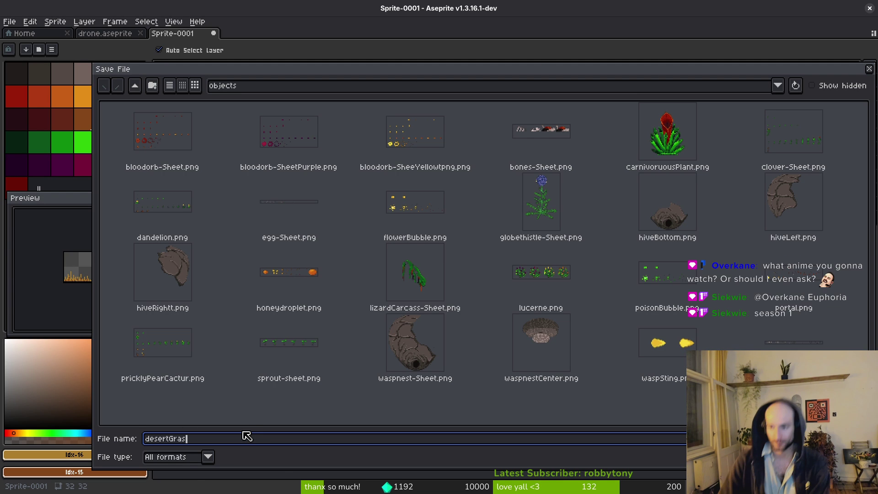
{"action": "left_click", "coordinate": [134, 85]}
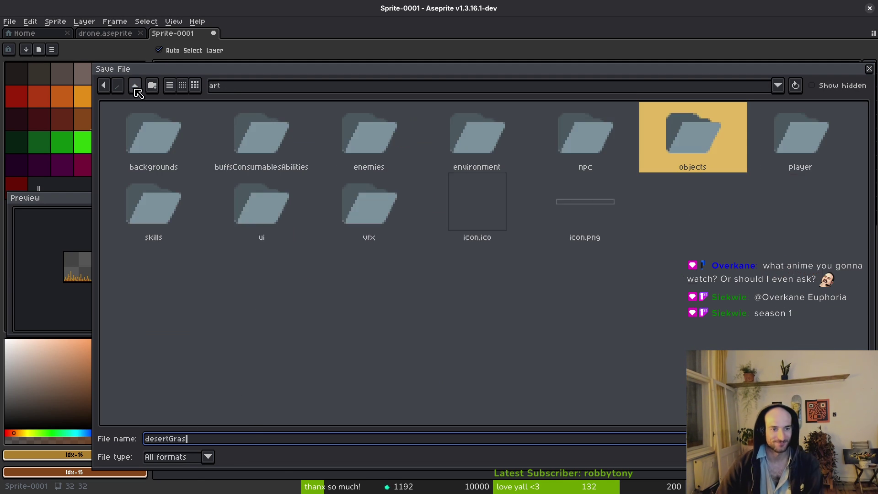
{"action": "left_click", "coordinate": [135, 86]}
{"action": "double_click", "coordinate": [193, 138]}
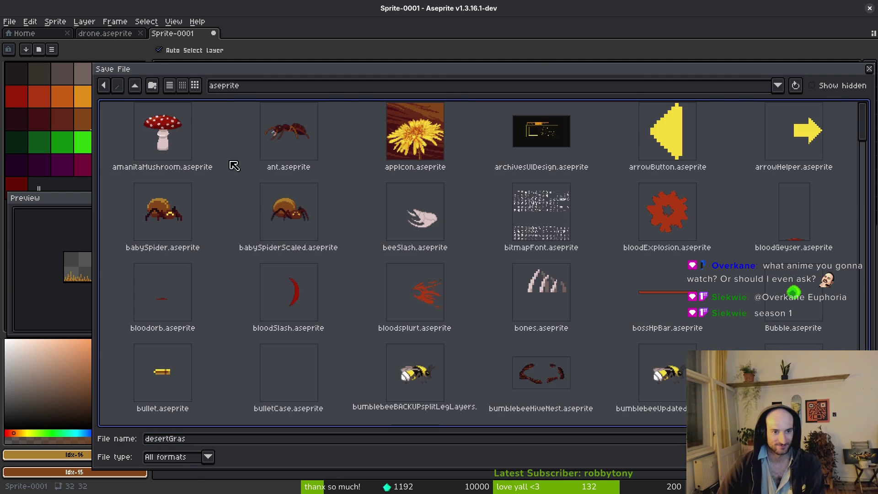
{"action": "key", "text": "Return"}
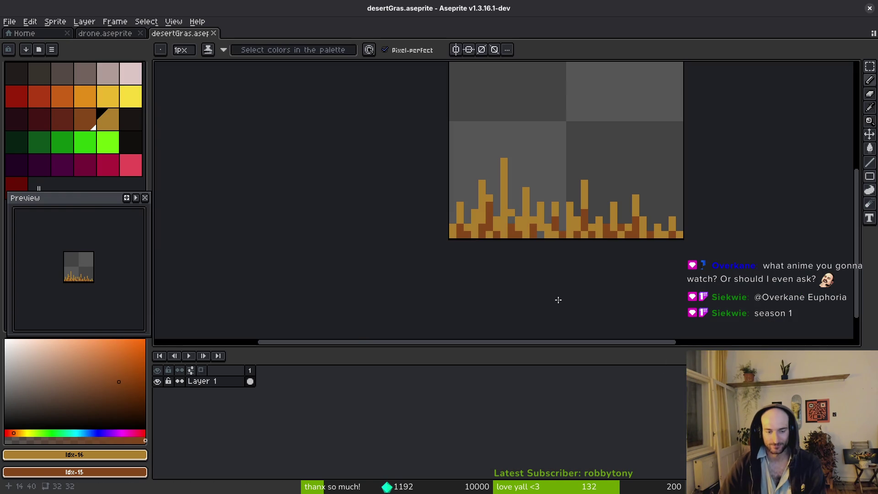
Step: Open bones.aseprite from the home screen
{"action": "mouse_move", "coordinate": [509, 281]}
{"action": "left_mouse_down"}
{"action": "mouse_move", "coordinate": [539, 286]}
{"action": "mouse_move", "coordinate": [530, 271]}
{"action": "left_mouse_up"}
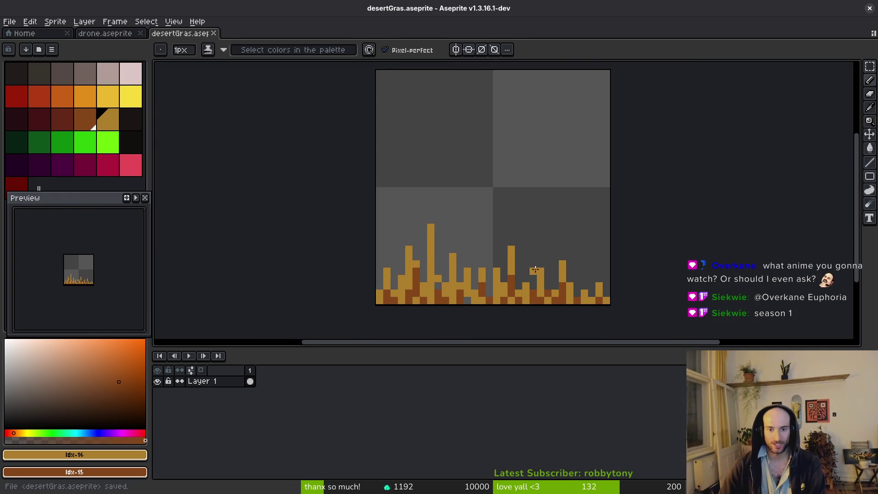
{"action": "left_click", "coordinate": [19, 33]}
{"action": "left_click", "coordinate": [57, 63]}
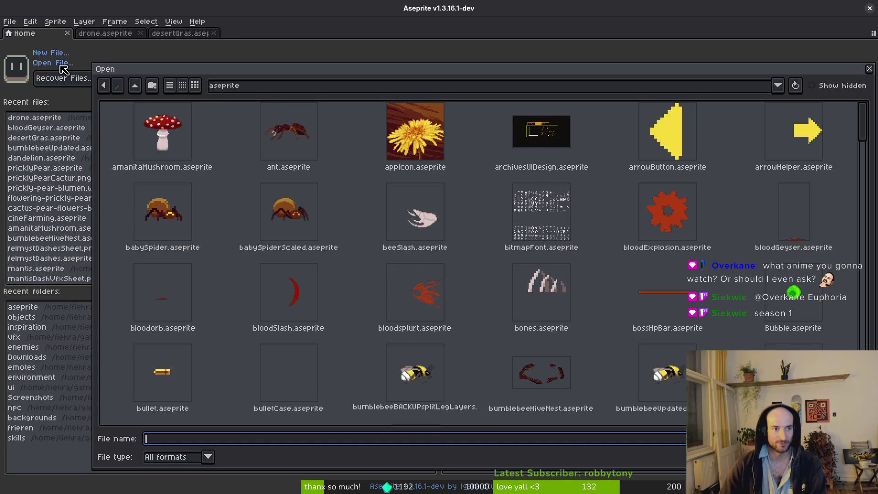
{"action": "left_click", "coordinate": [560, 295]}
{"action": "key", "text": "Return"}
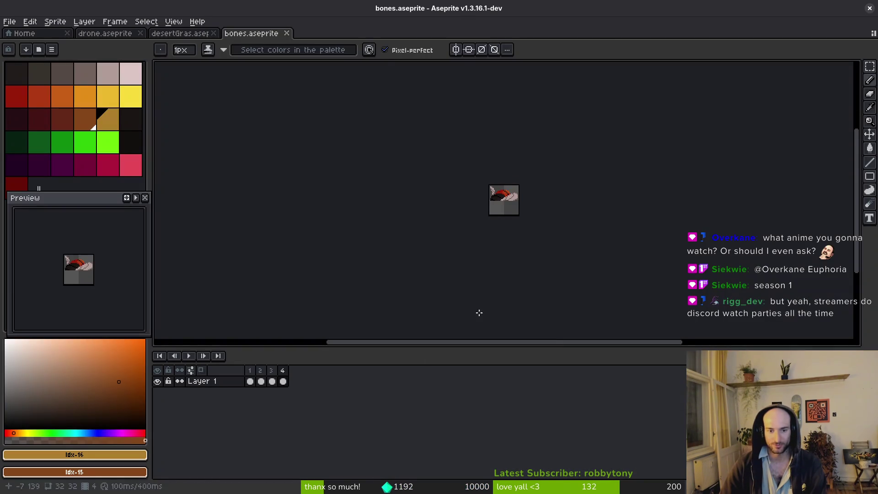
{"action": "scroll", "coordinate": [515, 213], "scroll_direction": "up", "scroll_amount": 5}
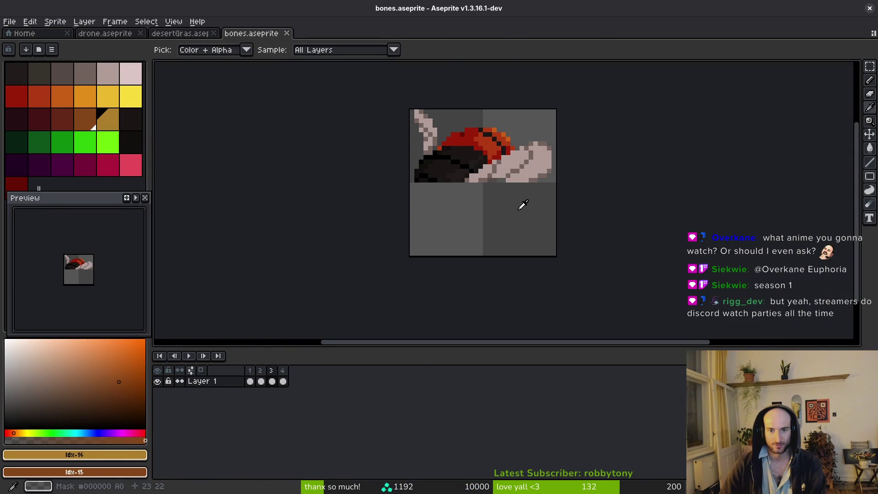
Step: Resize the bones canvas to 64×64, save, and go to frame 2
{"action": "key", "text": "ctrl+alt+c"}
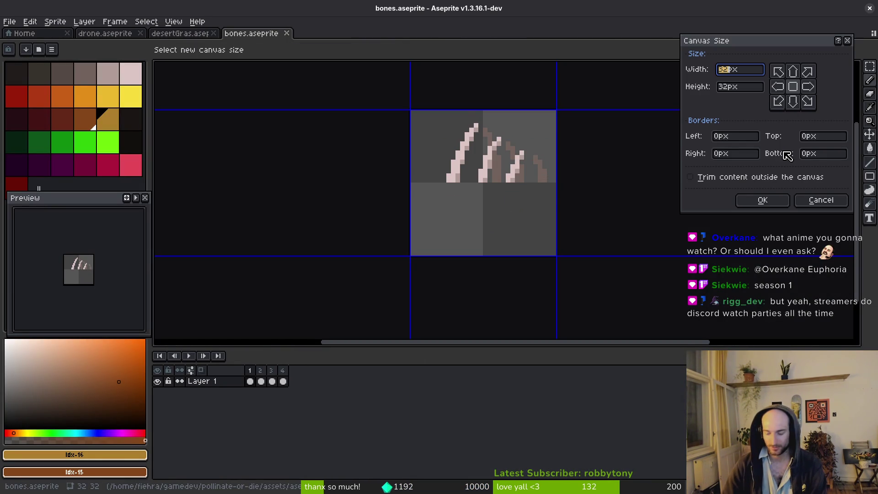
{"action": "type", "text": "64"}
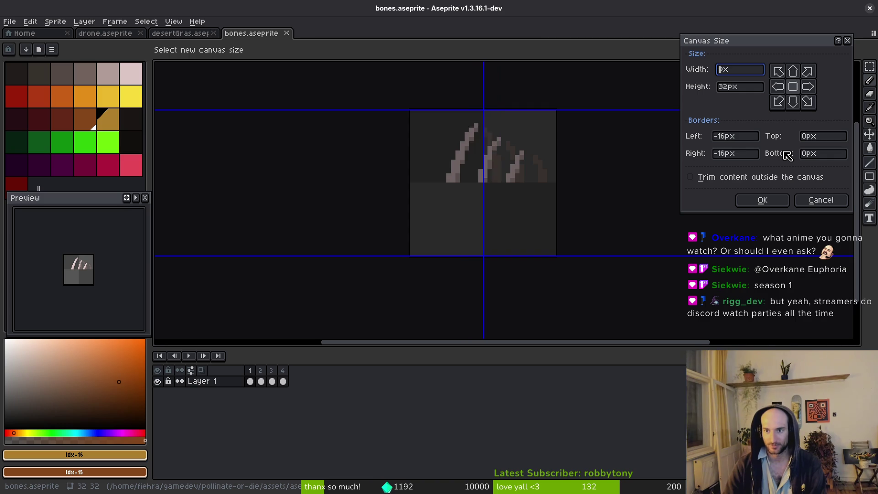
{"action": "key", "text": "Tab"}
{"action": "type", "text": "64"}
{"action": "key", "text": "Return"}
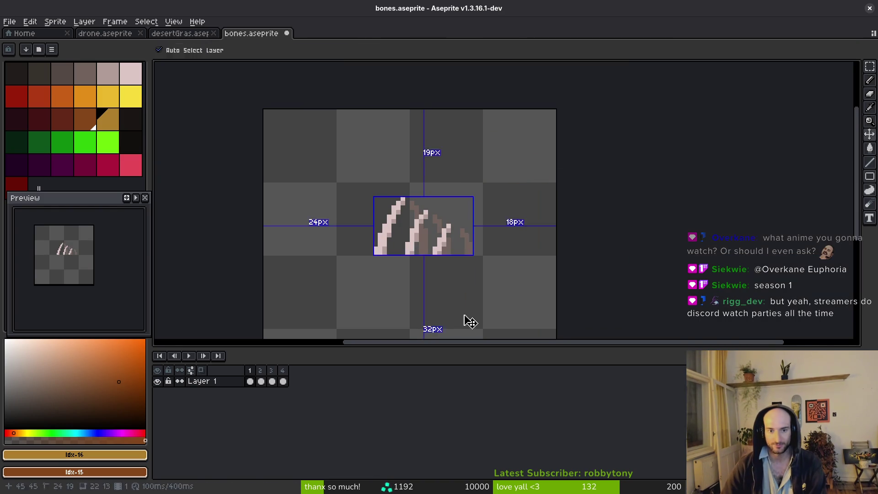
{"action": "key", "text": "ctrl+s"}
{"action": "key", "text": "Right"}
{"action": "key", "text": "Right"}
{"action": "key", "text": "Left"}
{"action": "key", "text": "Left"}
Step: Draw a light leftmost bone spike, thickening it and lengthening its tip
{"action": "scroll", "coordinate": [472, 254], "scroll_direction": "up", "scroll_amount": 2}
{"action": "left_click_drag", "start_coordinate": [377, 260], "coordinate": [414, 150]}
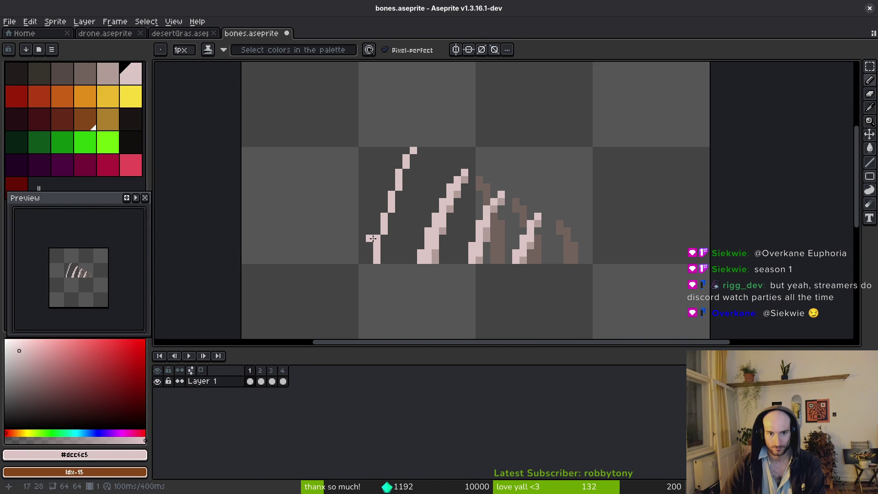
{"action": "left_click", "coordinate": [384, 205]}
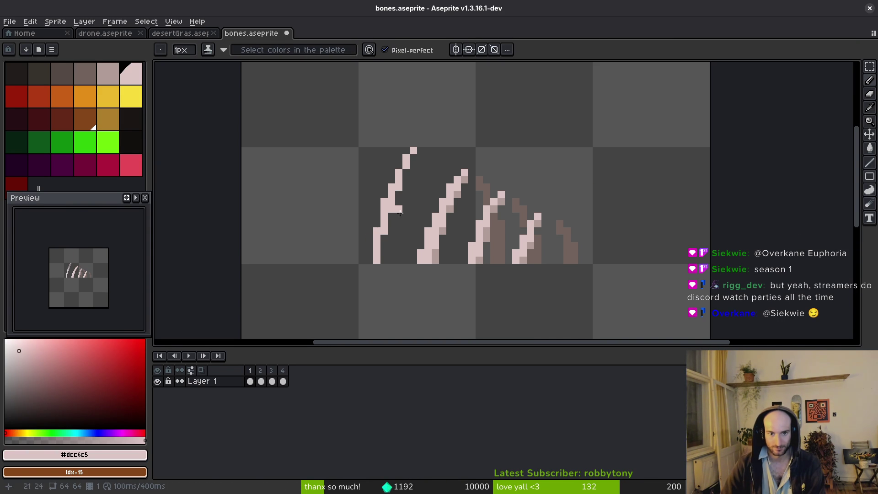
{"action": "left_click", "coordinate": [398, 195]}
{"action": "left_click", "coordinate": [392, 216]}
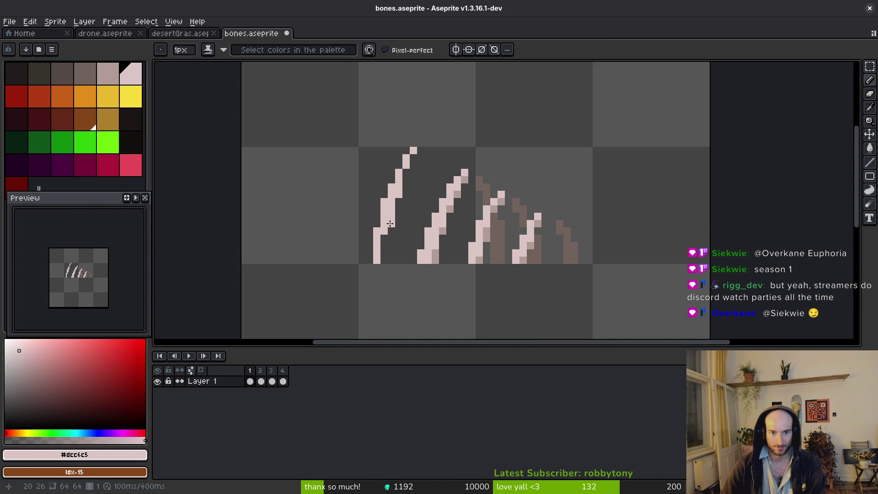
{"action": "mouse_move", "coordinate": [384, 235]}
{"action": "left_mouse_down"}
{"action": "mouse_move", "coordinate": [384, 256]}
{"action": "mouse_move", "coordinate": [370, 234]}
{"action": "mouse_move", "coordinate": [413, 142]}
{"action": "left_mouse_up"}
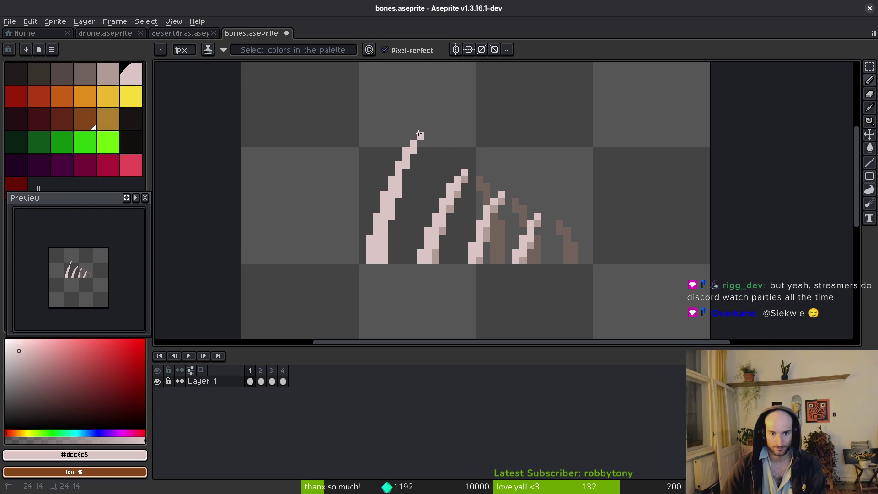
{"action": "left_click", "coordinate": [420, 137]}
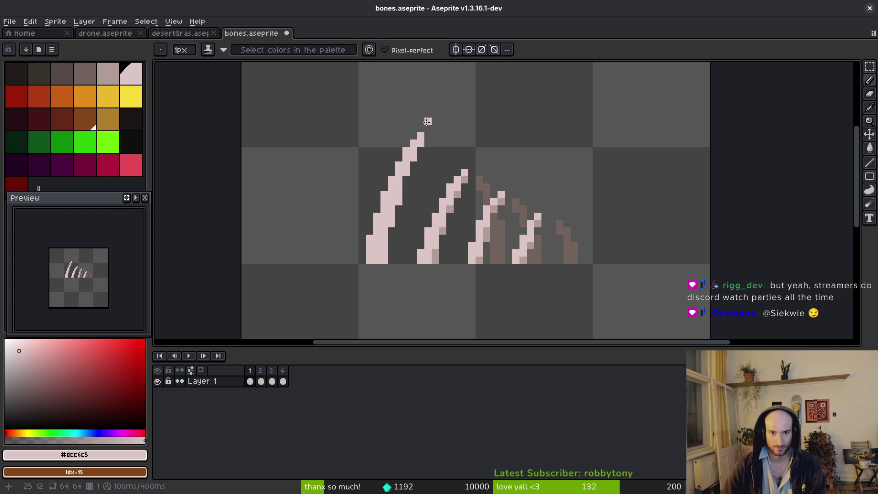
Step: Shade the left bone's right edge with the darker bone colour and save
{"action": "left_click", "coordinate": [500, 196], "text": "alt"}
{"action": "left_click", "coordinate": [414, 158]}
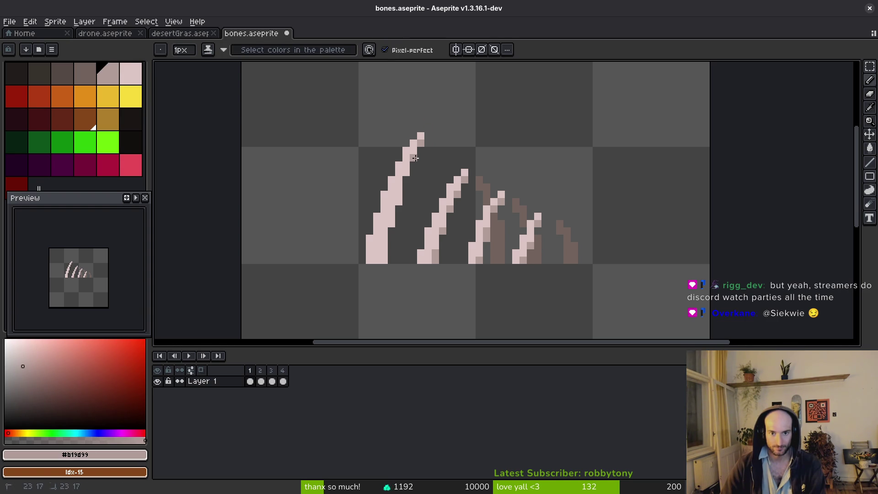
{"action": "left_click", "coordinate": [406, 172]}
{"action": "left_click", "coordinate": [397, 194]}
{"action": "left_click", "coordinate": [398, 201]}
{"action": "left_click", "coordinate": [391, 216]}
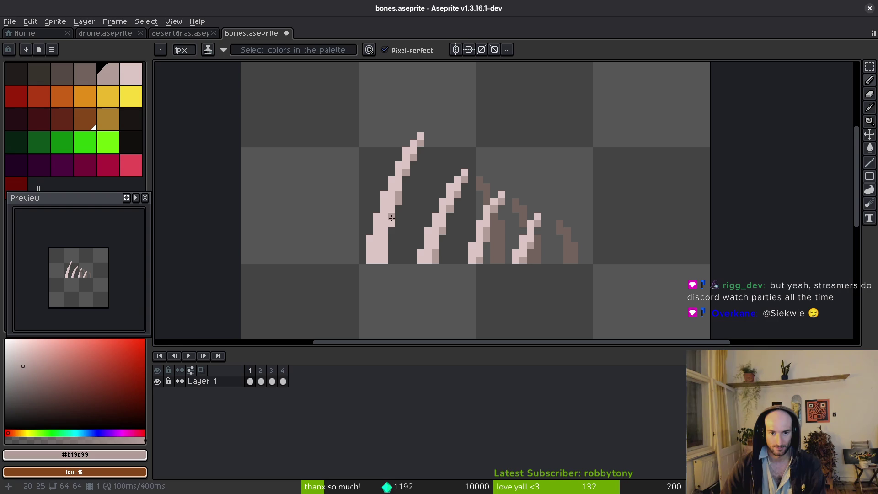
{"action": "left_click", "coordinate": [391, 224]}
{"action": "left_click", "coordinate": [385, 256]}
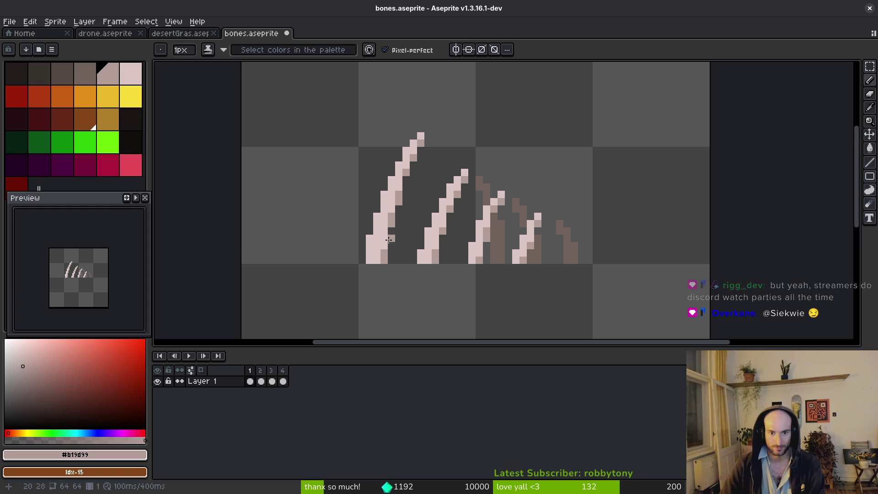
{"action": "left_click", "coordinate": [397, 197], "text": "alt"}
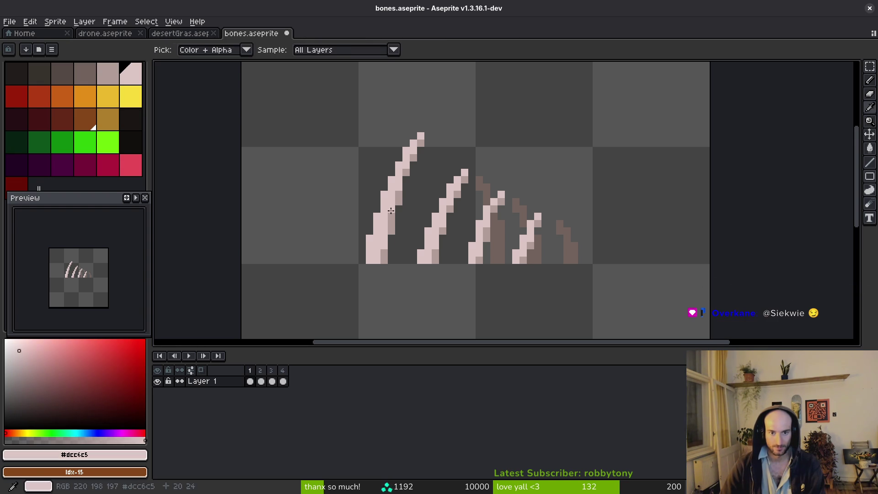
{"action": "key", "text": "ctrl+s"}
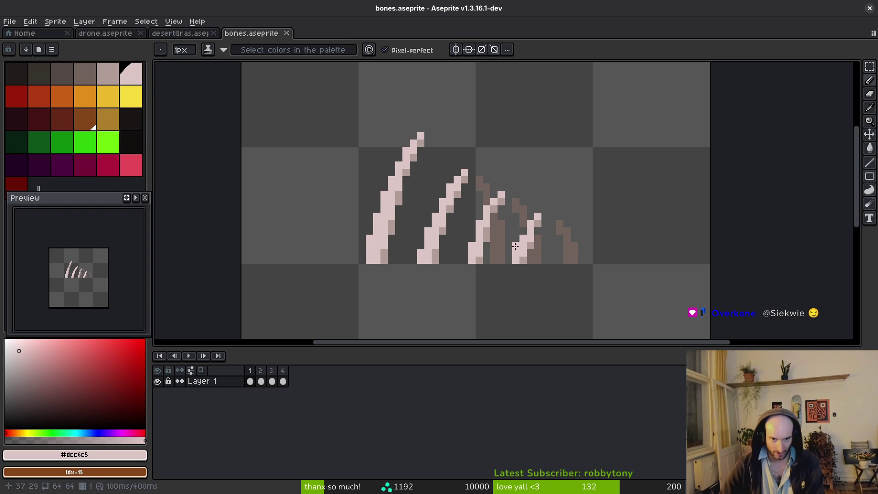
Step: Paint a dark brown rear bone beside the middle bone
{"action": "left_click", "coordinate": [493, 251], "text": "alt"}
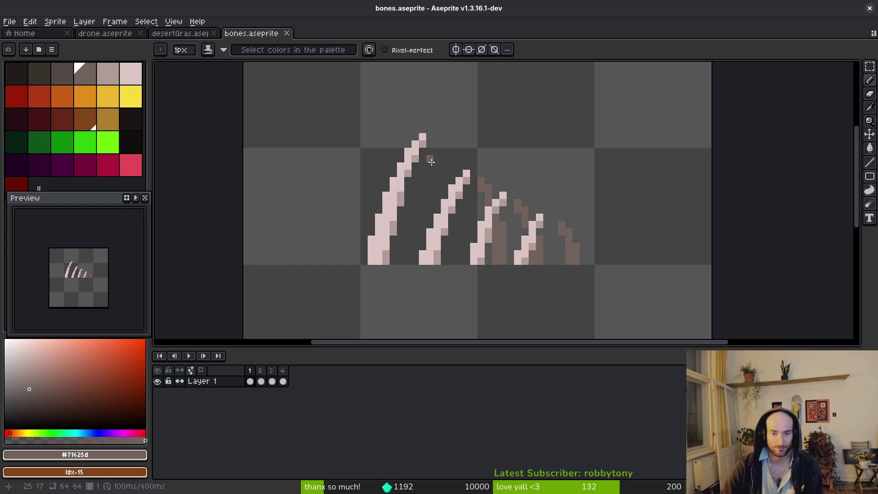
{"action": "left_click_drag", "start_coordinate": [432, 161], "coordinate": [443, 192]}
{"action": "left_click", "coordinate": [454, 223]}
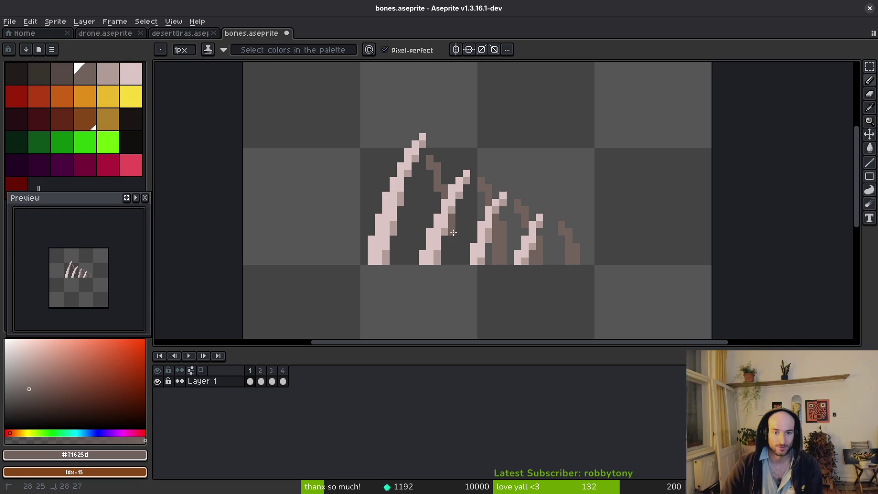
{"action": "mouse_move", "coordinate": [453, 232]}
{"action": "left_mouse_down"}
{"action": "mouse_move", "coordinate": [460, 263]}
{"action": "mouse_move", "coordinate": [452, 263]}
{"action": "mouse_move", "coordinate": [454, 232]}
{"action": "left_mouse_up"}
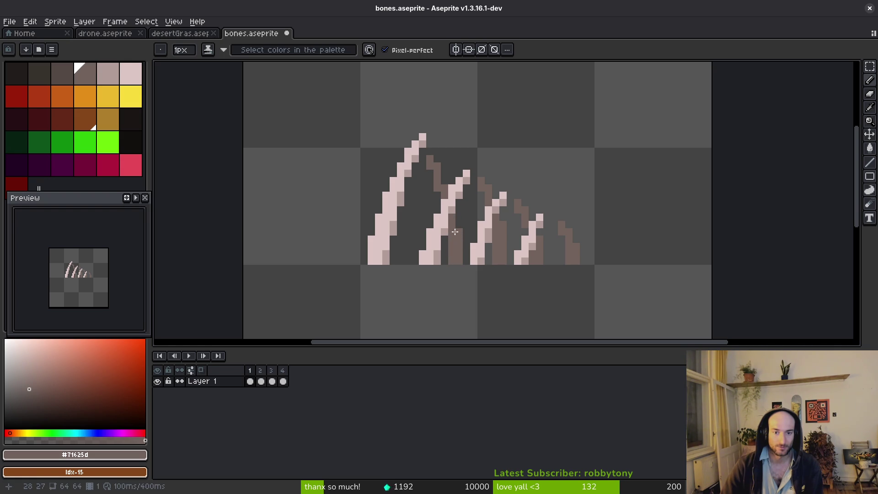
{"action": "left_click_drag", "start_coordinate": [444, 173], "coordinate": [446, 182]}
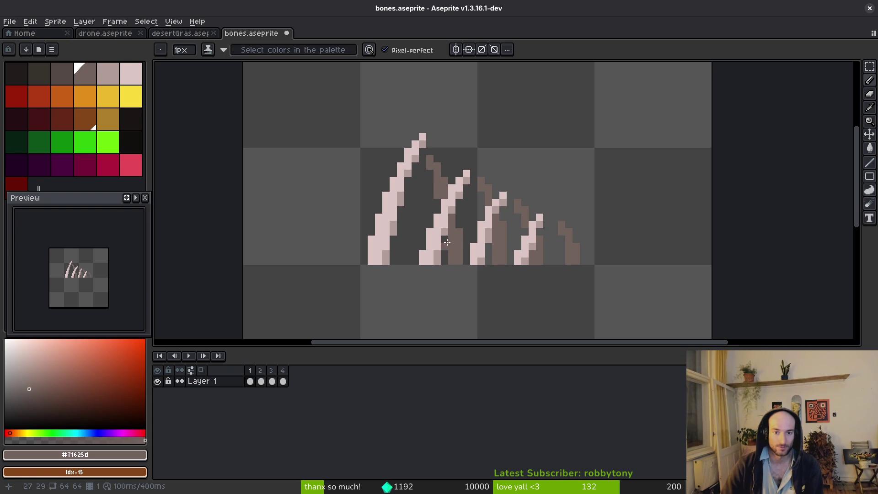
{"action": "key", "text": "alt"}
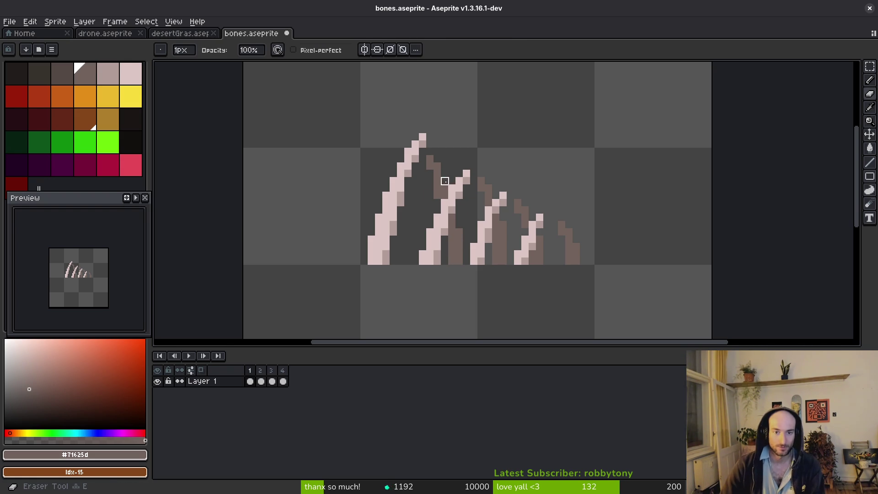
{"action": "scroll", "coordinate": [435, 203], "scroll_direction": "down", "scroll_amount": 1}
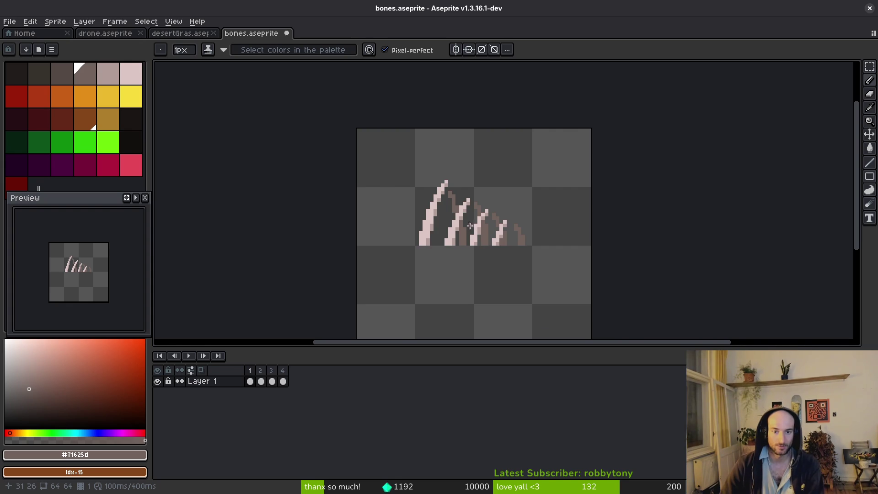
{"action": "scroll", "coordinate": [471, 195], "scroll_direction": "up", "scroll_amount": 1}
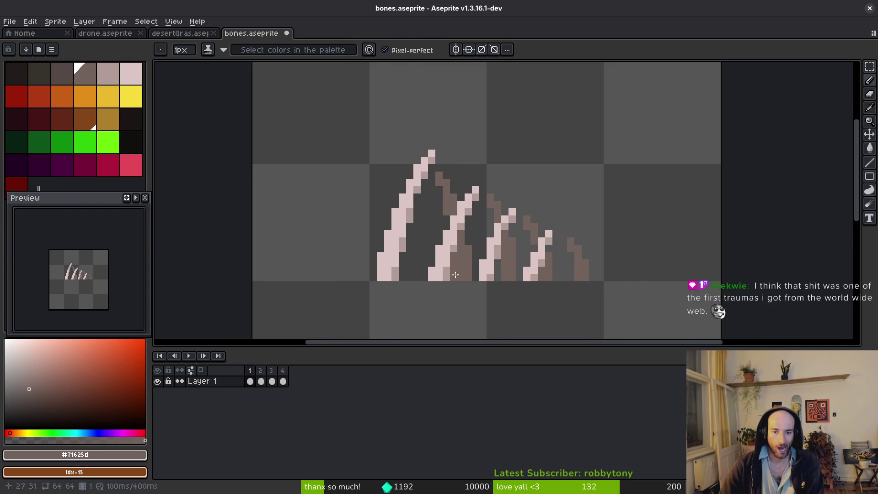
Step: Tidy the stray pixels beside the middle bone and save bones.aseprite
{"action": "key", "text": "e"}
{"action": "key", "text": "b"}
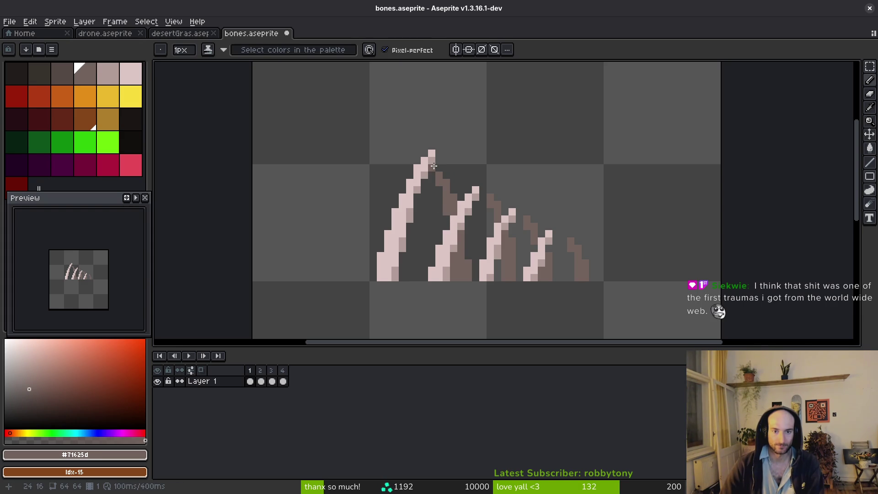
{"action": "key", "text": "e"}
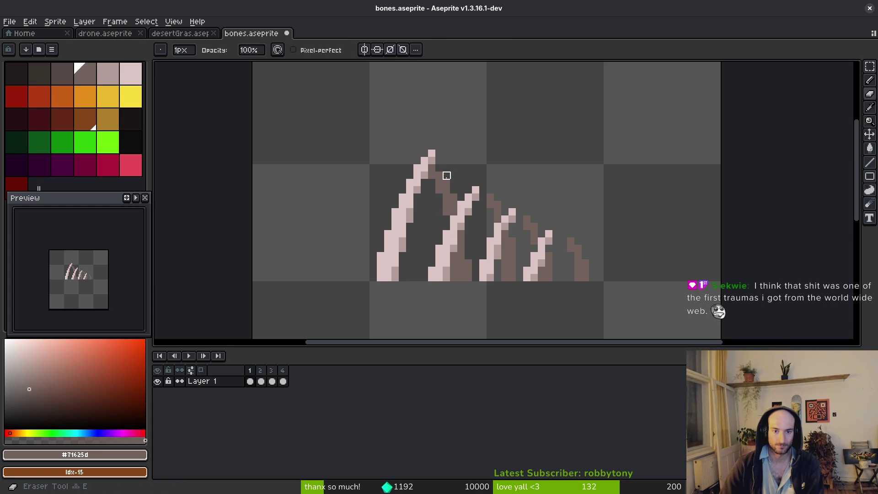
{"action": "key", "text": "b"}
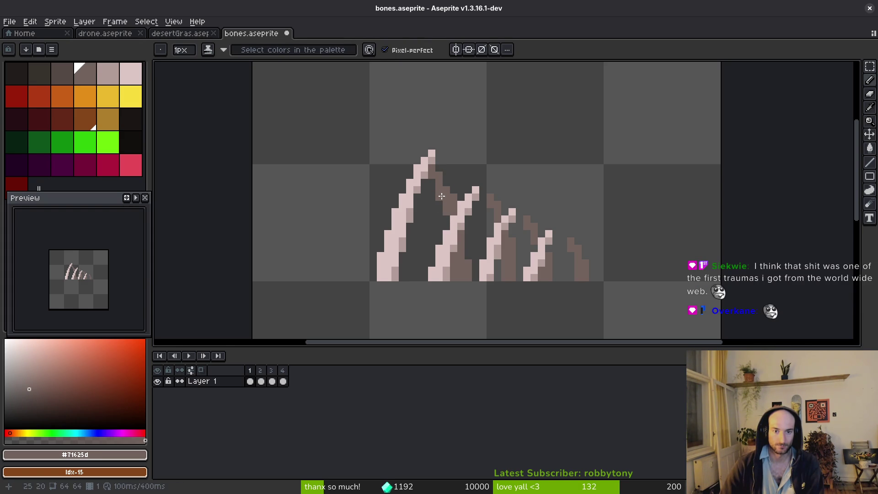
{"action": "key", "text": "e"}
{"action": "left_click", "coordinate": [447, 219]}
{"action": "key", "text": "b"}
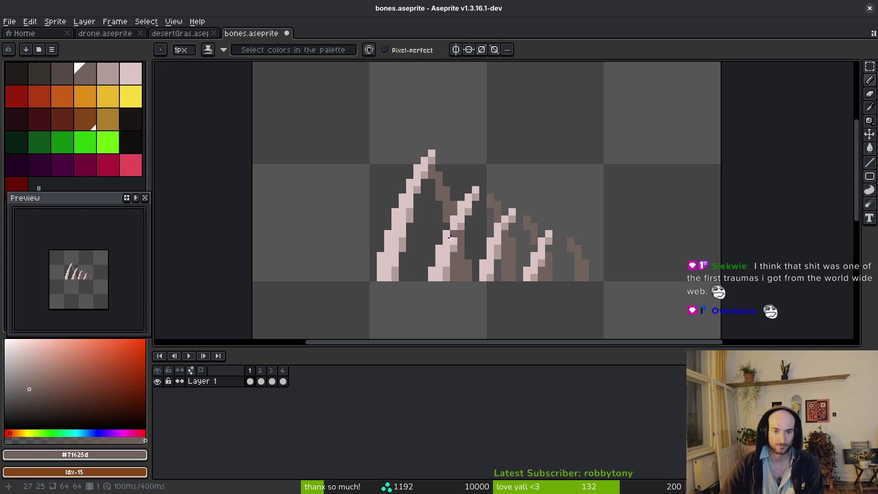
{"action": "left_click", "coordinate": [446, 227]}
{"action": "key", "text": "e"}
{"action": "key", "text": "ctrl+s"}
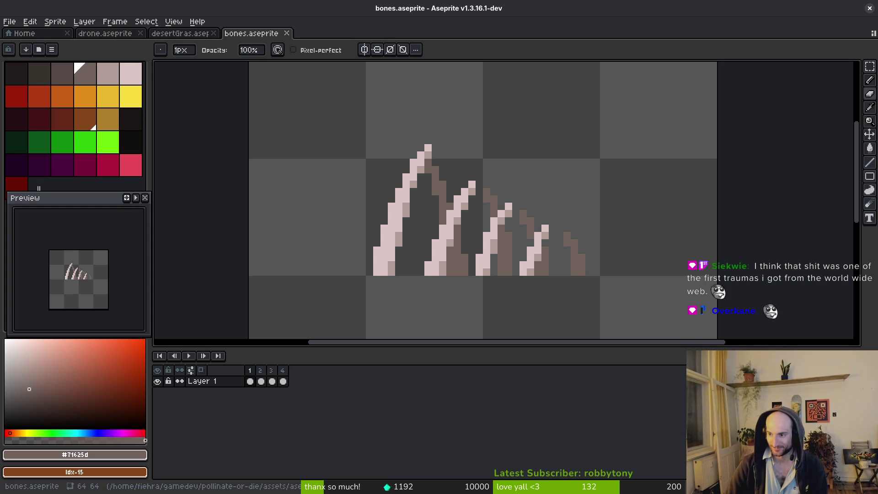
{"action": "left_click_drag", "start_coordinate": [431, 238], "coordinate": [434, 239]}
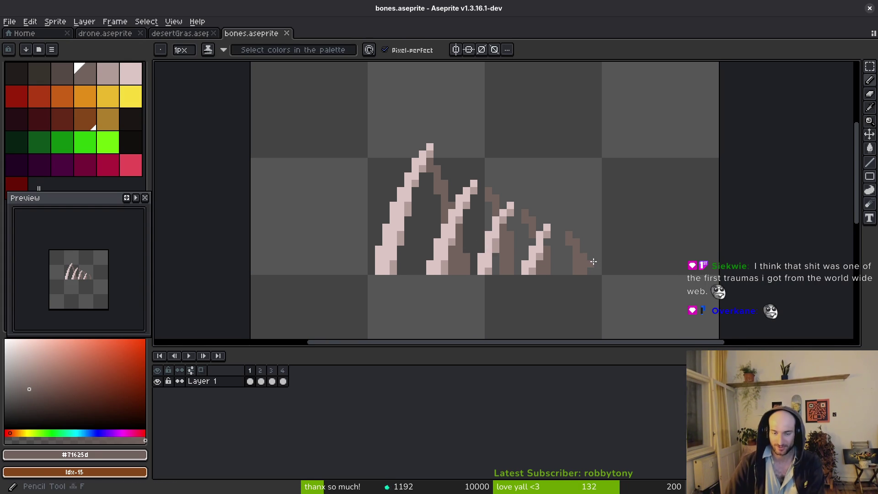
{"action": "scroll", "coordinate": [548, 257], "scroll_direction": "down", "scroll_amount": 2}
Step: Review the bones, undo a stray erase, and save the file
{"action": "key", "text": "ctrl+s"}
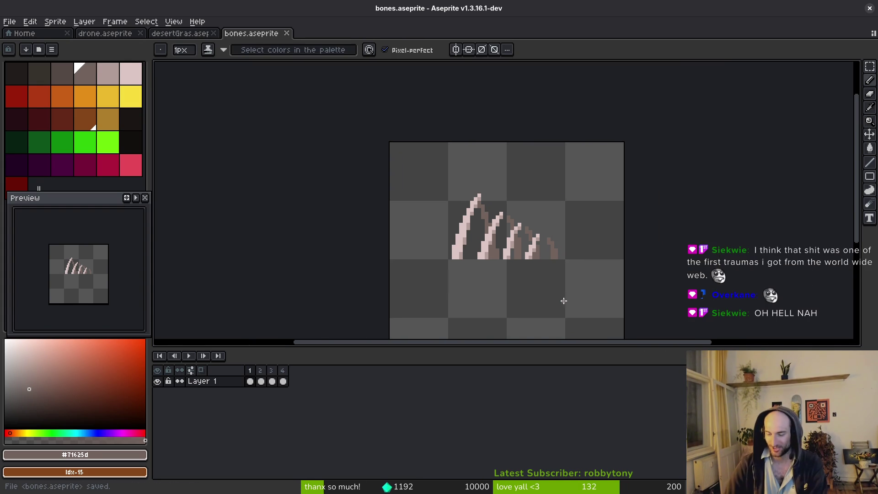
{"action": "scroll", "coordinate": [489, 231], "scroll_direction": "up", "scroll_amount": 3}
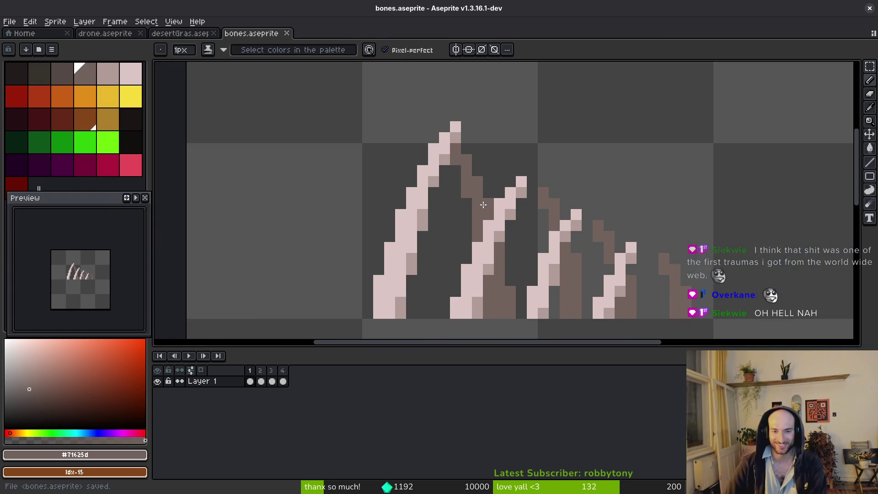
{"action": "scroll", "coordinate": [577, 268], "scroll_direction": "down", "scroll_amount": 3}
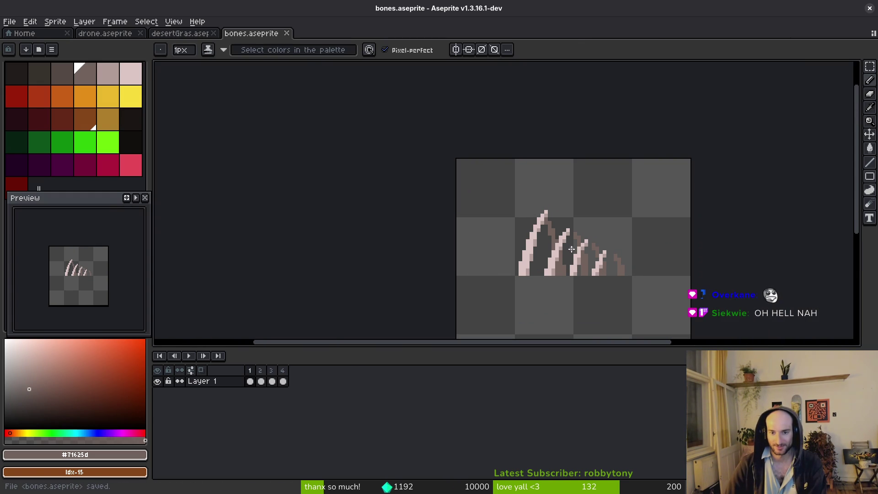
{"action": "scroll", "coordinate": [566, 252], "scroll_direction": "up", "scroll_amount": 2}
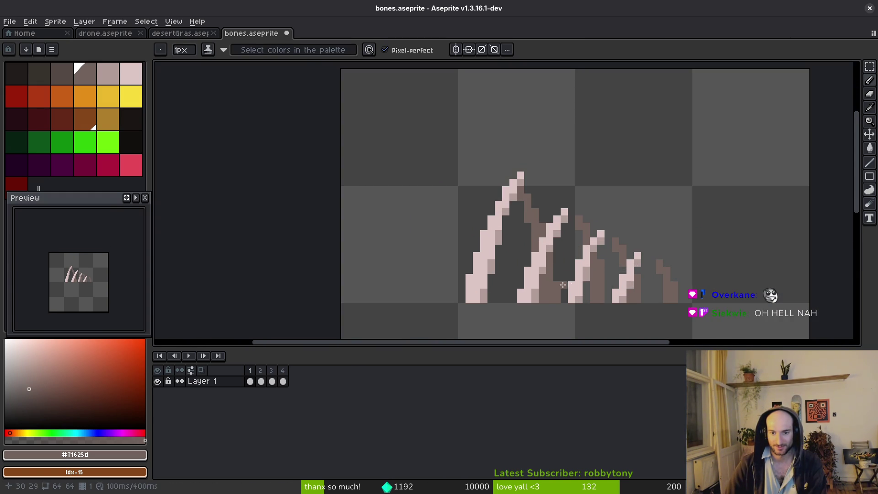
{"action": "scroll", "coordinate": [563, 285], "scroll_direction": "down", "scroll_amount": 4}
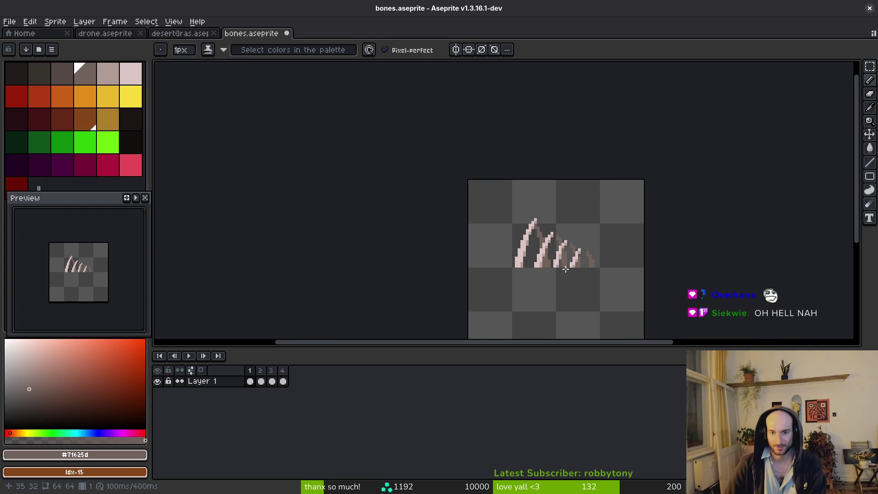
{"action": "key", "text": "ctrl+s"}
{"action": "scroll", "coordinate": [553, 271], "scroll_direction": "down", "scroll_amount": 2}
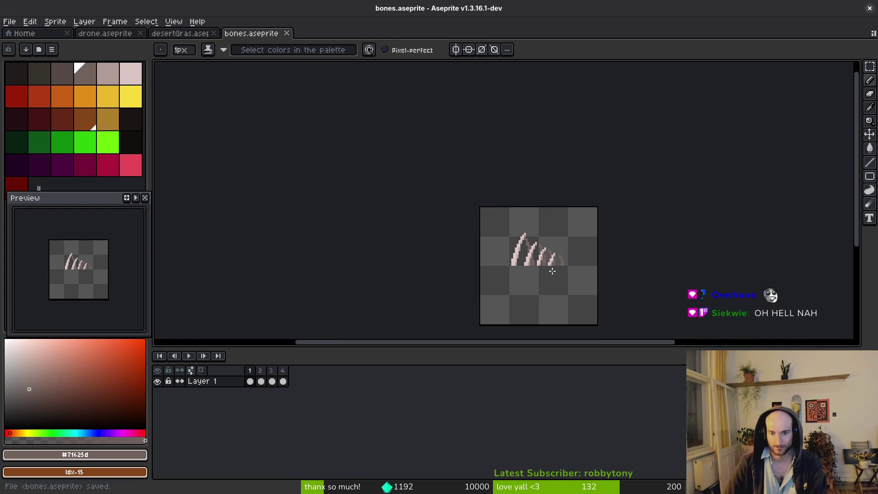
{"action": "scroll", "coordinate": [522, 228], "scroll_direction": "up", "scroll_amount": 4}
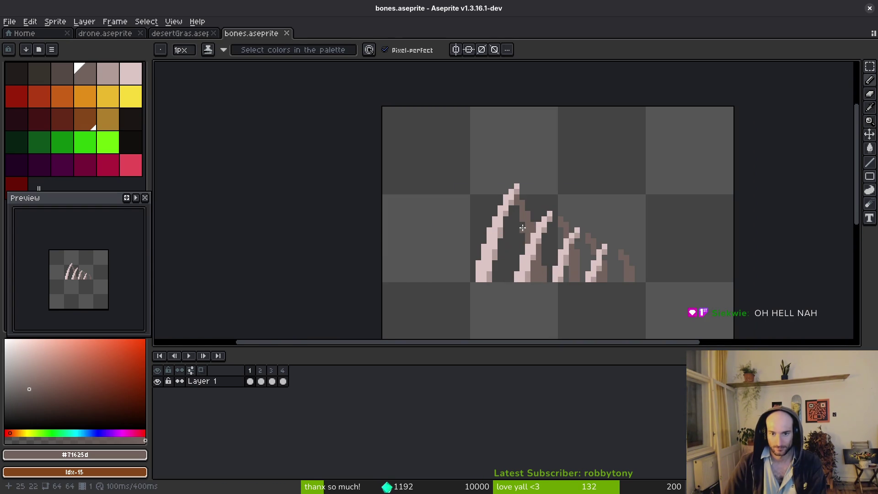
{"action": "scroll", "coordinate": [514, 179], "scroll_direction": "up", "scroll_amount": 1}
{"action": "key", "text": "m"}
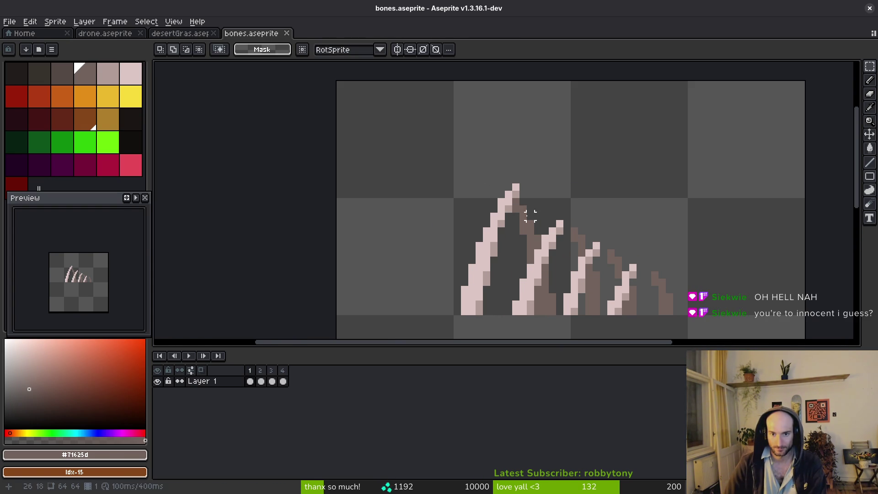
{"action": "key", "text": "e"}
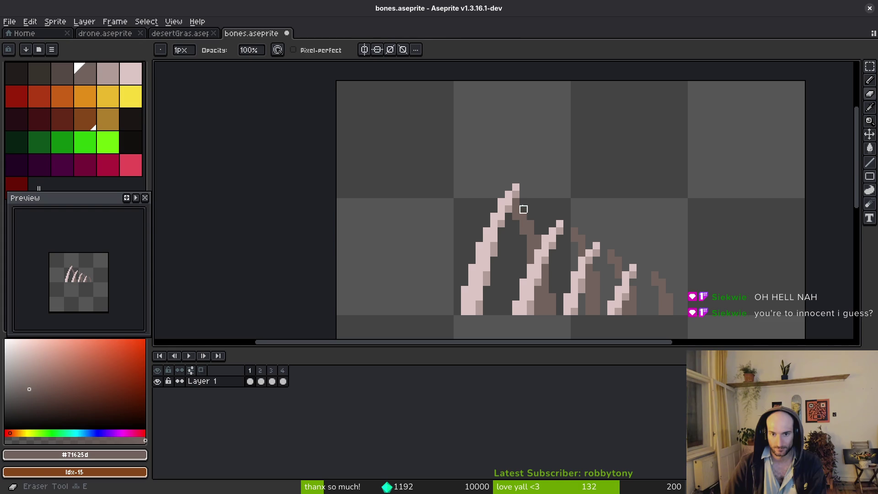
{"action": "key", "text": "b"}
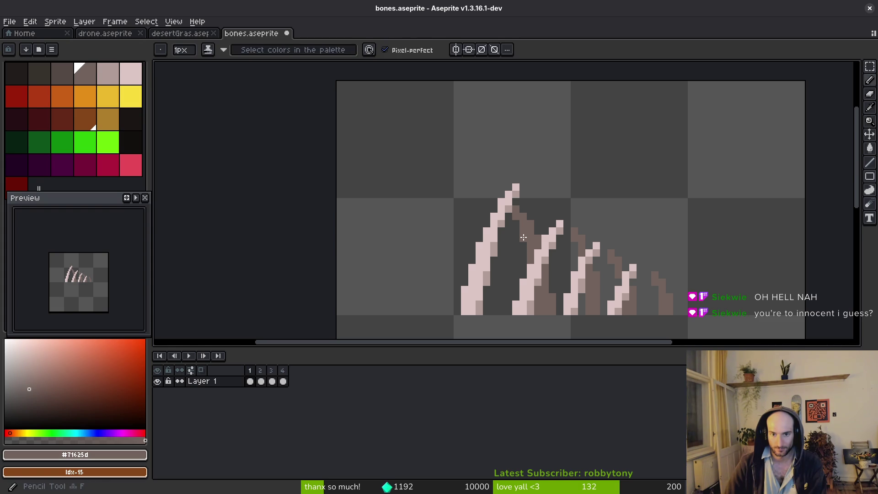
{"action": "scroll", "coordinate": [559, 194], "scroll_direction": "down", "scroll_amount": 1}
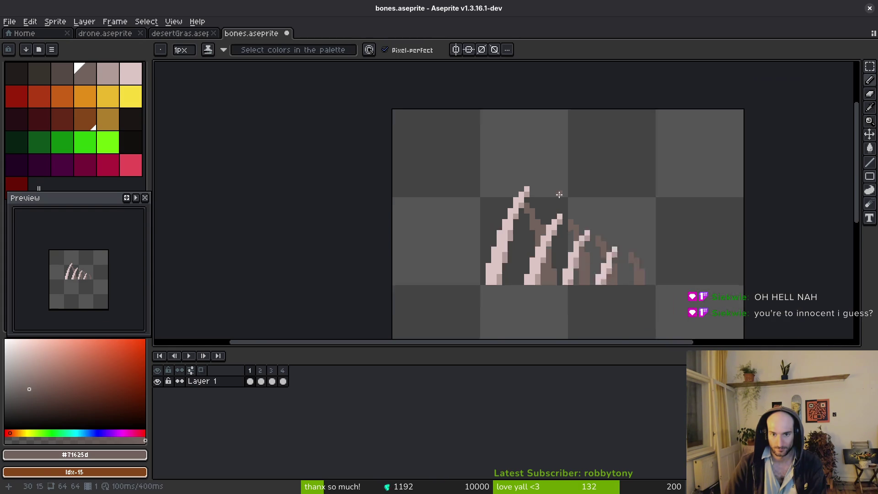
{"action": "scroll", "coordinate": [559, 194], "scroll_direction": "down", "scroll_amount": 1}
{"action": "key", "text": "ctrl+z"}
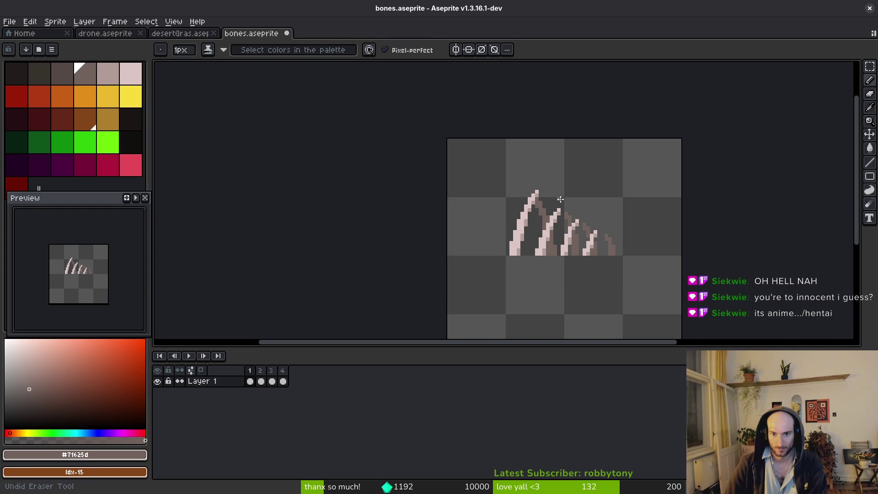
{"action": "key", "text": "ctrl+s"}
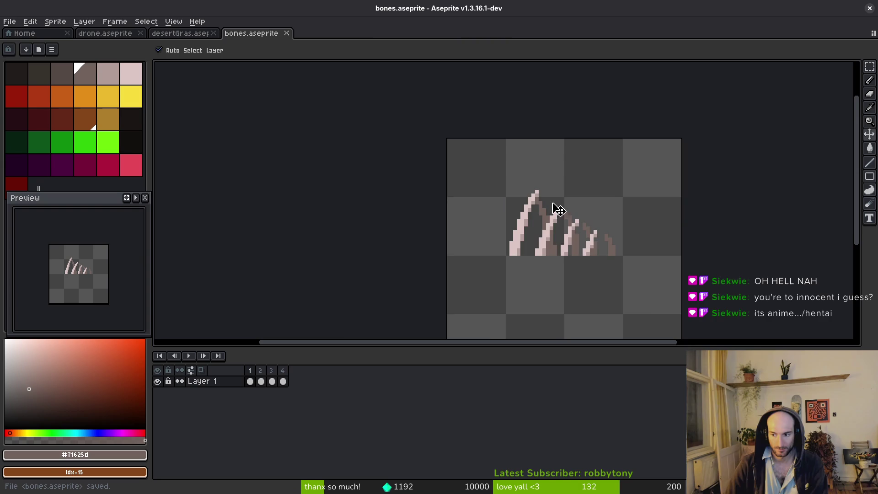
{"action": "scroll", "coordinate": [560, 202], "scroll_direction": "up", "scroll_amount": 2}
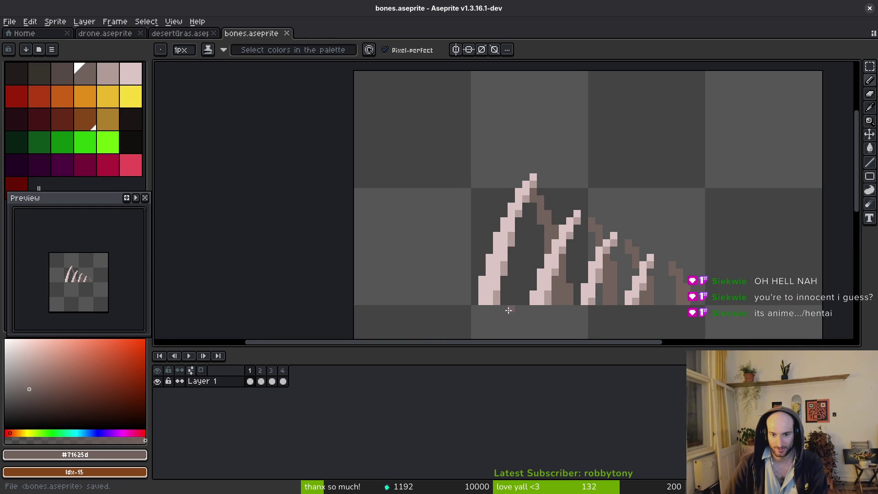
Step: Lasso the left bone, nudge it one pixel left, and save
{"action": "key", "text": "q"}
{"action": "mouse_move", "coordinate": [509, 284]}
{"action": "left_mouse_down"}
{"action": "mouse_move", "coordinate": [457, 293]}
{"action": "mouse_move", "coordinate": [540, 146]}
{"action": "mouse_move", "coordinate": [526, 186]}
{"action": "mouse_move", "coordinate": [520, 256]}
{"action": "left_mouse_up"}
{"action": "left_click", "coordinate": [516, 260]}
{"action": "key", "text": "Left"}
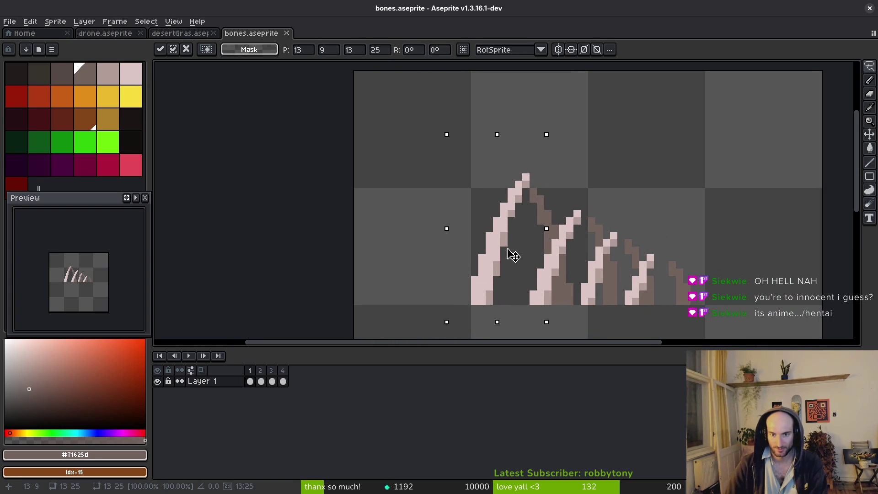
{"action": "key", "text": "Return"}
{"action": "scroll", "coordinate": [567, 302], "scroll_direction": "down", "scroll_amount": 3}
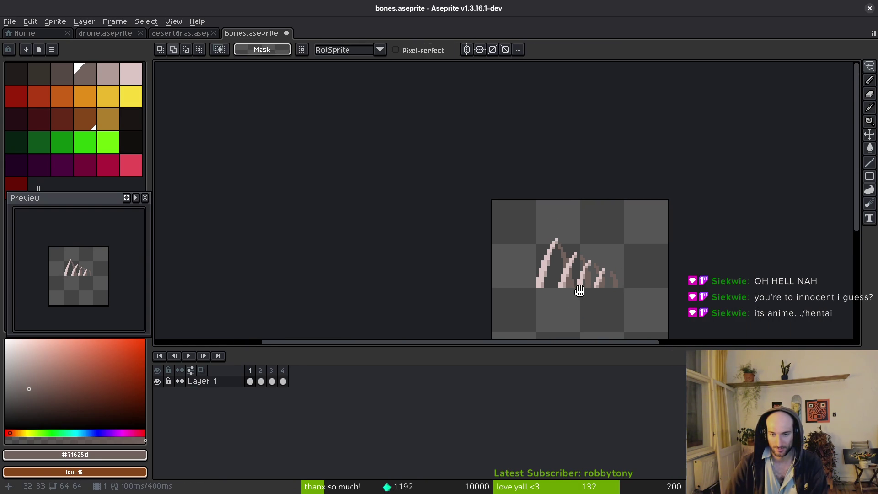
{"action": "key", "text": "ctrl+s"}
Step: Select the tallest bone, nudge it one pixel right, and save
{"action": "scroll", "coordinate": [554, 293], "scroll_direction": "up", "scroll_amount": 2}
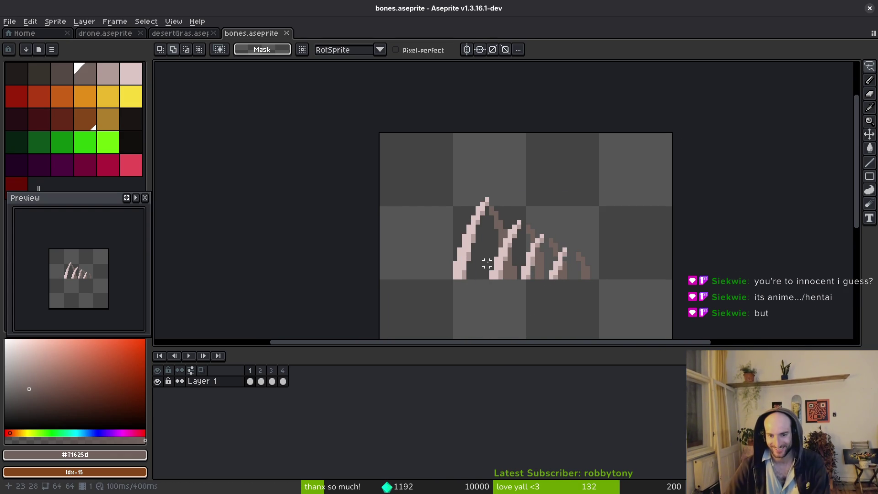
{"action": "scroll", "coordinate": [486, 263], "scroll_direction": "up", "scroll_amount": 1}
{"action": "mouse_move", "coordinate": [472, 166]}
{"action": "left_mouse_down"}
{"action": "mouse_move", "coordinate": [433, 208]}
{"action": "mouse_move", "coordinate": [512, 178]}
{"action": "left_mouse_up"}
{"action": "key", "text": "Right"}
{"action": "key", "text": "ctrl+d"}
{"action": "key", "text": "ctrl+s"}
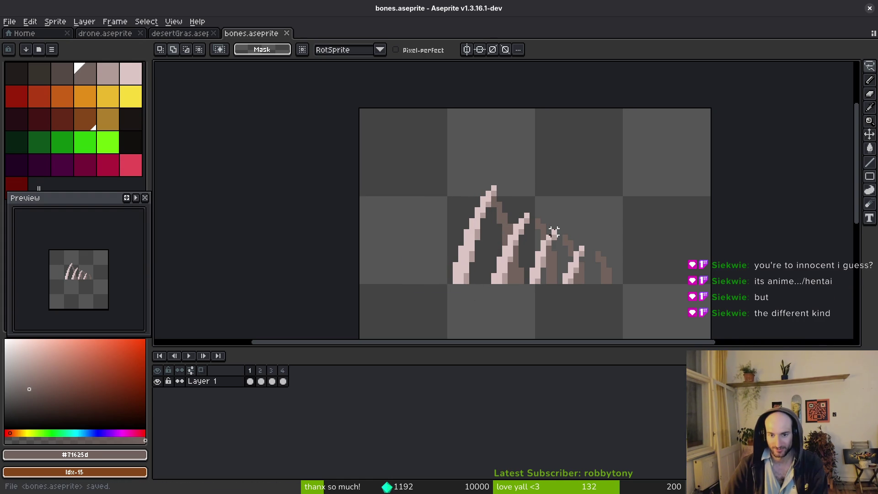
{"action": "scroll", "coordinate": [478, 287], "scroll_direction": "up", "scroll_amount": 3}
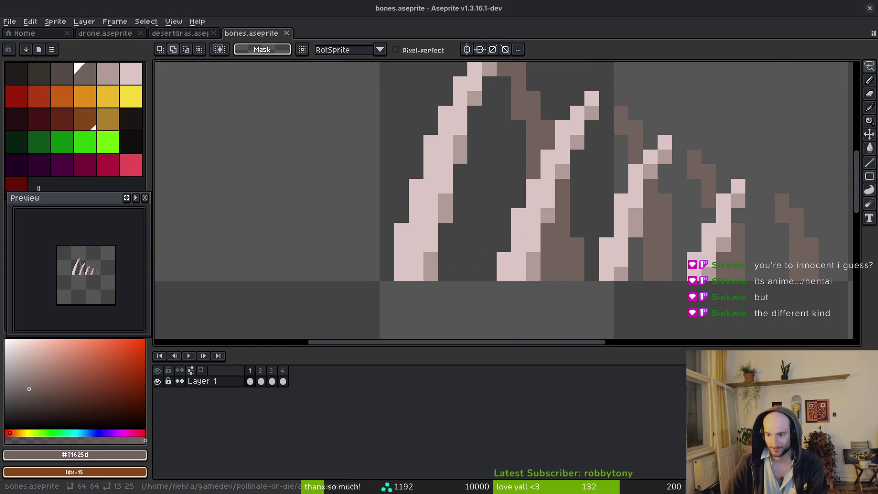
{"action": "scroll", "coordinate": [484, 256], "scroll_direction": "down", "scroll_amount": 3}
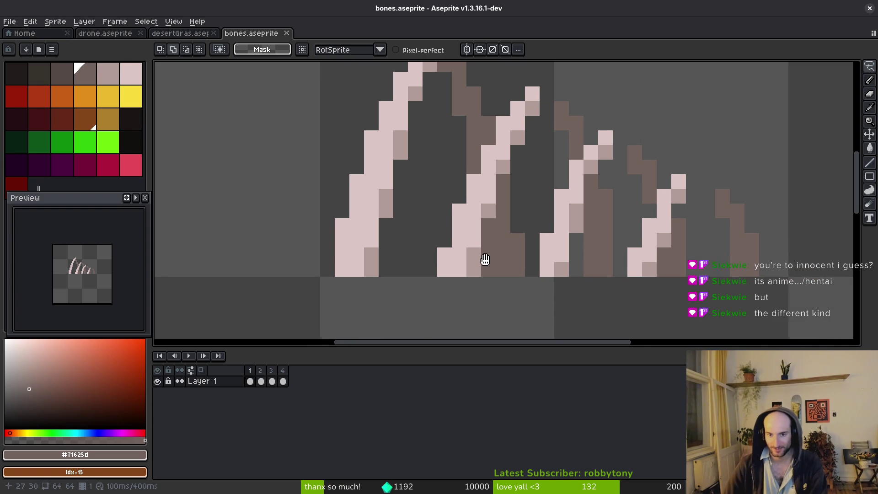
{"action": "key", "text": "ctrl+s"}
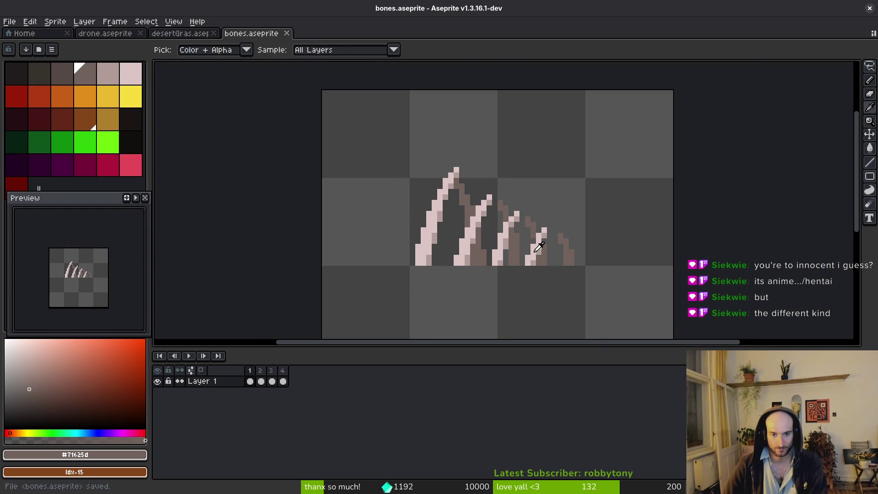
Step: Step through the animation to the carcass in frame 4
{"action": "key", "text": "period"}
{"action": "scroll", "coordinate": [557, 274], "scroll_direction": "down", "scroll_amount": 2}
{"action": "scroll", "coordinate": [580, 278], "scroll_direction": "up", "scroll_amount": 1}
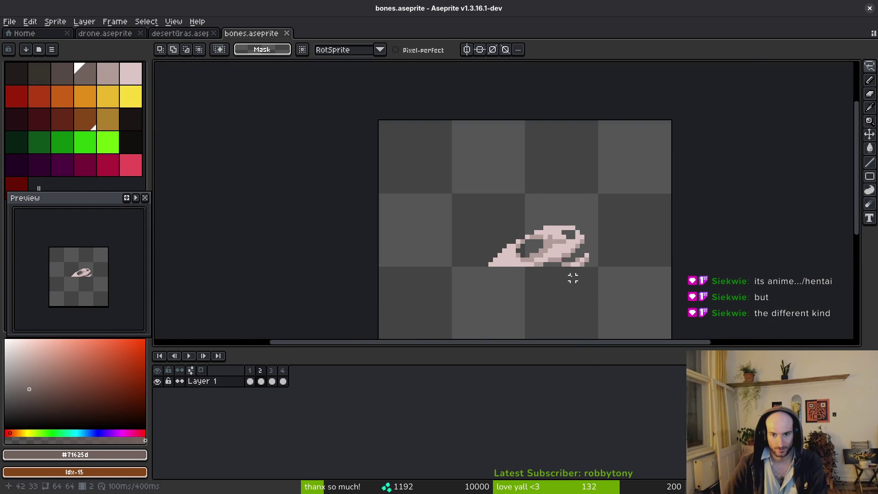
{"action": "key", "text": "i"}
{"action": "key", "text": "Return"}
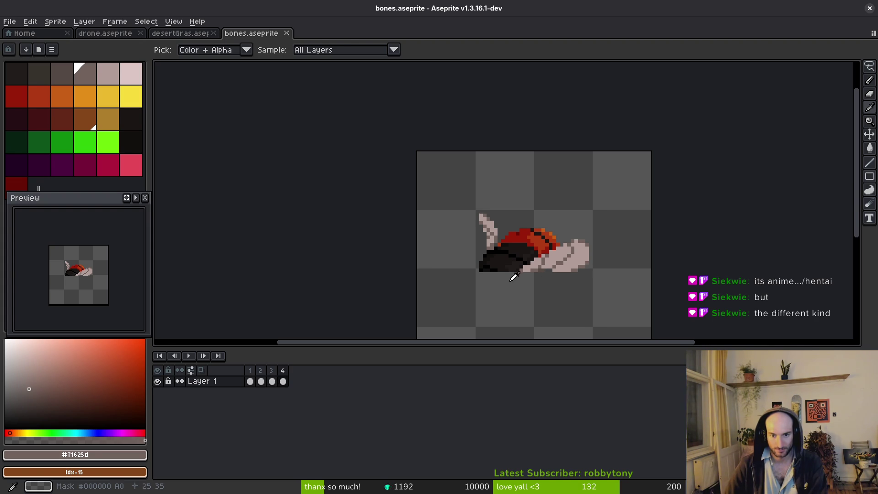
{"action": "scroll", "coordinate": [502, 277], "scroll_direction": "up", "scroll_amount": 1}
Step: Erase the carcass's bottom pixel row in frame 4 and save
{"action": "key", "text": "e"}
{"action": "mouse_move", "coordinate": [454, 260]}
{"action": "left_mouse_down"}
{"action": "mouse_move", "coordinate": [549, 268]}
{"action": "mouse_move", "coordinate": [658, 260]}
{"action": "left_mouse_up"}
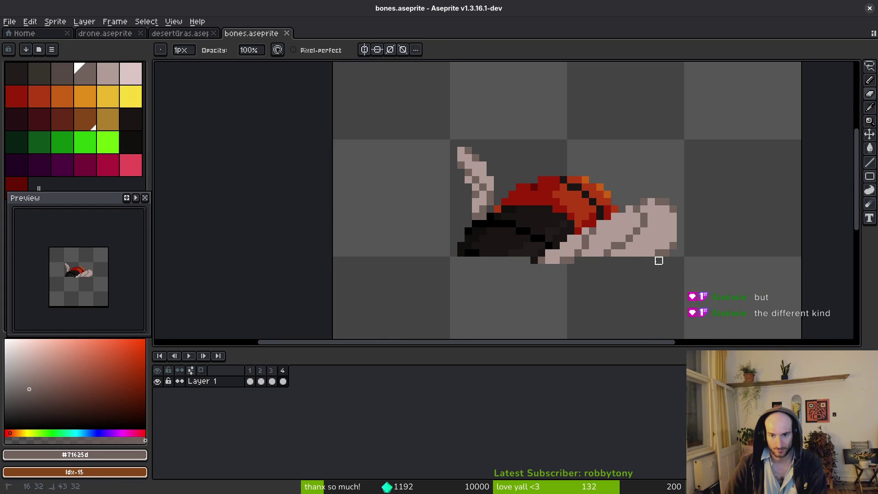
{"action": "left_click_drag", "start_coordinate": [571, 260], "coordinate": [548, 273]}
{"action": "key", "text": "i"}
{"action": "key", "text": "Left"}
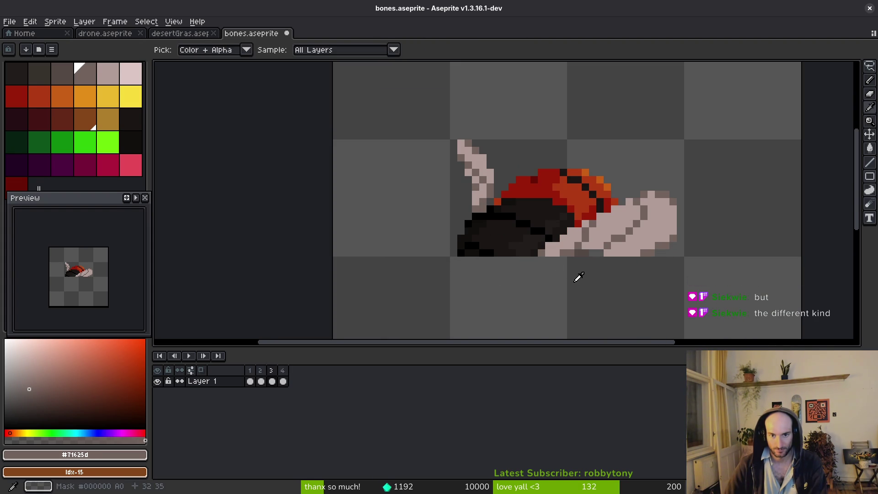
{"action": "key", "text": "Right"}
{"action": "key", "text": "Left"}
{"action": "key", "text": "Right"}
{"action": "key", "text": "b"}
{"action": "key", "text": "ctrl+s"}
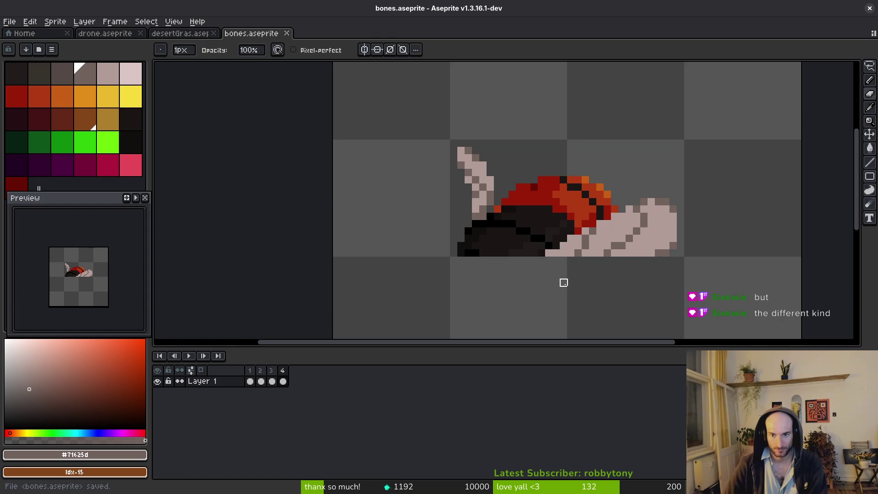
Step: Compare the neighbouring frames, save again, and return to carcass frame 4
{"action": "scroll", "coordinate": [563, 282], "scroll_direction": "down", "scroll_amount": 2}
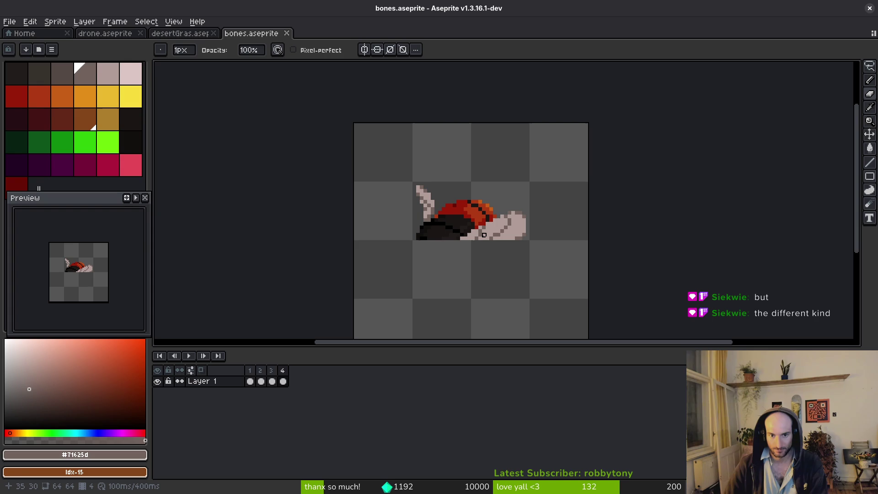
{"action": "scroll", "coordinate": [484, 234], "scroll_direction": "down", "scroll_amount": 3}
{"action": "key", "text": "Right"}
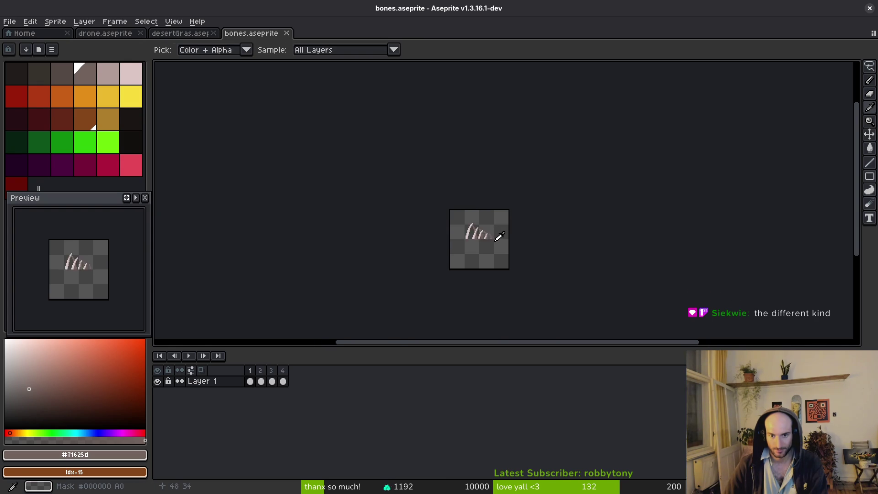
{"action": "key", "text": "Left"}
{"action": "key", "text": "Right"}
{"action": "key", "text": "ctrl+s"}
{"action": "scroll", "coordinate": [487, 242], "scroll_direction": "up", "scroll_amount": 4}
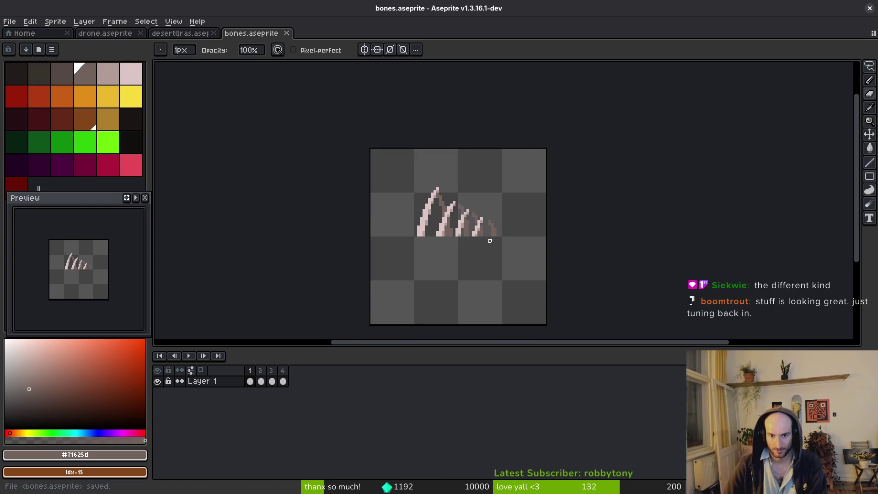
{"action": "key", "text": "Left"}
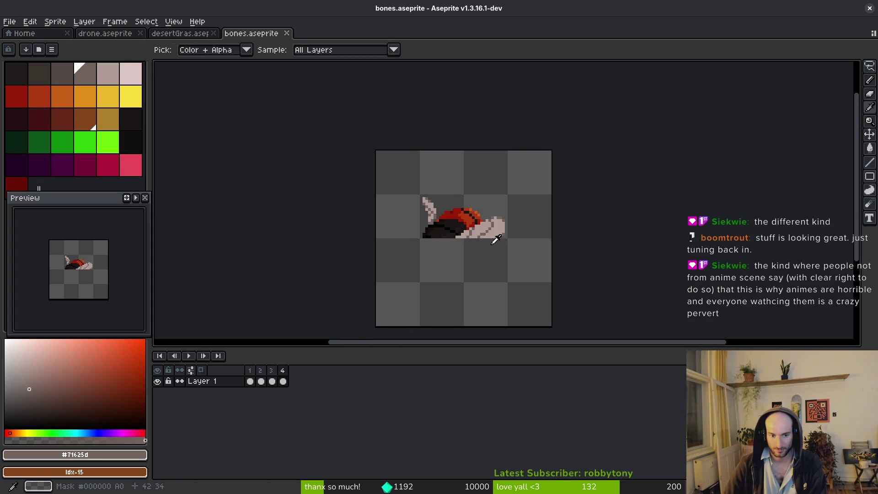
Step: Add an empty frame 5 after frame 4 and pick the pale bone colour
{"action": "key", "text": "alt+b"}
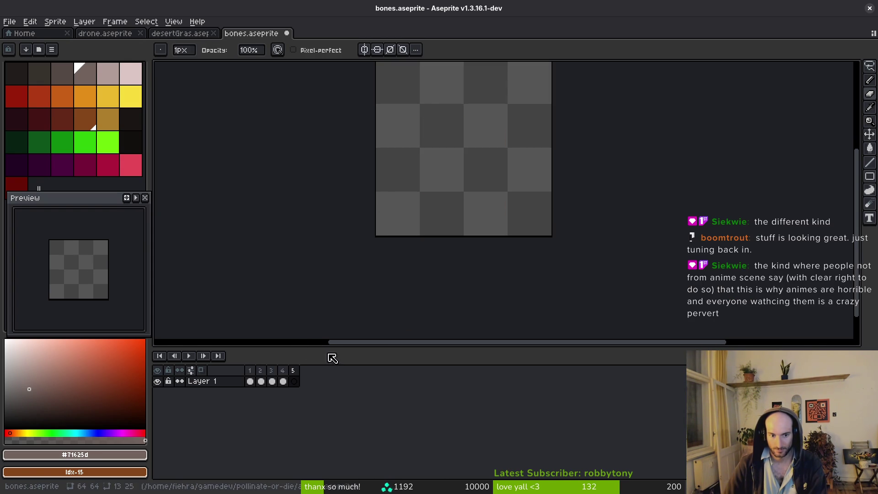
{"action": "left_click", "coordinate": [294, 381]}
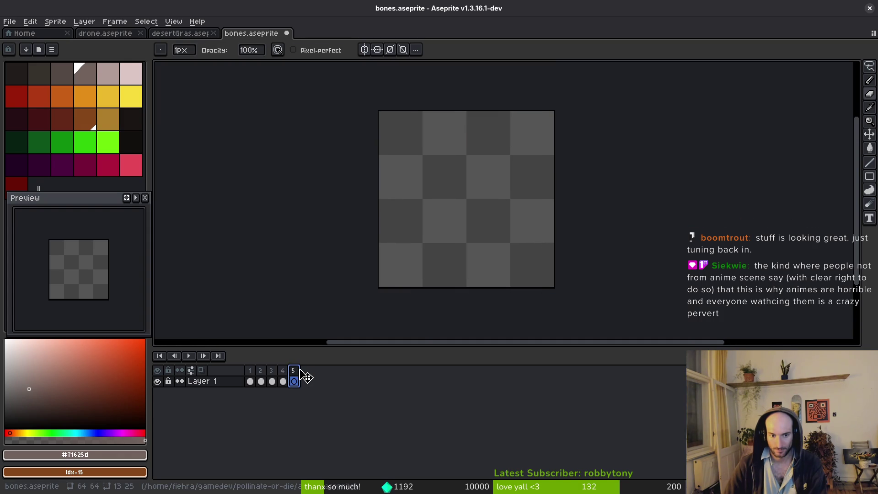
{"action": "scroll", "coordinate": [472, 198], "scroll_direction": "up", "scroll_amount": 2}
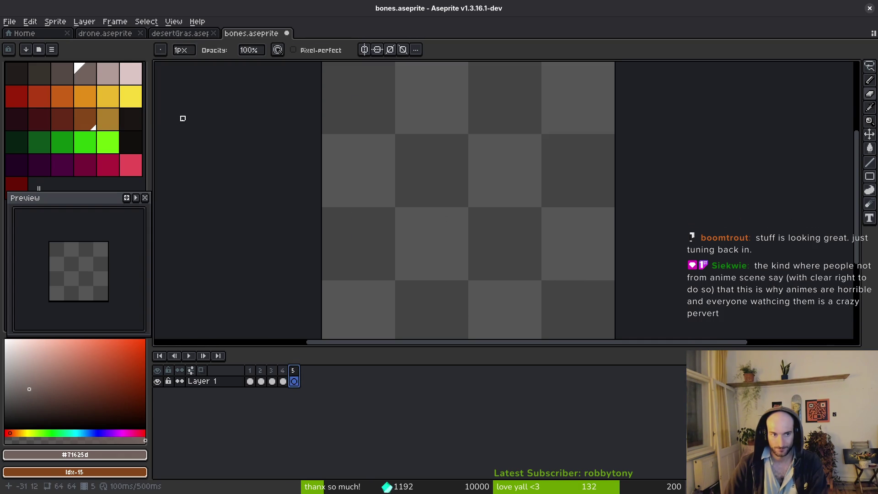
{"action": "key", "text": "Left"}
{"action": "key", "text": "alt"}
{"action": "key", "text": "Left"}
{"action": "key", "text": "Left"}
{"action": "left_click", "coordinate": [505, 187]}
{"action": "key", "text": "Right"}
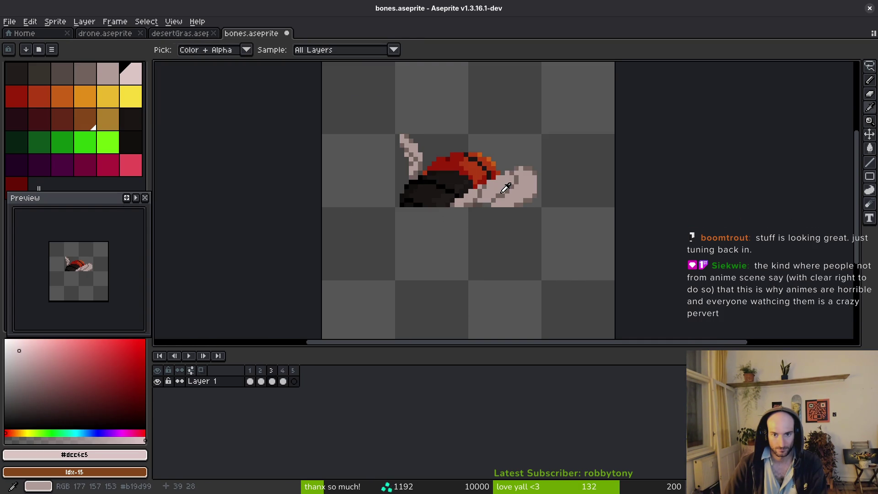
{"action": "key", "text": "Right"}
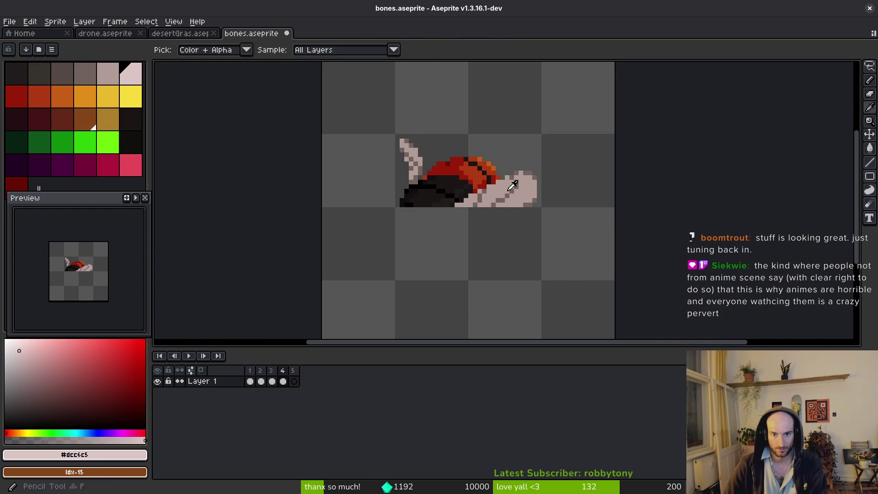
{"action": "key", "text": "Right"}
{"action": "scroll", "coordinate": [484, 198], "scroll_direction": "up", "scroll_amount": 2}
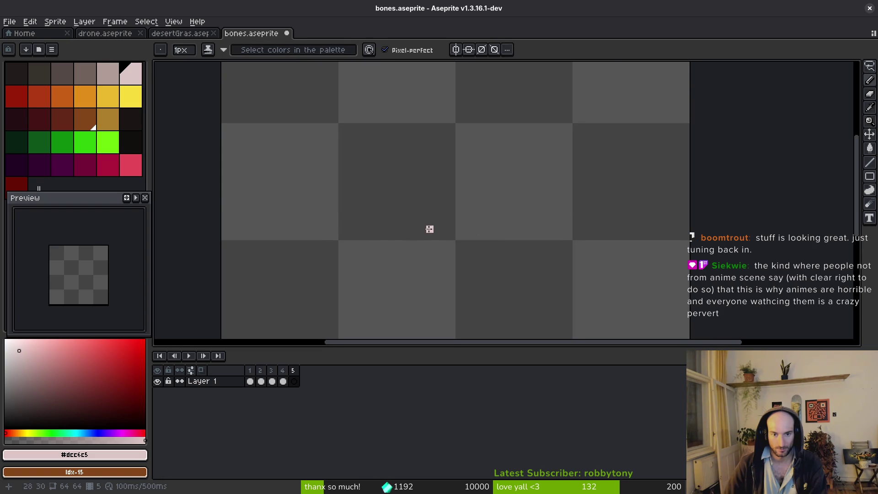
Step: Draw a pale bone spike on frame 5, trimming its tip and filling its gaps
{"action": "mouse_move", "coordinate": [437, 236]}
{"action": "left_mouse_down"}
{"action": "mouse_move", "coordinate": [466, 162]}
{"action": "mouse_move", "coordinate": [459, 149]}
{"action": "mouse_move", "coordinate": [481, 152]}
{"action": "mouse_move", "coordinate": [460, 141]}
{"action": "mouse_move", "coordinate": [517, 171]}
{"action": "mouse_move", "coordinate": [489, 172]}
{"action": "mouse_move", "coordinate": [509, 163]}
{"action": "mouse_move", "coordinate": [459, 236]}
{"action": "mouse_move", "coordinate": [485, 191]}
{"action": "left_mouse_up"}
{"action": "key", "text": "ctrl+z"}
{"action": "left_click", "coordinate": [488, 156]}
{"action": "key", "text": "e"}
{"action": "left_click", "coordinate": [518, 171]}
{"action": "key", "text": "b"}
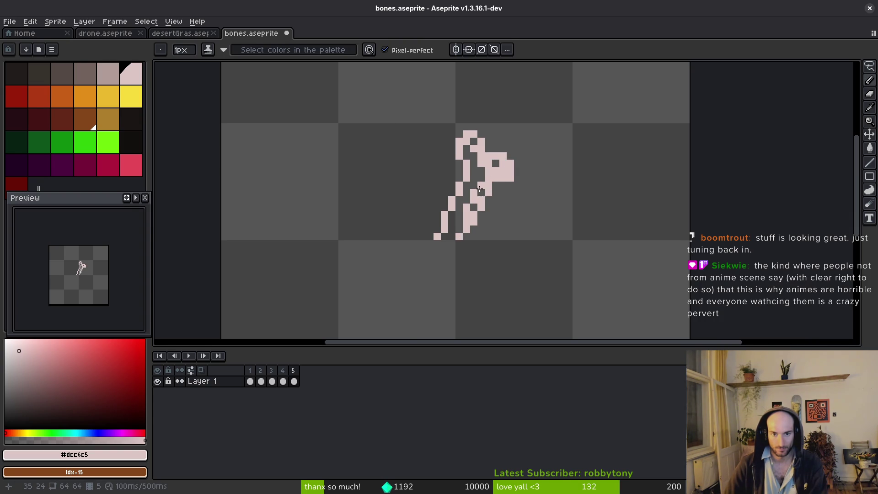
{"action": "left_click_drag", "start_coordinate": [469, 228], "coordinate": [442, 236]}
{"action": "key", "text": "g"}
{"action": "key", "text": "b"}
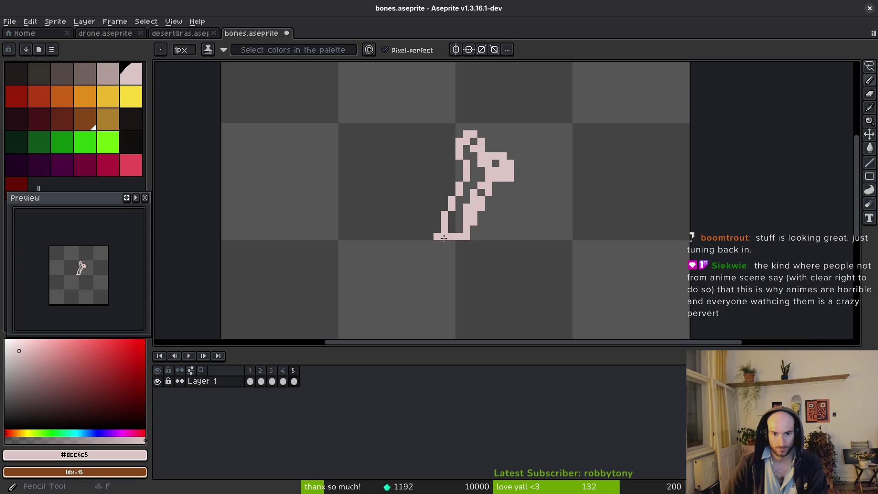
{"action": "left_click_drag", "start_coordinate": [463, 196], "coordinate": [451, 228]}
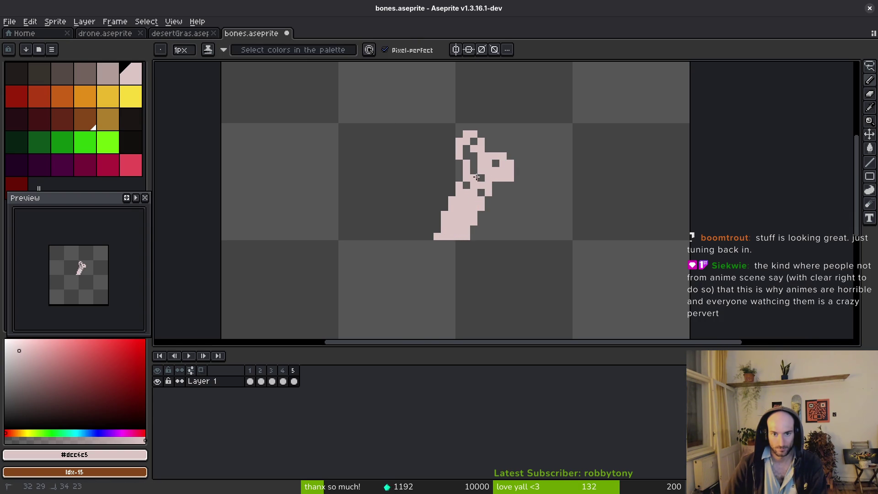
{"action": "left_click_drag", "start_coordinate": [467, 186], "coordinate": [472, 143]}
{"action": "left_click", "coordinate": [466, 156]}
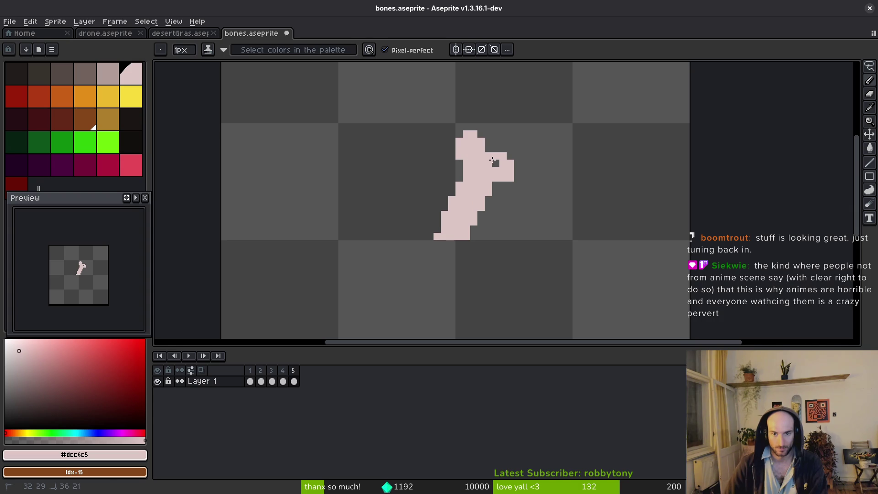
{"action": "left_click", "coordinate": [496, 163]}
Step: Make the darker bone shade, palette swatch idx-4, the second colour with the Pencil
{"action": "key", "text": "alt"}
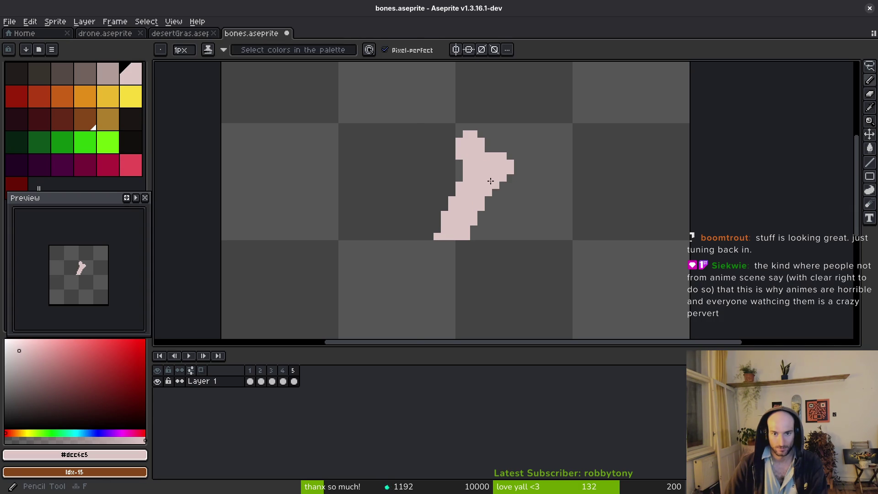
{"action": "key", "text": "e"}
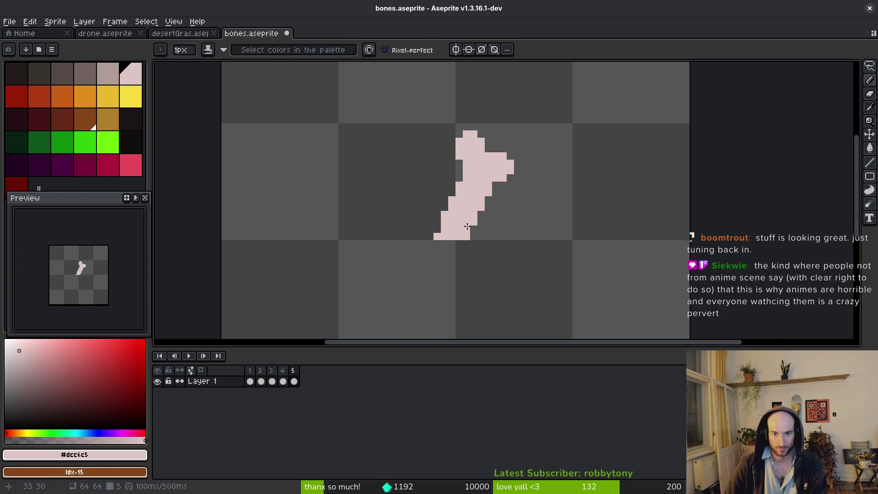
{"action": "key", "text": "e"}
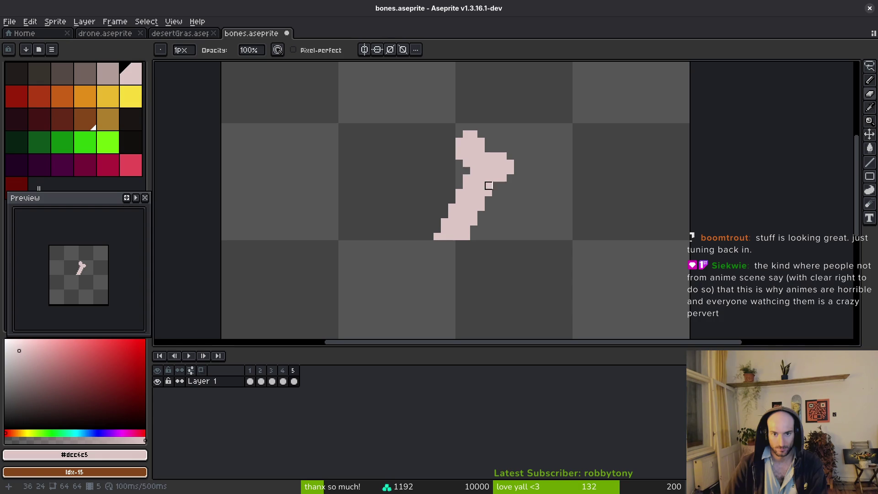
{"action": "scroll", "coordinate": [539, 204], "scroll_direction": "down", "scroll_amount": 4}
{"action": "scroll", "coordinate": [517, 192], "scroll_direction": "up", "scroll_amount": 6}
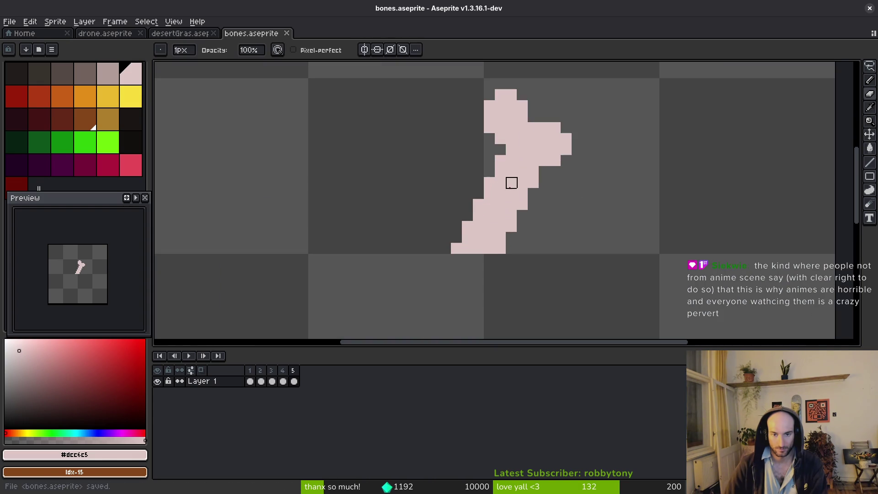
{"action": "key", "text": "f"}
{"action": "right_click", "coordinate": [112, 76]}
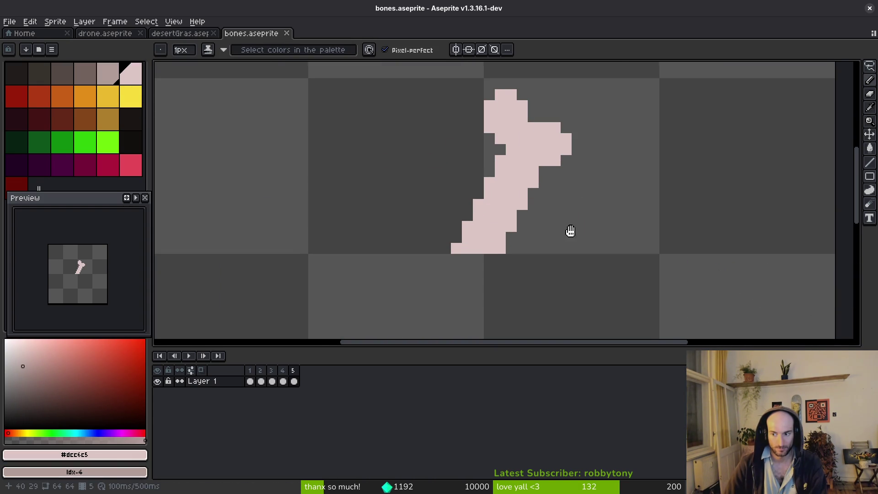
{"action": "mouse_move", "coordinate": [582, 249]}
{"action": "left_mouse_down"}
{"action": "mouse_move", "coordinate": [546, 230]}
{"action": "mouse_move", "coordinate": [565, 216]}
{"action": "mouse_move", "coordinate": [571, 232]}
{"action": "left_mouse_up"}
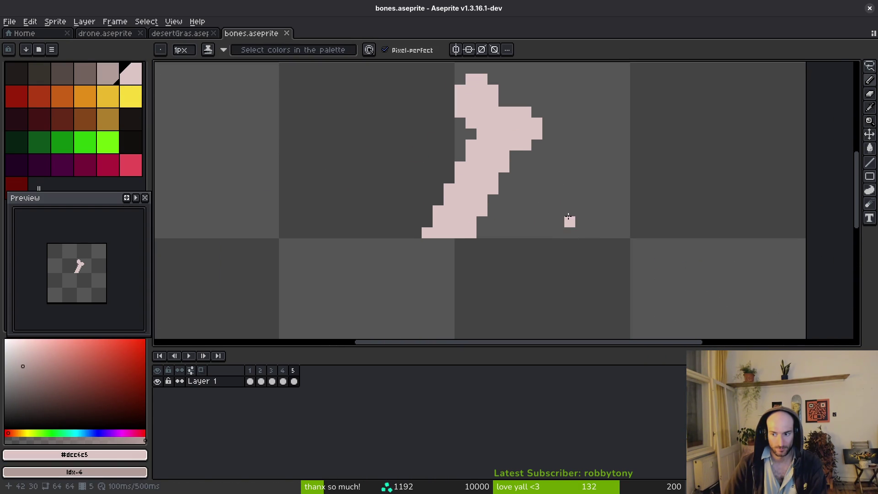
{"action": "scroll", "coordinate": [477, 231], "scroll_direction": "up", "scroll_amount": 1}
Step: Shade the bone's right edge from bottom to top in the darker tone, undoing a stray pixel
{"action": "right_click", "coordinate": [452, 230]}
{"action": "right_click", "coordinate": [467, 231]}
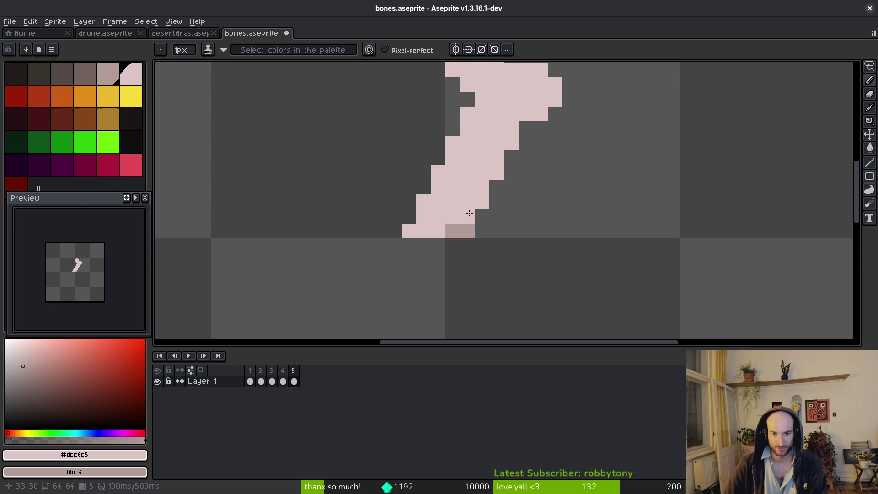
{"action": "right_click", "coordinate": [468, 216]}
{"action": "right_click", "coordinate": [482, 202]}
{"action": "right_click", "coordinate": [497, 173]}
{"action": "right_click", "coordinate": [482, 187]}
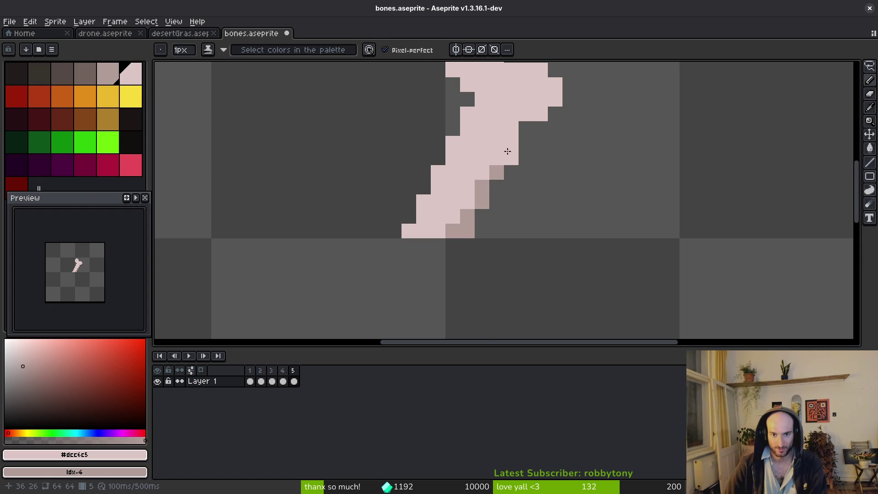
{"action": "right_click", "coordinate": [496, 158]}
{"action": "right_click", "coordinate": [513, 141]}
{"action": "right_click", "coordinate": [512, 129]}
{"action": "right_click", "coordinate": [526, 114]}
{"action": "right_click", "coordinate": [537, 112]}
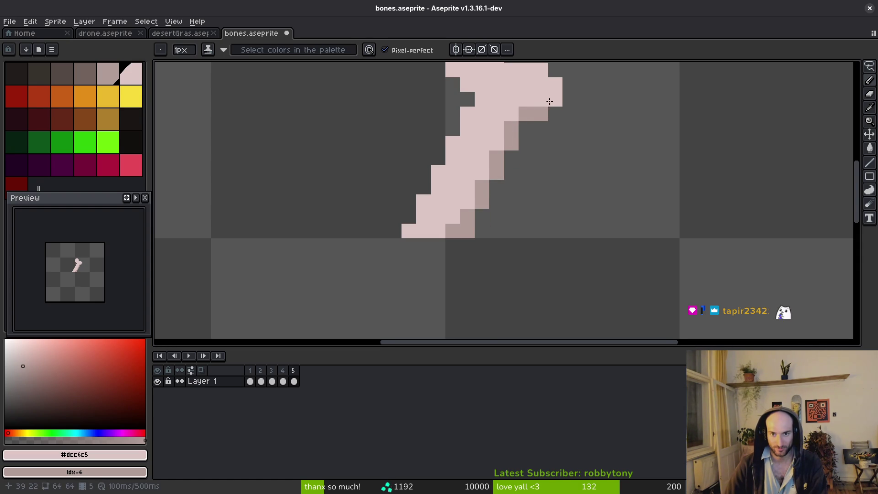
{"action": "right_click", "coordinate": [551, 99]}
{"action": "scroll", "coordinate": [567, 109], "scroll_direction": "up", "scroll_amount": 2}
{"action": "key", "text": "ctrl+z"}
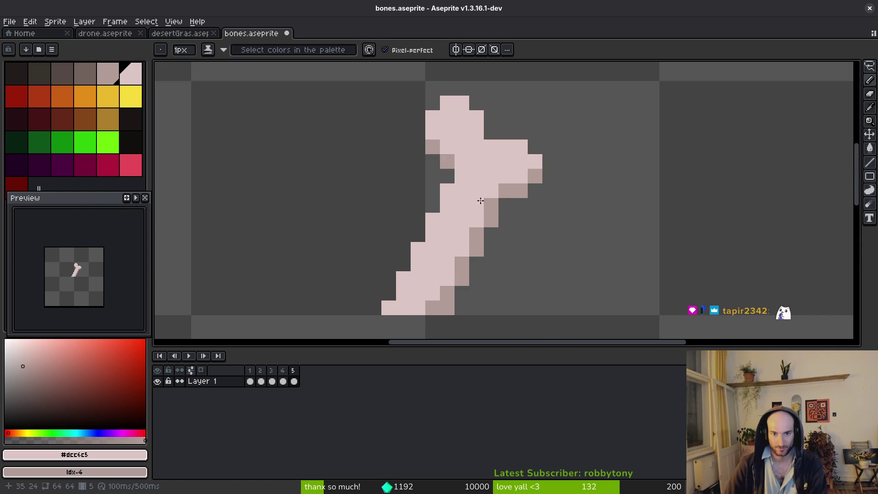
Step: Check the shaded bone and save bones.aseprite
{"action": "scroll", "coordinate": [497, 218], "scroll_direction": "down", "scroll_amount": 3}
{"action": "scroll", "coordinate": [485, 211], "scroll_direction": "up", "scroll_amount": 2}
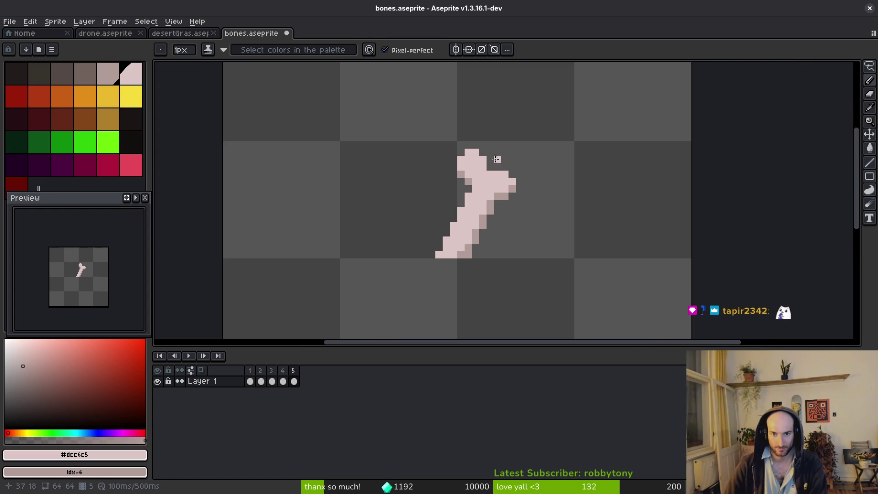
{"action": "scroll", "coordinate": [535, 208], "scroll_direction": "down", "scroll_amount": 3}
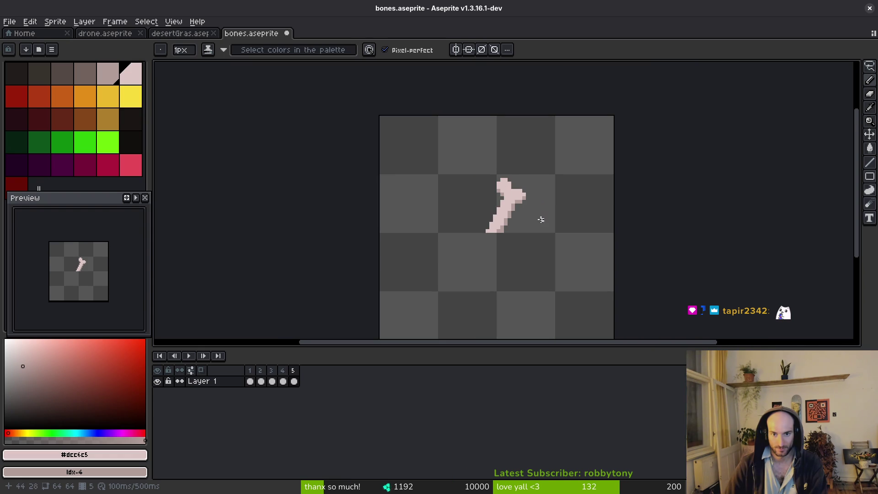
{"action": "scroll", "coordinate": [502, 229], "scroll_direction": "up", "scroll_amount": 2}
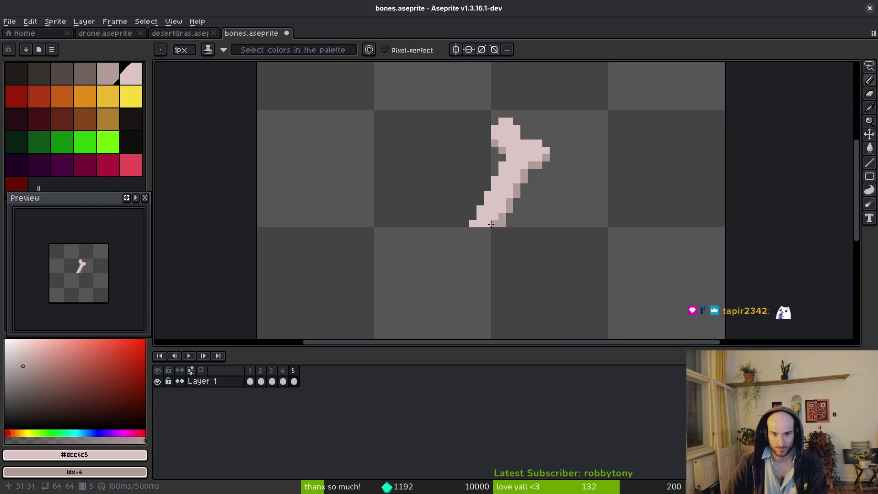
{"action": "left_click", "coordinate": [504, 208]}
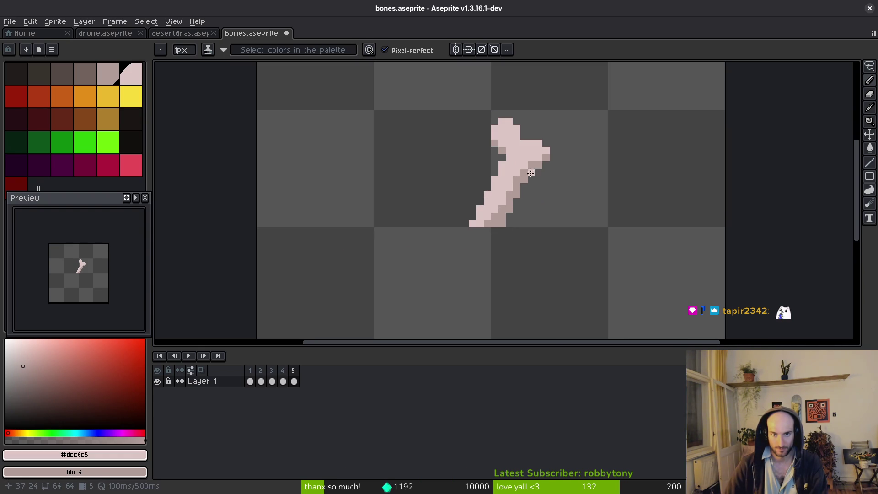
{"action": "scroll", "coordinate": [548, 185], "scroll_direction": "down", "scroll_amount": 3}
{"action": "key", "text": "ctrl+s"}
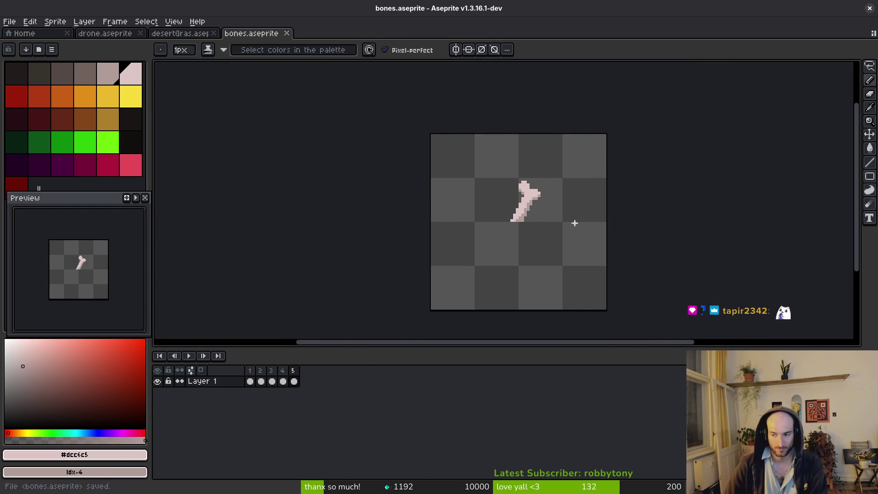
{"action": "scroll", "coordinate": [581, 235], "scroll_direction": "right", "scroll_amount": 1}
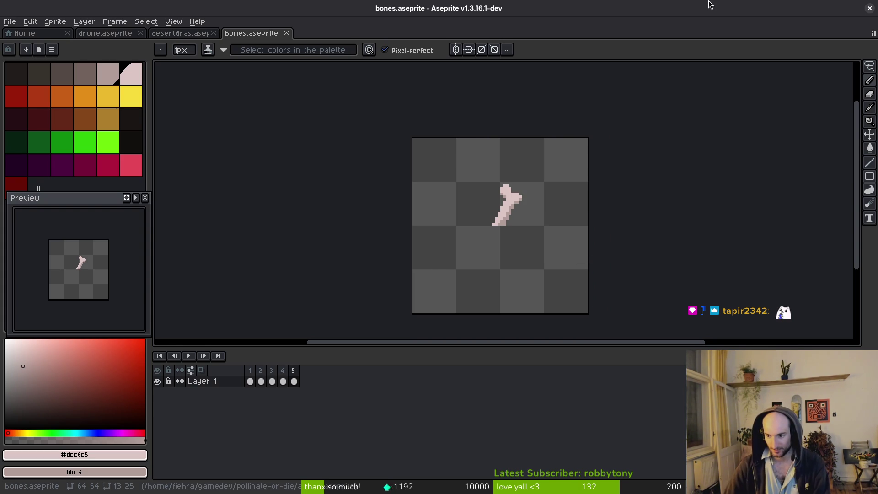
{"action": "scroll", "coordinate": [537, 206], "scroll_direction": "up", "scroll_amount": 4}
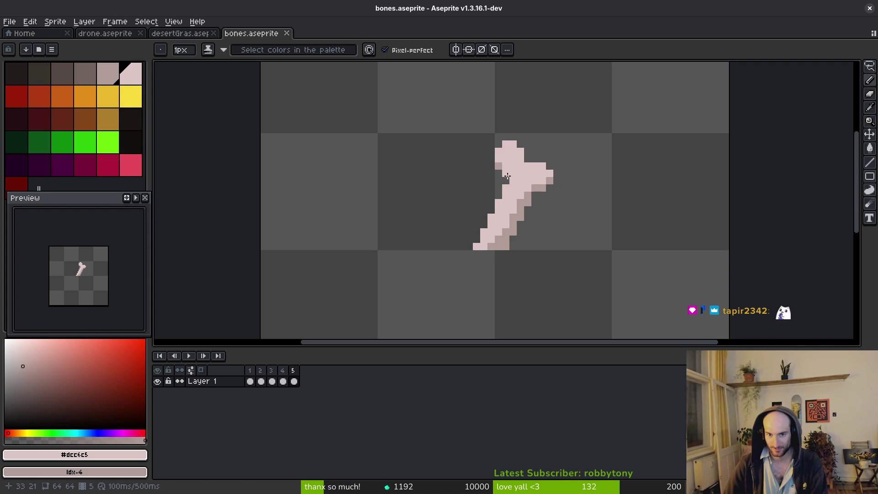
{"action": "scroll", "coordinate": [579, 211], "scroll_direction": "down", "scroll_amount": 3}
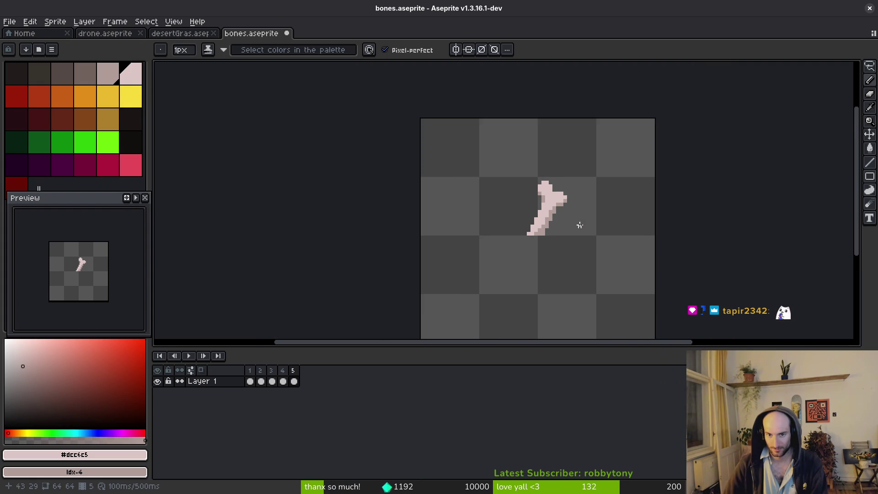
{"action": "scroll", "coordinate": [570, 227], "scroll_direction": "down", "scroll_amount": 2}
{"action": "key", "text": "ctrl+s"}
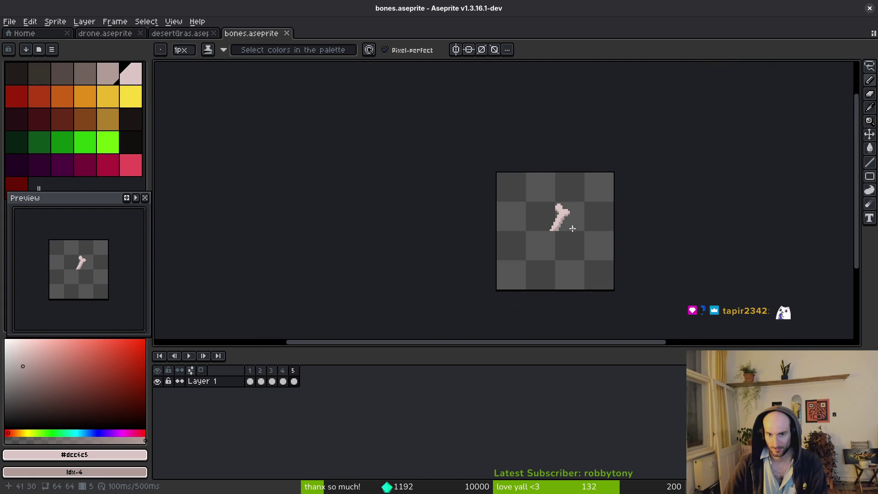
{"action": "key", "text": "ctrl+s"}
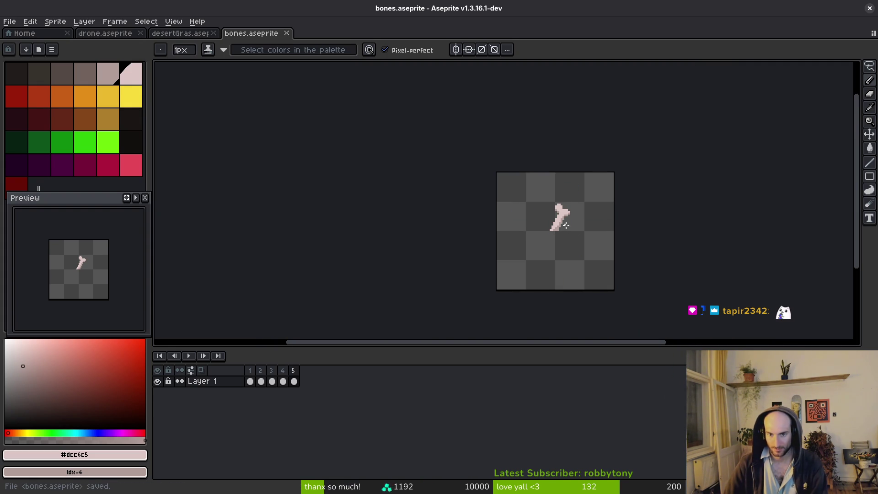
{"action": "scroll", "coordinate": [525, 237], "scroll_direction": "up", "scroll_amount": 3}
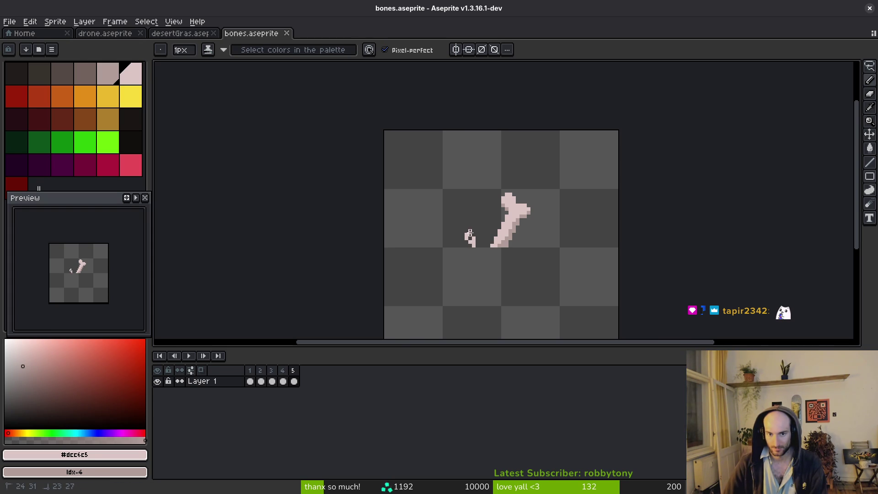
Step: Lighten three shadow pixels on the small bone fragment and save the sprite
{"action": "scroll", "coordinate": [468, 243], "scroll_direction": "up", "scroll_amount": 1}
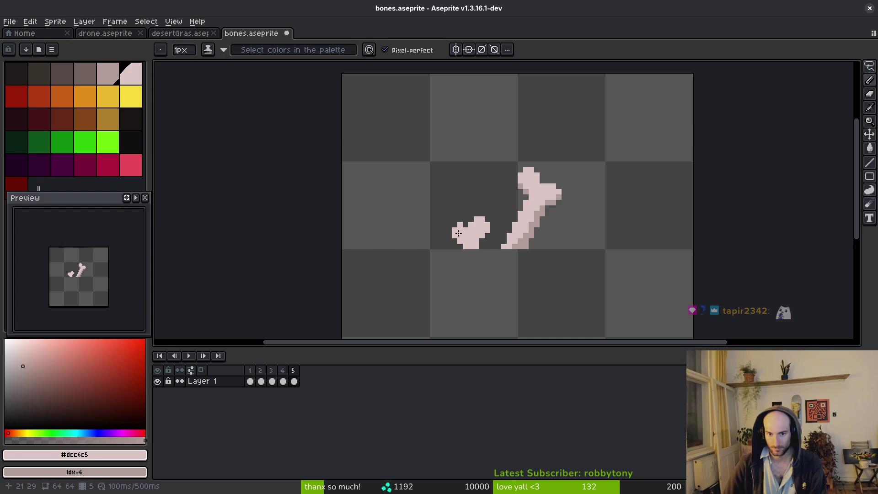
{"action": "scroll", "coordinate": [482, 241], "scroll_direction": "up", "scroll_amount": 2}
{"action": "left_click", "coordinate": [492, 217]}
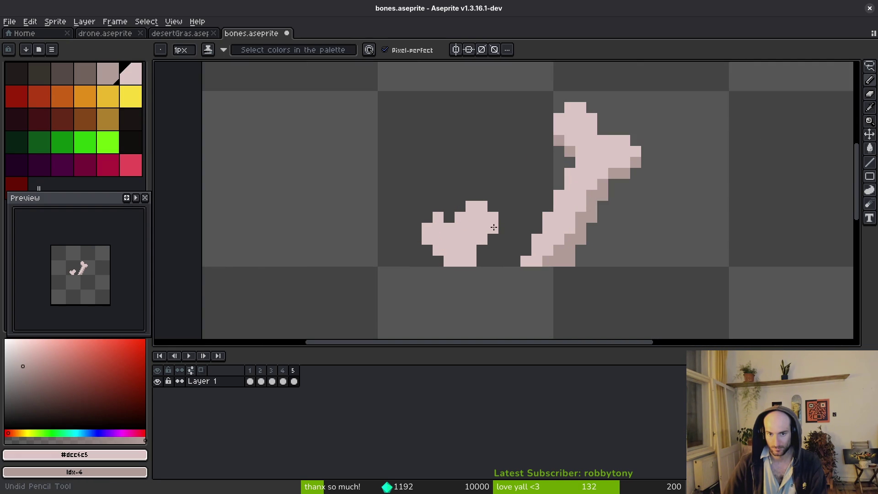
{"action": "left_click_drag", "start_coordinate": [448, 265], "coordinate": [475, 248]}
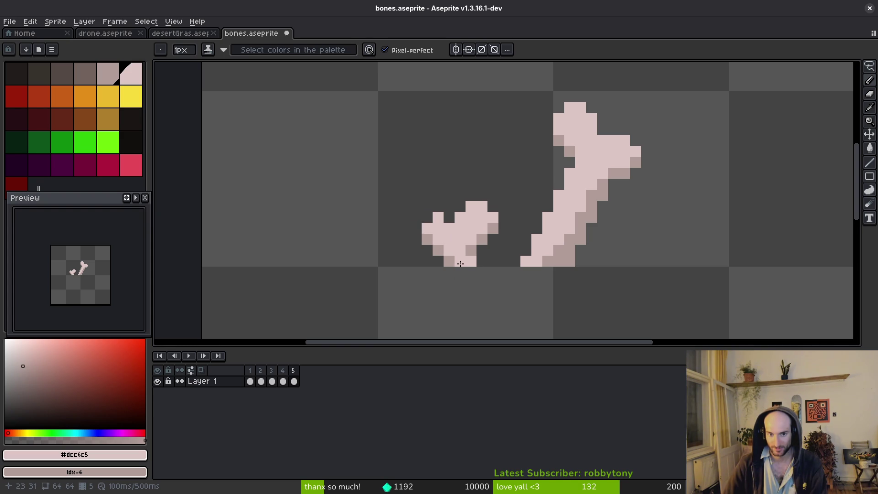
{"action": "scroll", "coordinate": [508, 281], "scroll_direction": "down", "scroll_amount": 4}
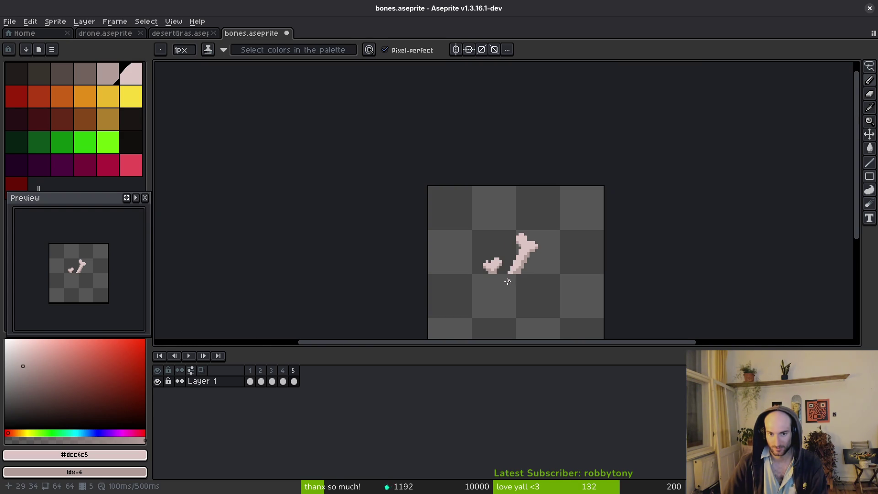
{"action": "scroll", "coordinate": [523, 276], "scroll_direction": "up", "scroll_amount": 4}
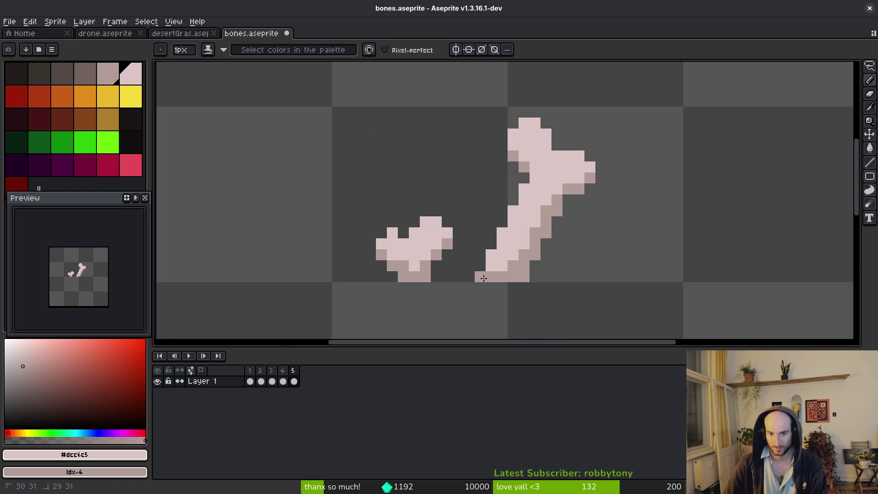
{"action": "scroll", "coordinate": [506, 271], "scroll_direction": "down", "scroll_amount": 5}
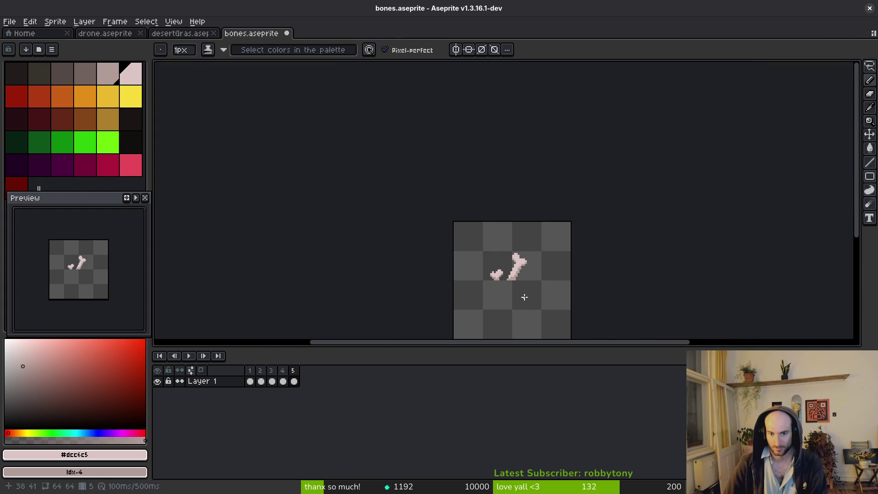
{"action": "key", "text": "ctrl+s"}
Step: Add a pixel at the small bone's bottom and save bones.aseprite again
{"action": "scroll", "coordinate": [500, 282], "scroll_direction": "up", "scroll_amount": 4}
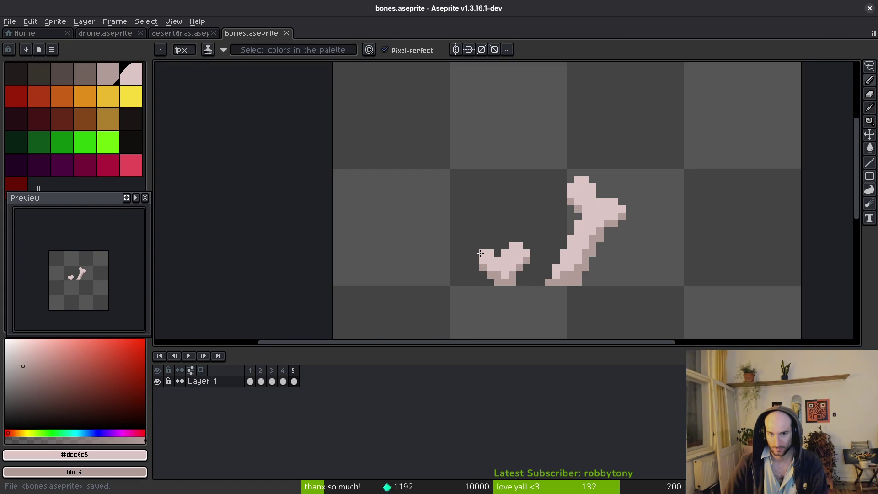
{"action": "left_click", "coordinate": [512, 282]}
{"action": "scroll", "coordinate": [532, 299], "scroll_direction": "down", "scroll_amount": 4}
{"action": "key", "text": "ctrl+s"}
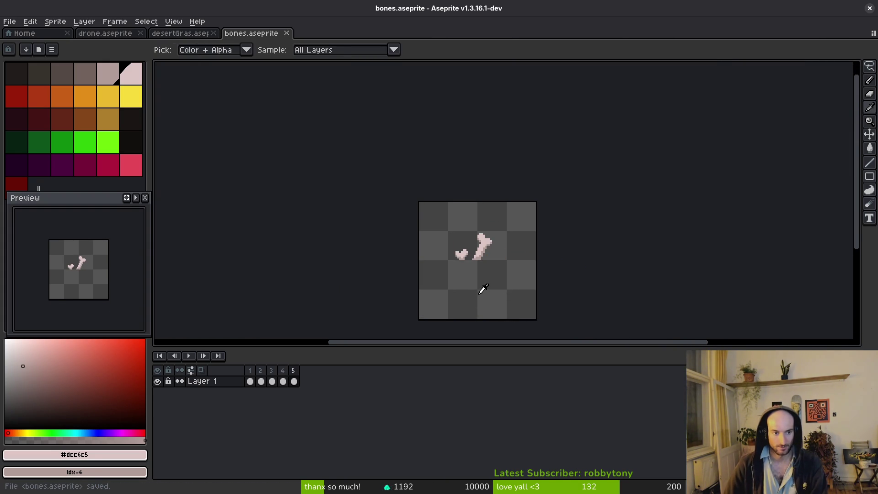
{"action": "key", "text": "alt"}
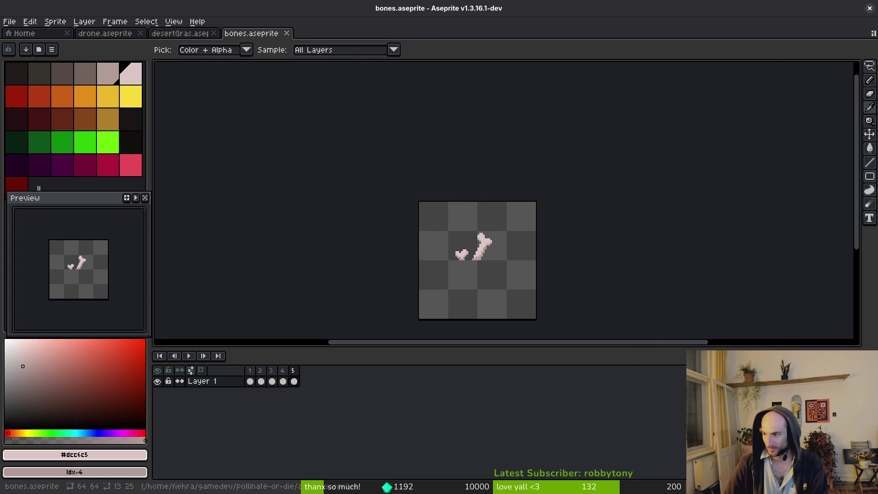
{"action": "key", "text": "alt+Tab"}
Step: Open the arena_mantis scene and inspect the environment's carcassBee and Sprite2D3 nodes
{"action": "key", "text": "ctrl+shift+o"}
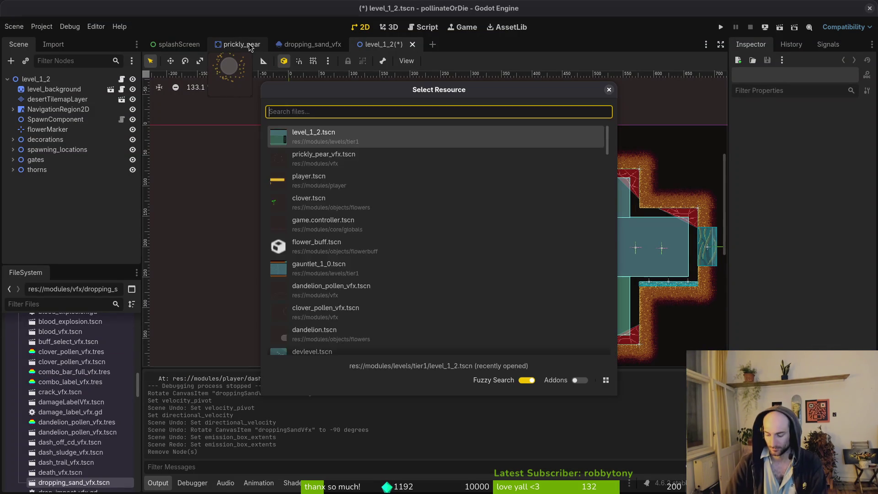
{"action": "type", "text": "arenaman"}
{"action": "key", "text": "Return"}
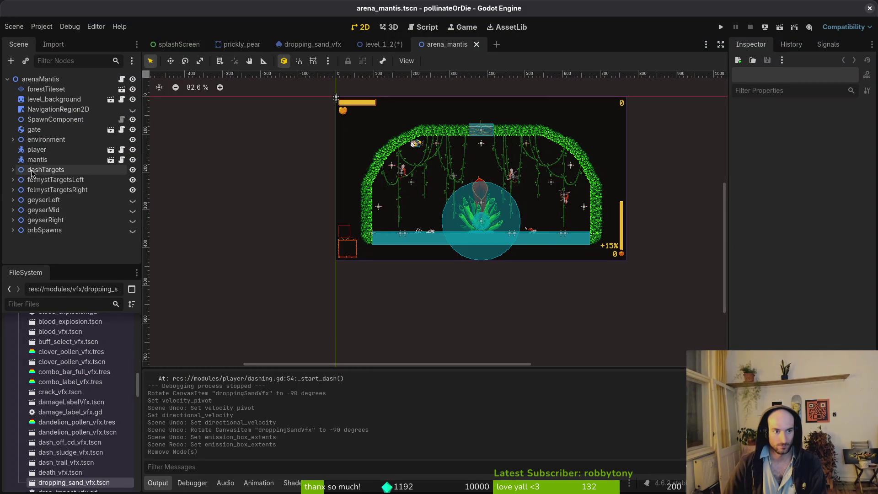
{"action": "left_click", "coordinate": [13, 140]}
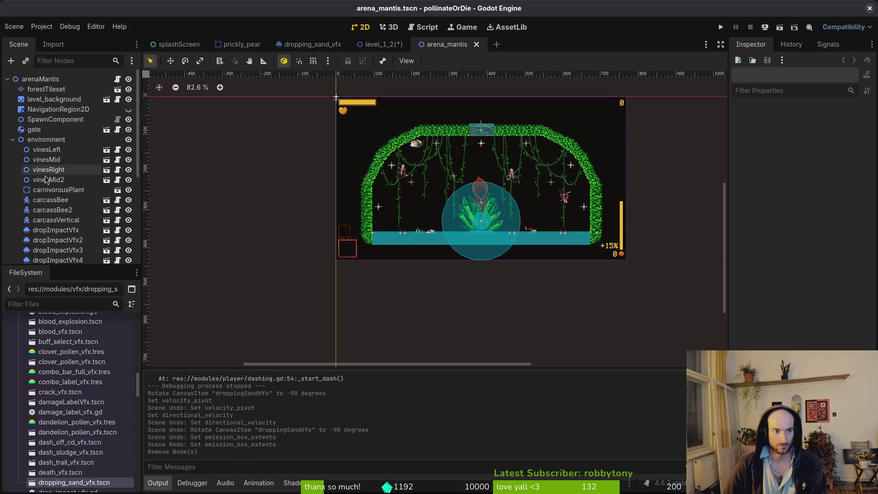
{"action": "left_click", "coordinate": [64, 200]}
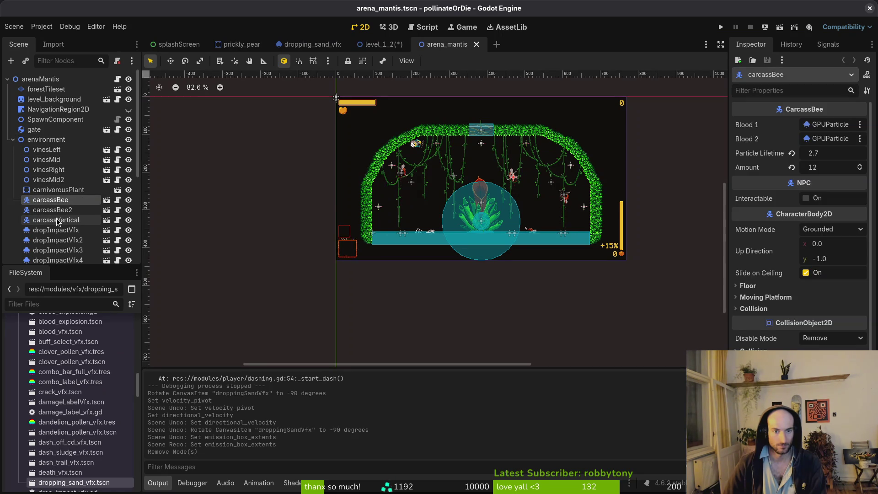
{"action": "scroll", "coordinate": [64, 238], "scroll_direction": "down", "scroll_amount": 5}
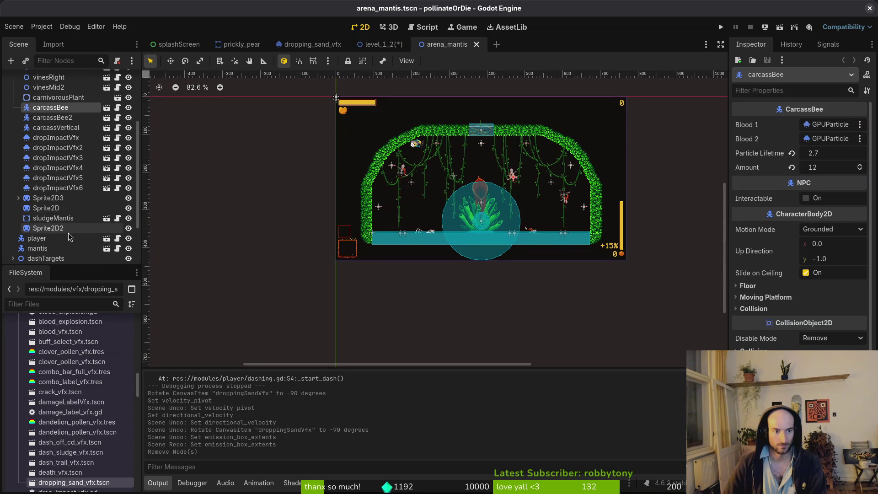
{"action": "left_click", "coordinate": [42, 199]}
{"action": "scroll", "coordinate": [532, 231], "scroll_direction": "up", "scroll_amount": 8}
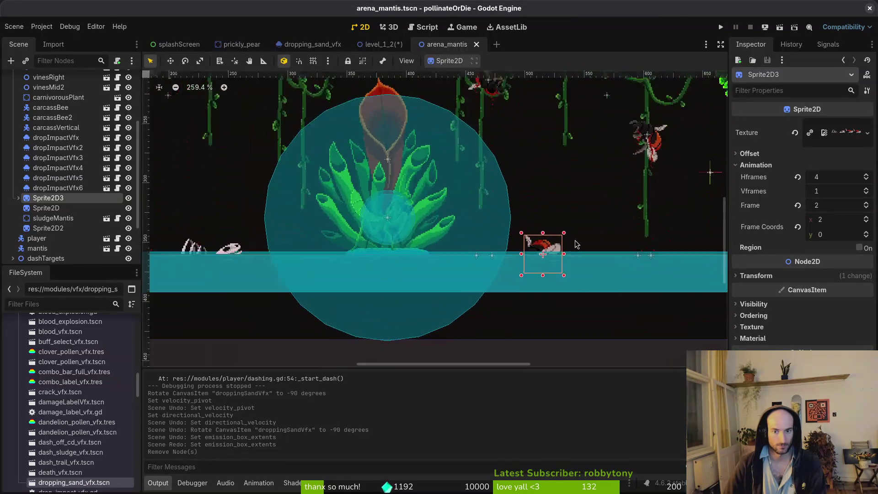
{"action": "scroll", "coordinate": [417, 244], "scroll_direction": "up", "scroll_amount": 5}
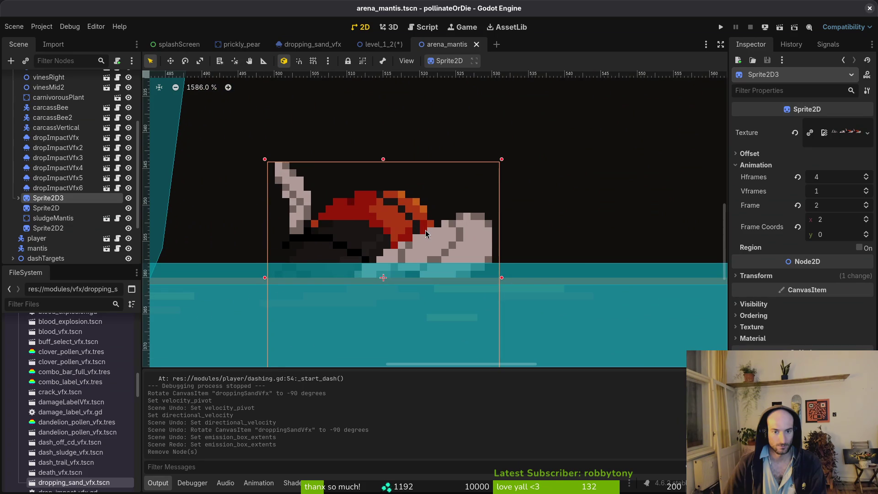
{"action": "scroll", "coordinate": [357, 246], "scroll_direction": "down", "scroll_amount": 5}
Step: Copy the Sprite2D bone node and paste it as Sprite2D4 under environment
{"action": "left_click", "coordinate": [498, 264]}
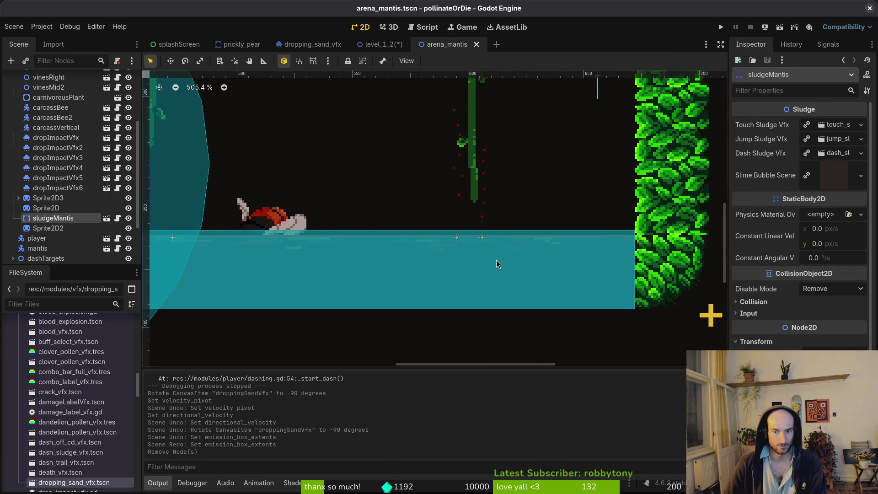
{"action": "scroll", "coordinate": [280, 256], "scroll_direction": "up", "scroll_amount": 6}
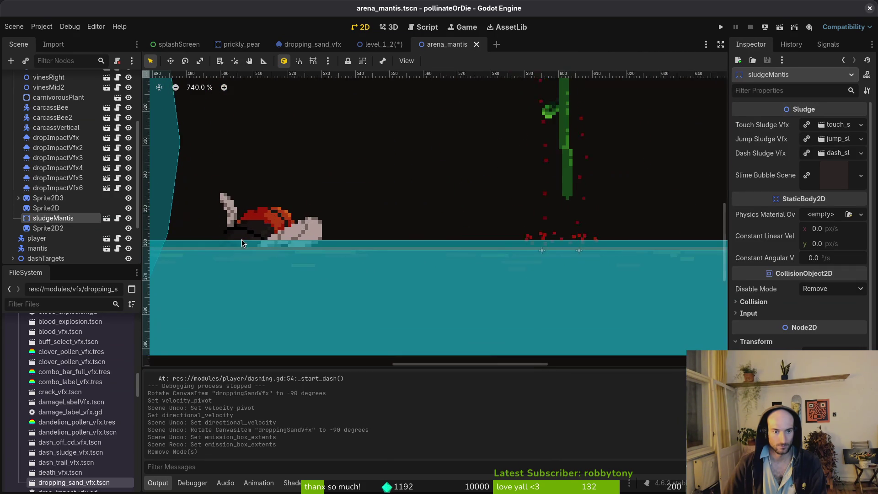
{"action": "scroll", "coordinate": [278, 259], "scroll_direction": "down", "scroll_amount": 6}
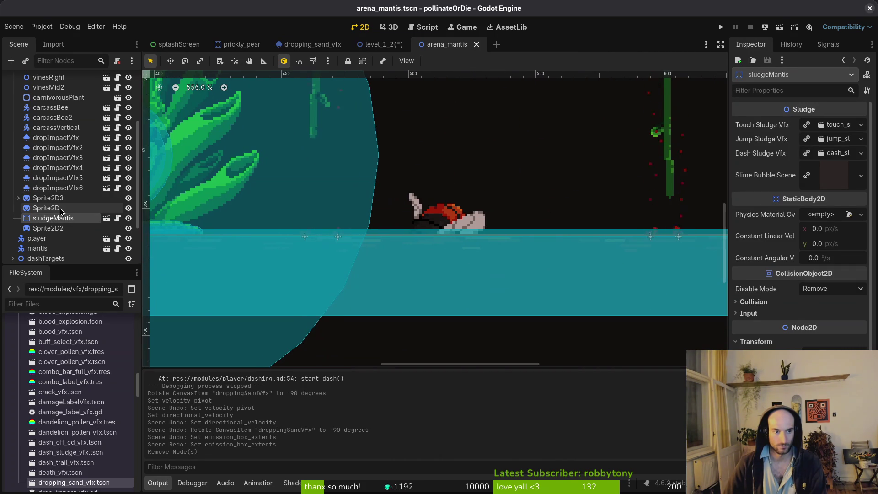
{"action": "left_click", "coordinate": [44, 208]}
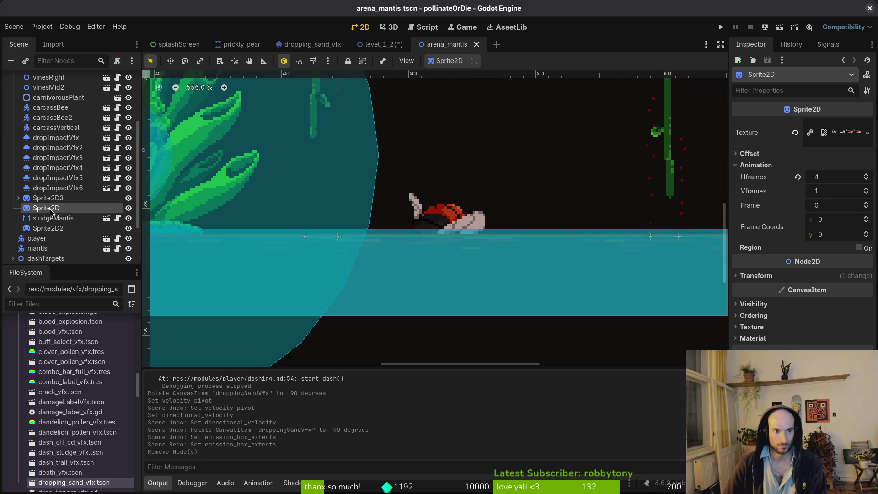
{"action": "key", "text": "ctrl+c"}
{"action": "key", "text": "ctrl+v"}
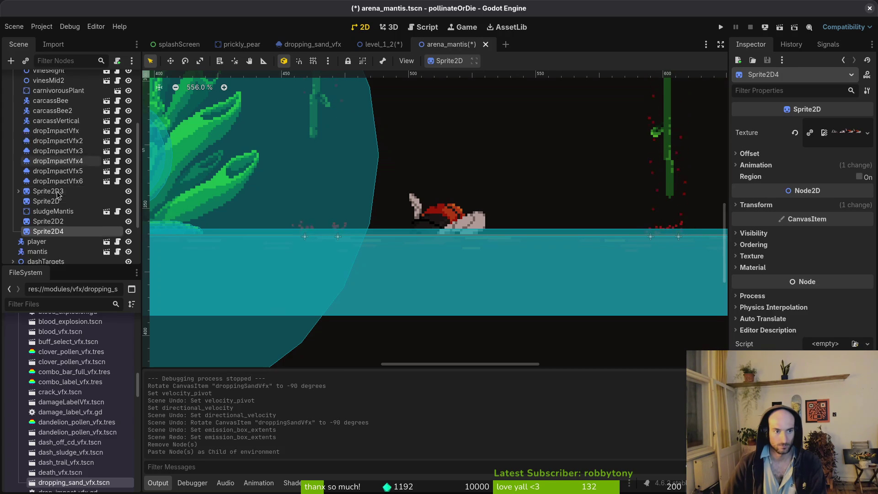
Step: Re-export the bones sprite sheet from Aseprite
{"action": "key", "text": "alt+Tab"}
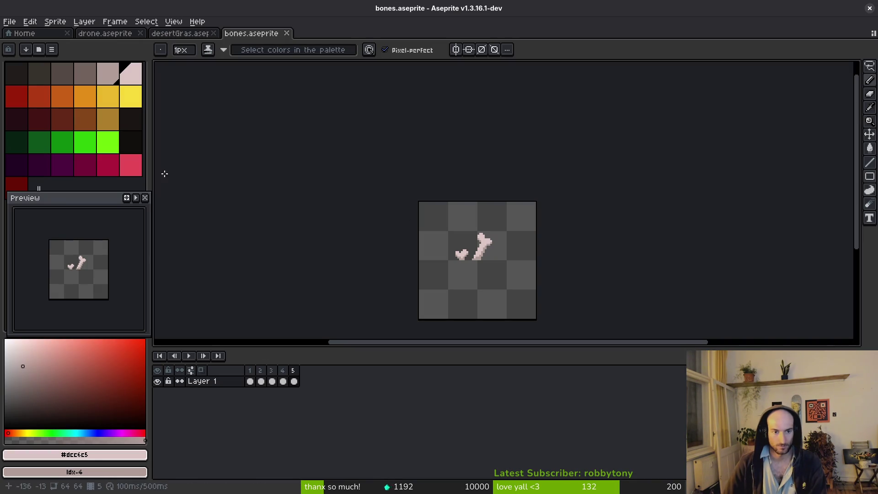
{"action": "key", "text": "ctrl+e"}
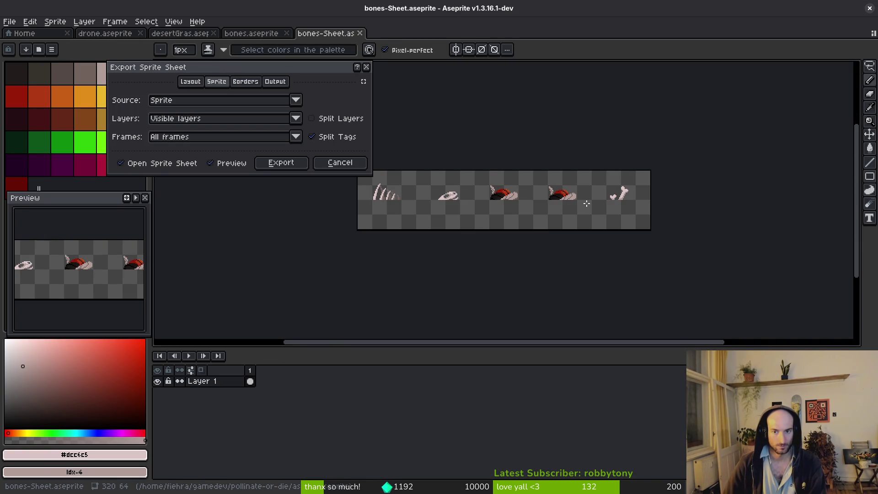
{"action": "left_click", "coordinate": [307, 164]}
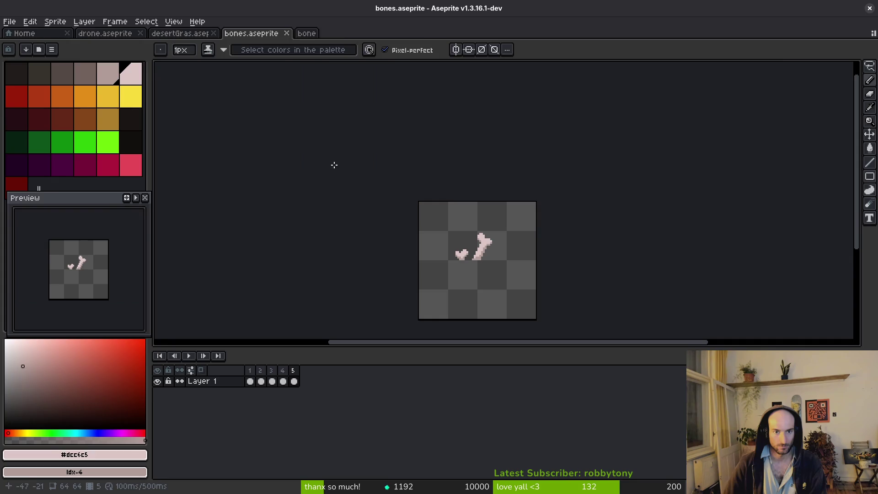
{"action": "key", "text": "alt+Tab"}
{"action": "scroll", "coordinate": [458, 256], "scroll_direction": "left", "scroll_amount": 3}
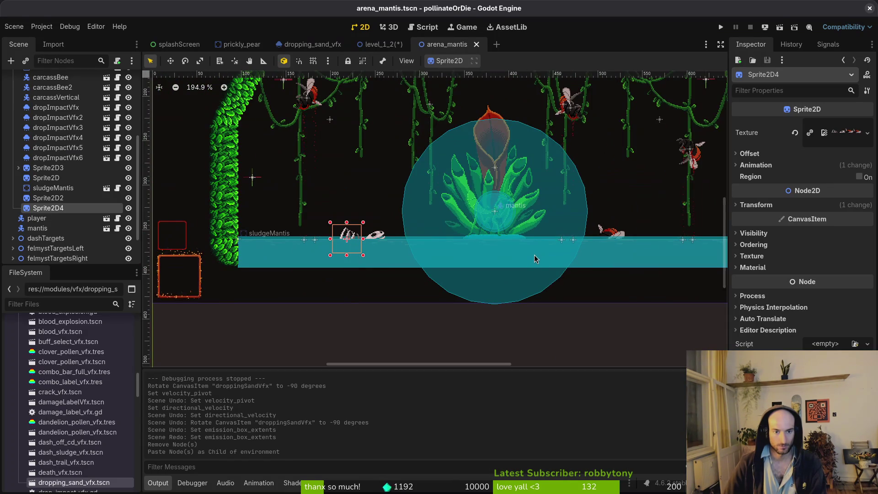
{"action": "scroll", "coordinate": [466, 240], "scroll_direction": "down", "scroll_amount": 2}
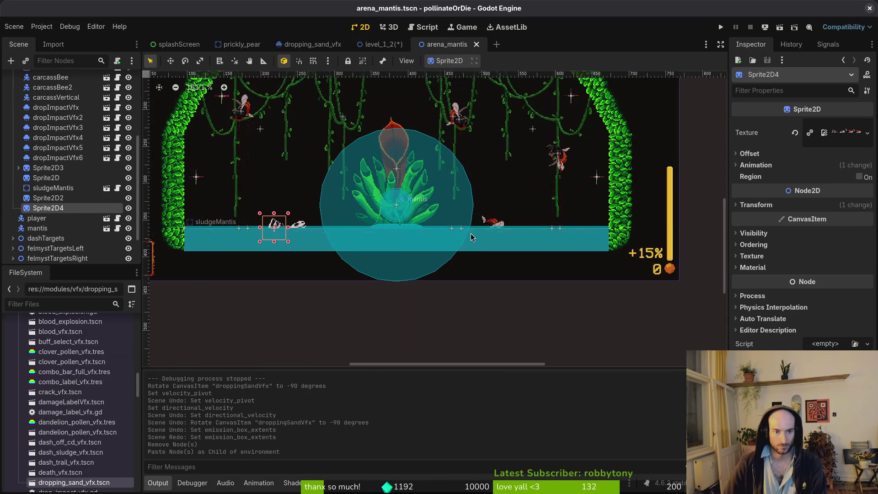
{"action": "key", "text": "alt+Tab"}
{"action": "scroll", "coordinate": [476, 242], "scroll_direction": "up", "scroll_amount": 3}
Step: Add two empty frames at the end and copy carcass frames 3–4 into the new frames 5–6
{"action": "left_click", "coordinate": [283, 381]}
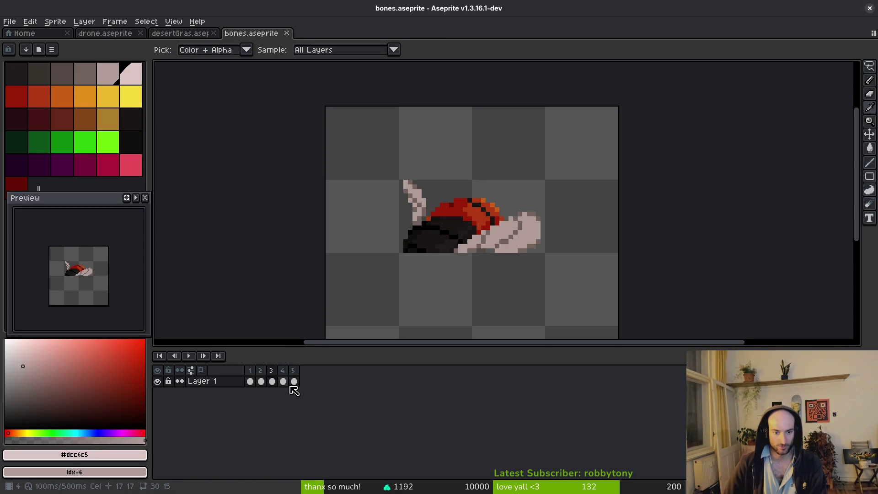
{"action": "key", "text": "alt+shift+n"}
{"action": "key", "text": "alt+shift+n"}
{"action": "left_click", "coordinate": [283, 382]}
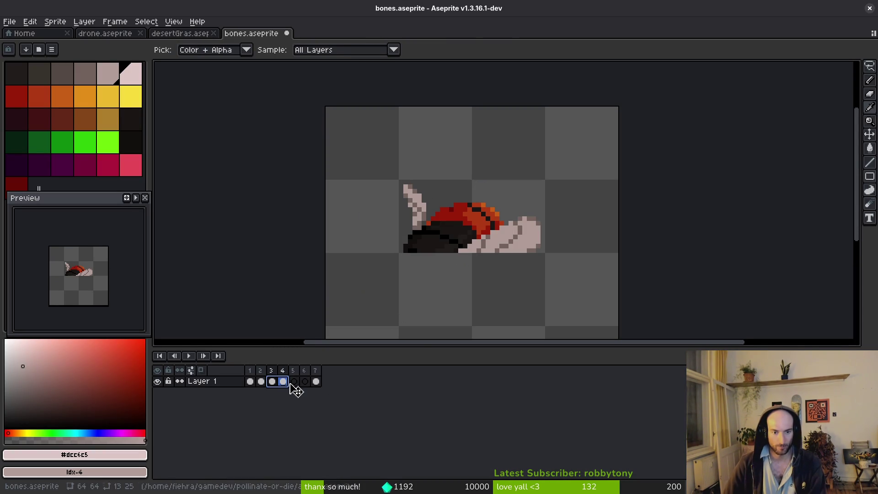
{"action": "key", "text": "b"}
{"action": "left_click", "coordinate": [283, 381], "text": "shift"}
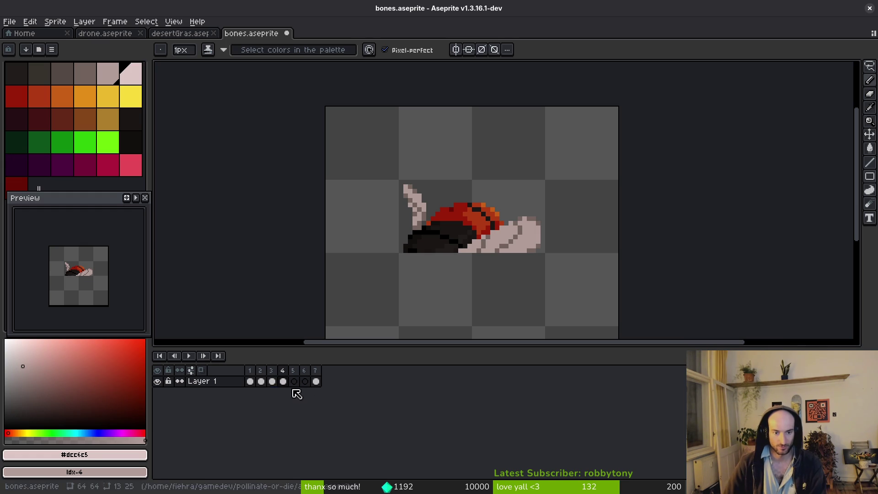
{"action": "left_click_drag", "start_coordinate": [275, 384], "coordinate": [294, 384]}
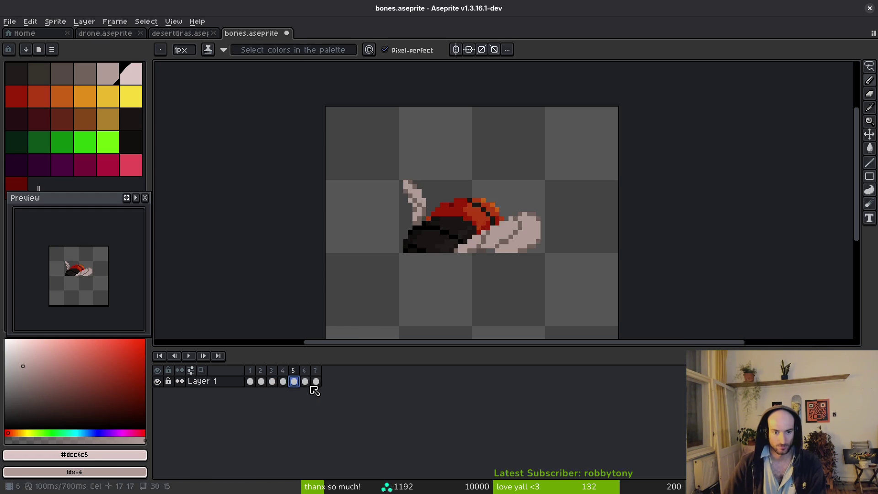
{"action": "left_click", "coordinate": [305, 383]}
{"action": "left_click", "coordinate": [295, 384]}
Step: Play new_animation on Sprite2D3's AnimationPlayer, then pause it and save the arena_mantis scene
{"action": "key", "text": "alt+Tab"}
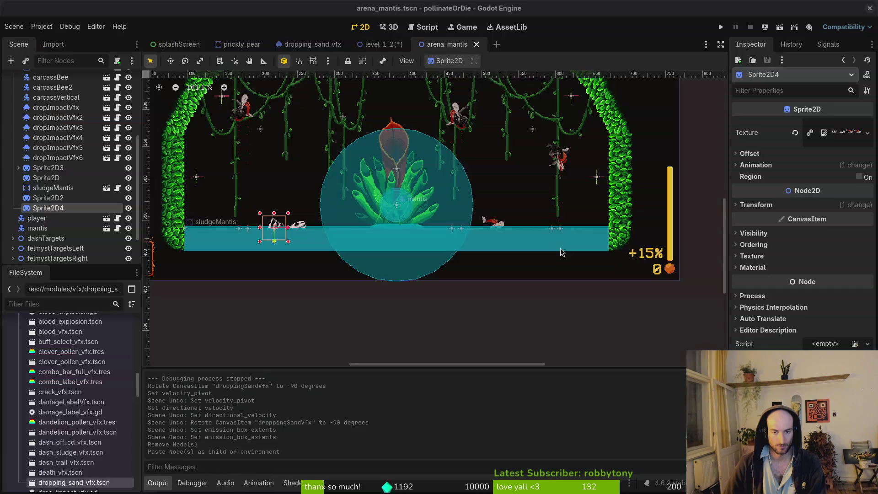
{"action": "scroll", "coordinate": [538, 246], "scroll_direction": "up", "scroll_amount": 5}
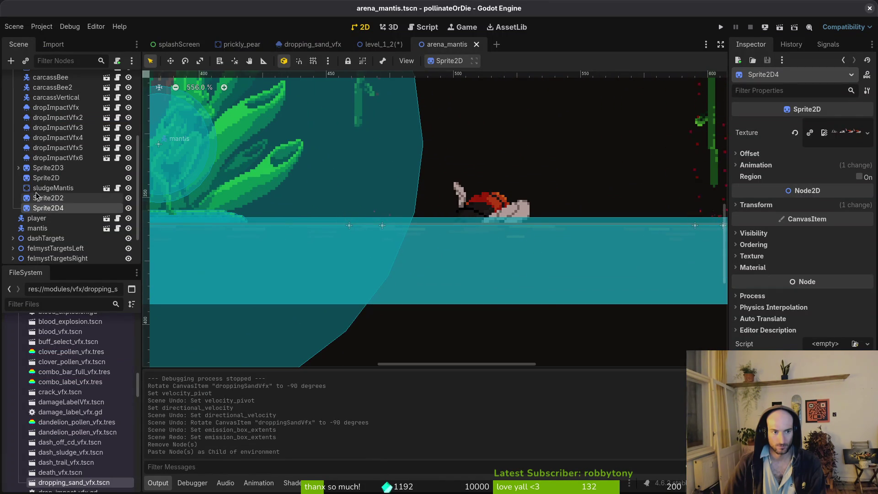
{"action": "left_click", "coordinate": [18, 168]}
{"action": "left_click", "coordinate": [63, 178]}
{"action": "left_click", "coordinate": [376, 373]}
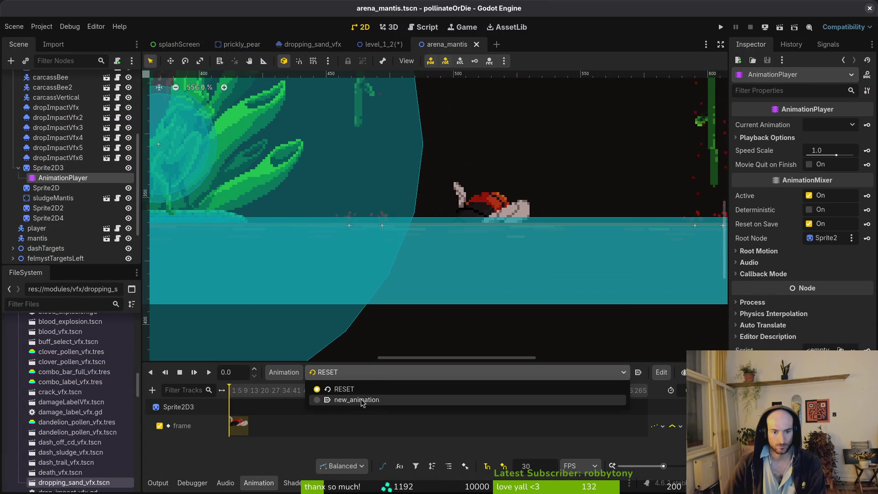
{"action": "left_click", "coordinate": [329, 400]}
{"action": "scroll", "coordinate": [286, 431], "scroll_direction": "up", "scroll_amount": 5}
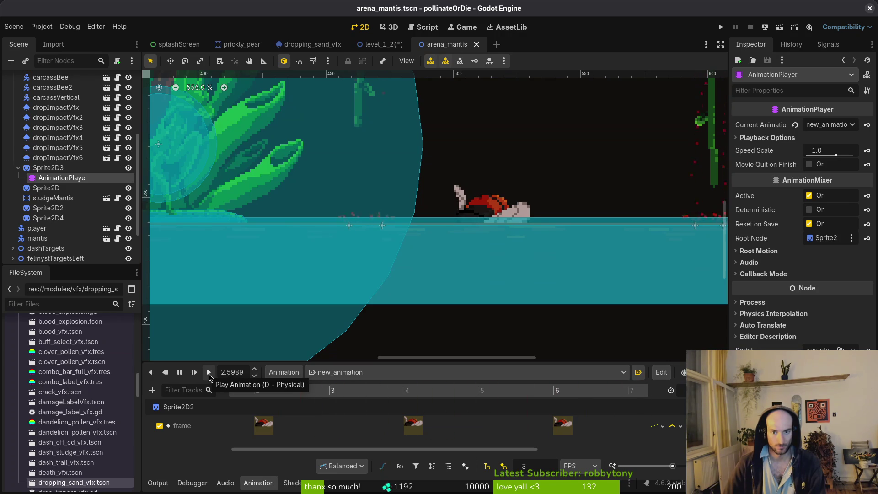
{"action": "left_click", "coordinate": [179, 372]}
{"action": "key", "text": "ctrl+s"}
Step: Try a rectangular selection around the carcass on frame 6, then drop it
{"action": "key", "text": "alt+Tab"}
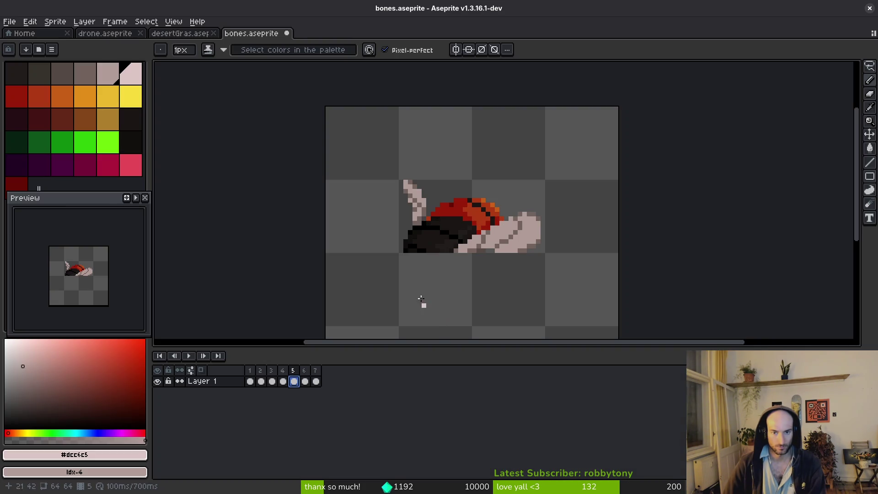
{"action": "scroll", "coordinate": [484, 231], "scroll_direction": "down", "scroll_amount": 5}
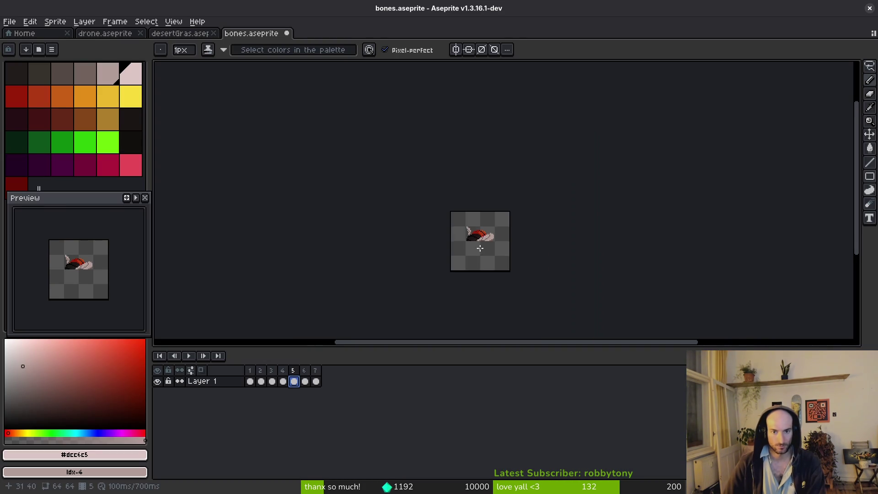
{"action": "scroll", "coordinate": [460, 247], "scroll_direction": "up", "scroll_amount": 4}
{"action": "left_click", "coordinate": [305, 381]}
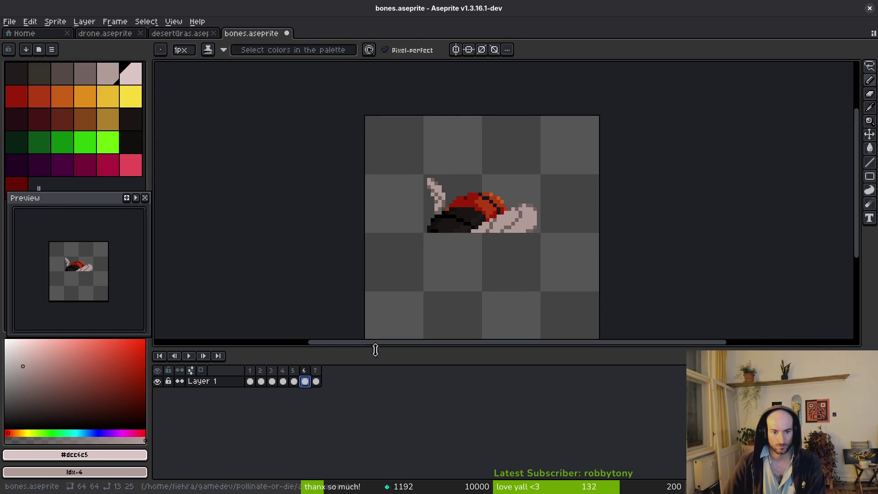
{"action": "key", "text": "m"}
{"action": "left_click_drag", "start_coordinate": [374, 135], "coordinate": [623, 289]}
{"action": "left_click", "coordinate": [622, 289]}
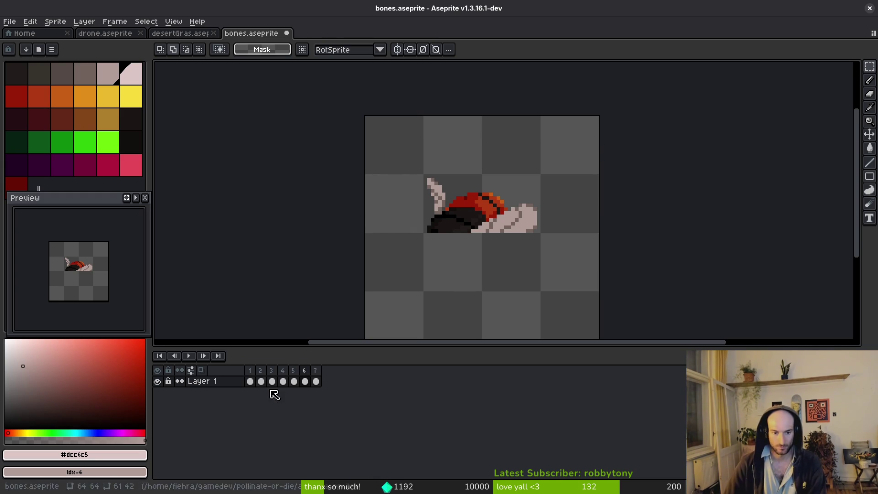
{"action": "left_click", "coordinate": [295, 382]}
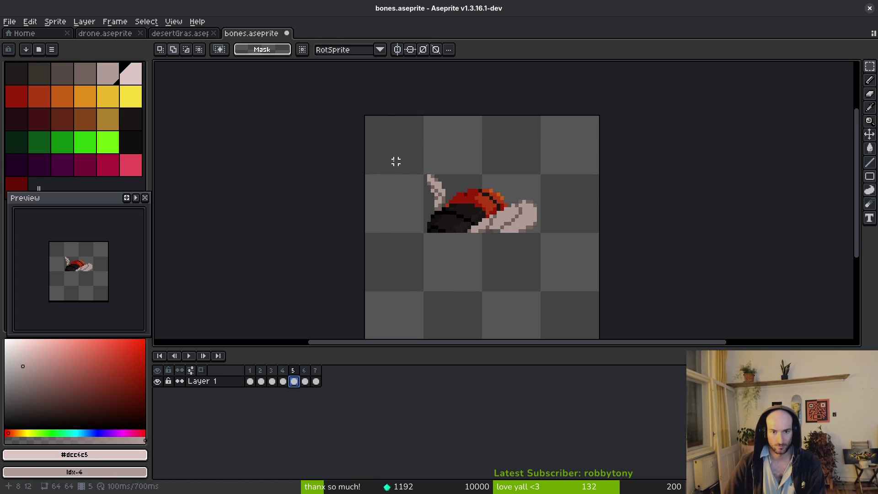
Step: Select the carcass region and move frame 6's carcass down and to the left
{"action": "left_click_drag", "start_coordinate": [383, 119], "coordinate": [600, 339]}
{"action": "left_click", "coordinate": [304, 381]}
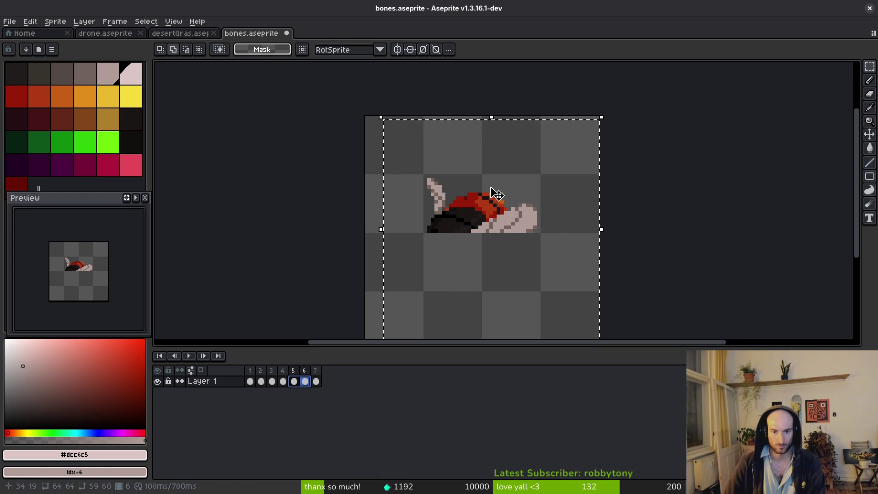
{"action": "mouse_move", "coordinate": [490, 190]}
{"action": "left_mouse_down"}
{"action": "mouse_move", "coordinate": [448, 181]}
{"action": "mouse_move", "coordinate": [475, 276]}
{"action": "left_mouse_up"}
{"action": "key", "text": "Return"}
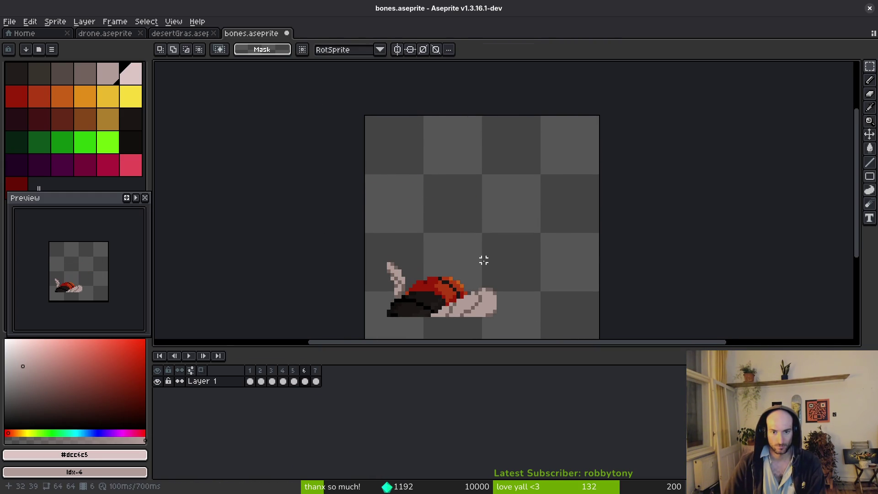
{"action": "scroll", "coordinate": [480, 227], "scroll_direction": "up", "scroll_amount": 1}
{"action": "left_click", "coordinate": [294, 381]}
Step: Sample the carcass's dark body colour and the cap's dark red, then switch to the Pencil
{"action": "key", "text": "i"}
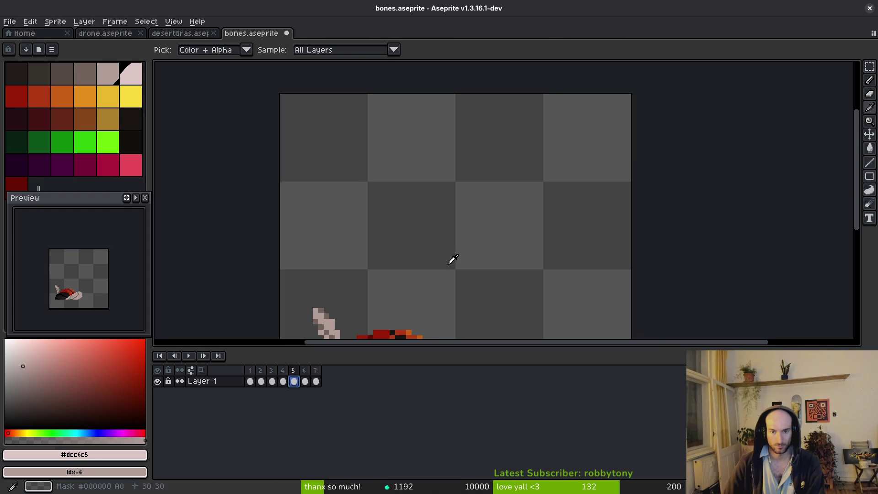
{"action": "scroll", "coordinate": [475, 307], "scroll_direction": "down", "scroll_amount": 1}
{"action": "left_click", "coordinate": [377, 257]}
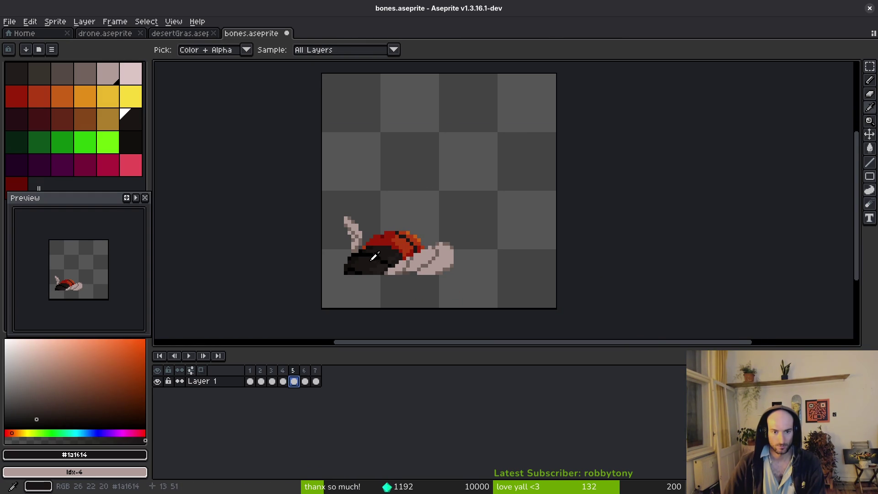
{"action": "key", "text": "m"}
{"action": "scroll", "coordinate": [385, 258], "scroll_direction": "up", "scroll_amount": 1}
{"action": "scroll", "coordinate": [384, 257], "scroll_direction": "up", "scroll_amount": 1}
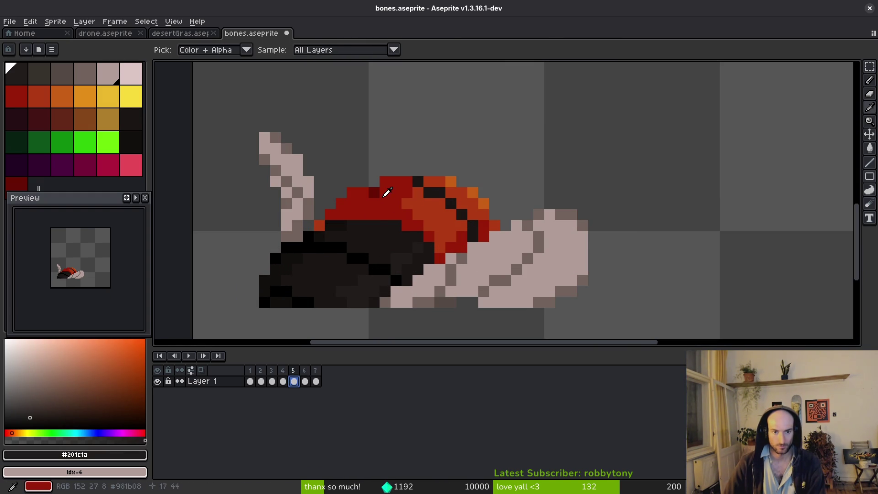
{"action": "left_click", "coordinate": [387, 191], "text": "alt"}
{"action": "scroll", "coordinate": [378, 192], "scroll_direction": "down", "scroll_amount": 3}
{"action": "scroll", "coordinate": [369, 115], "scroll_direction": "up", "scroll_amount": 3}
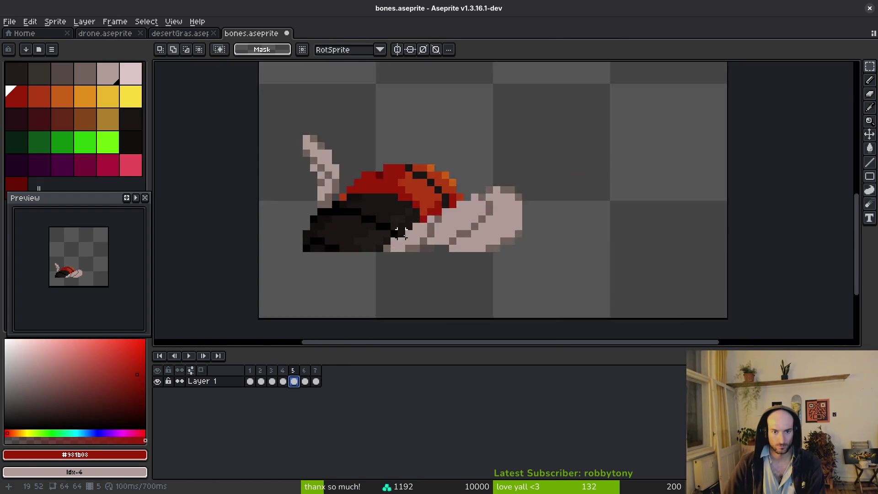
{"action": "scroll", "coordinate": [414, 167], "scroll_direction": "down", "scroll_amount": 4}
{"action": "scroll", "coordinate": [403, 158], "scroll_direction": "up", "scroll_amount": 4}
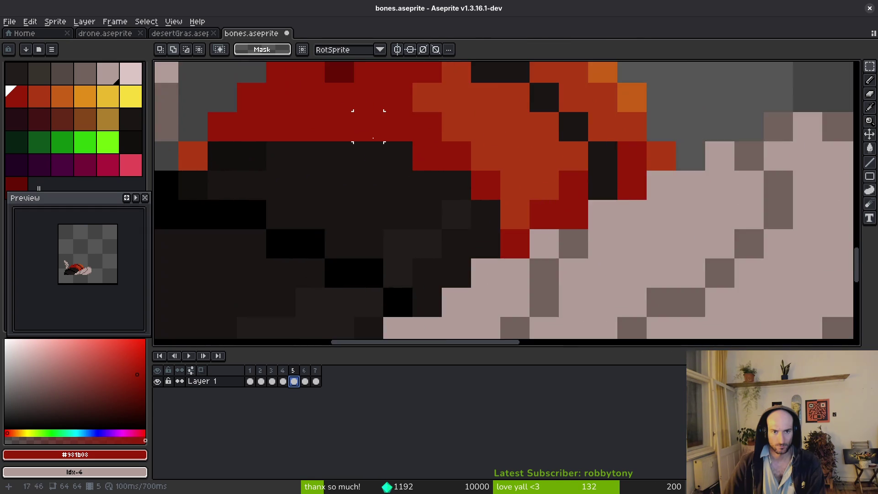
{"action": "key", "text": "f"}
{"action": "scroll", "coordinate": [357, 140], "scroll_direction": "down", "scroll_amount": 4}
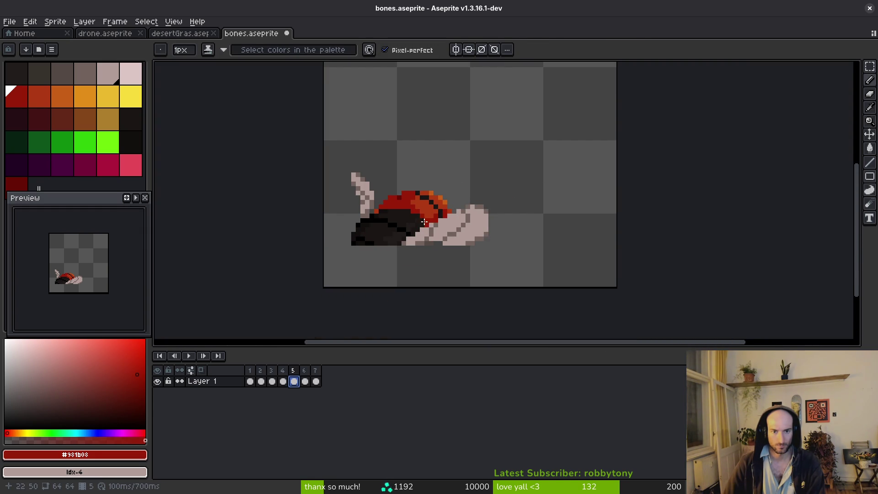
{"action": "scroll", "coordinate": [457, 178], "scroll_direction": "up", "scroll_amount": 4}
Step: On frame 4, pick orange #af3a13 and paint a highlight band across the cap
{"action": "key", "text": "i"}
{"action": "key", "text": "b"}
{"action": "scroll", "coordinate": [457, 179], "scroll_direction": "down", "scroll_amount": 4}
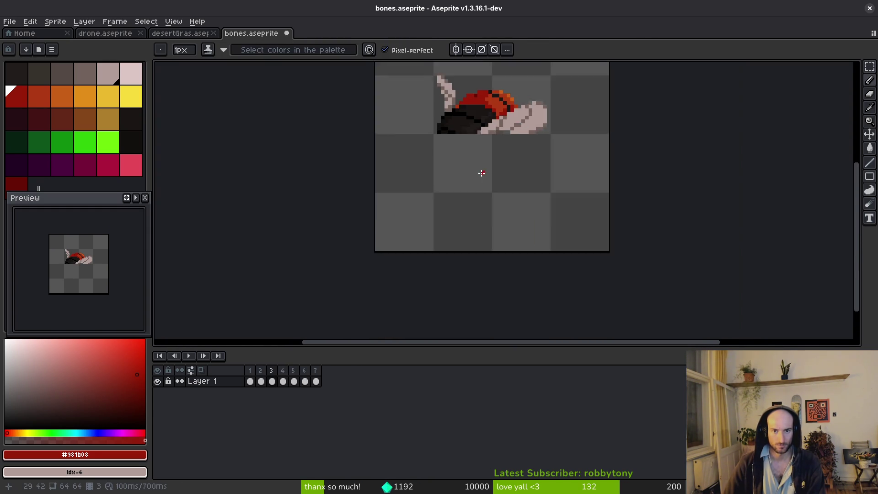
{"action": "key", "text": "Left"}
{"action": "scroll", "coordinate": [452, 212], "scroll_direction": "up", "scroll_amount": 4}
{"action": "key", "text": "Right"}
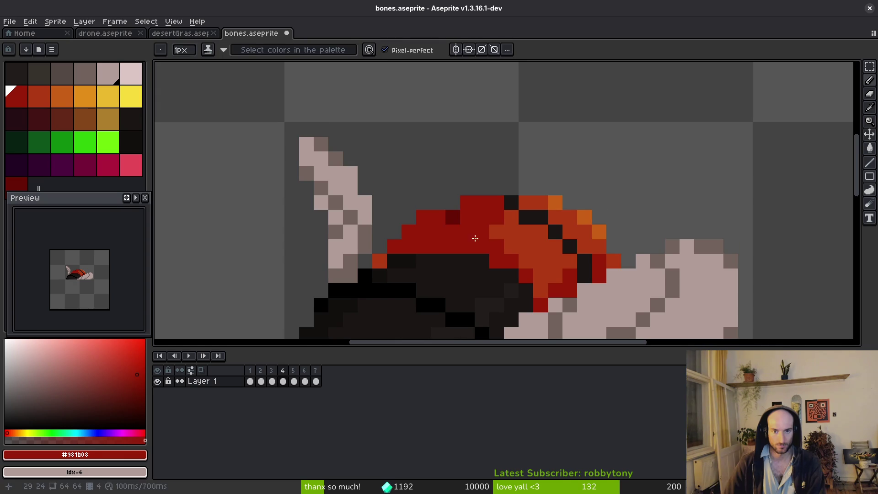
{"action": "scroll", "coordinate": [496, 234], "scroll_direction": "down", "scroll_amount": 5}
{"action": "scroll", "coordinate": [493, 256], "scroll_direction": "up", "scroll_amount": 4}
{"action": "left_click", "coordinate": [506, 207], "text": "alt"}
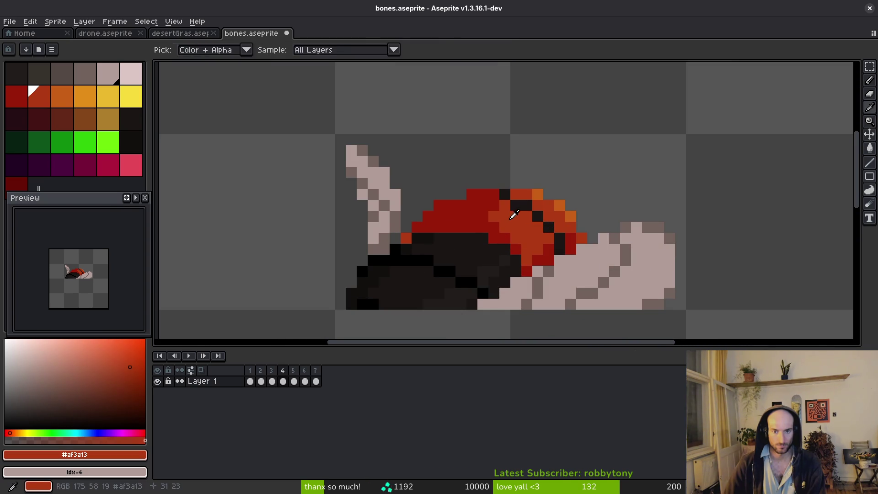
{"action": "left_click_drag", "start_coordinate": [496, 211], "coordinate": [487, 211]}
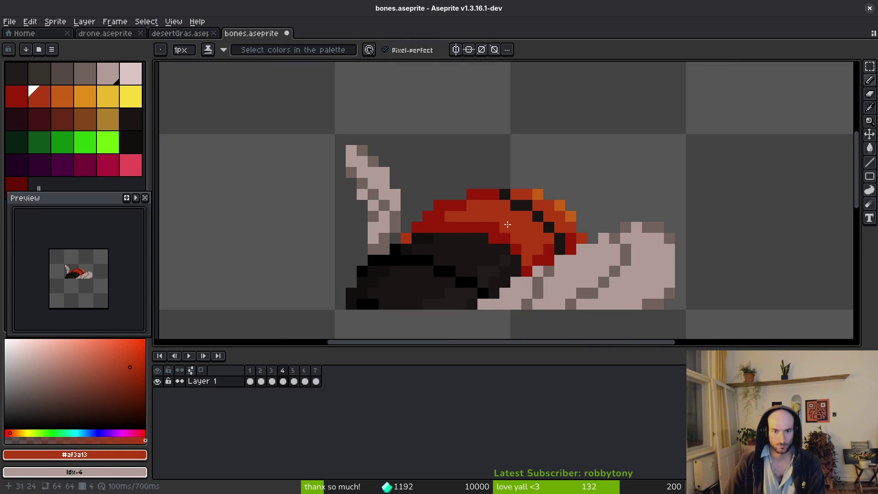
{"action": "scroll", "coordinate": [508, 224], "scroll_direction": "down", "scroll_amount": 4}
{"action": "scroll", "coordinate": [517, 247], "scroll_direction": "up", "scroll_amount": 4}
{"action": "scroll", "coordinate": [532, 251], "scroll_direction": "down", "scroll_amount": 4}
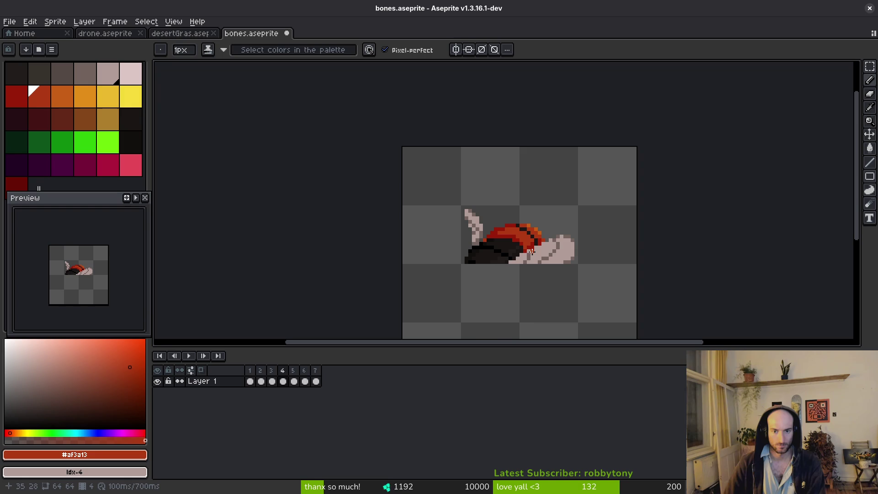
{"action": "scroll", "coordinate": [521, 256], "scroll_direction": "up", "scroll_amount": 5}
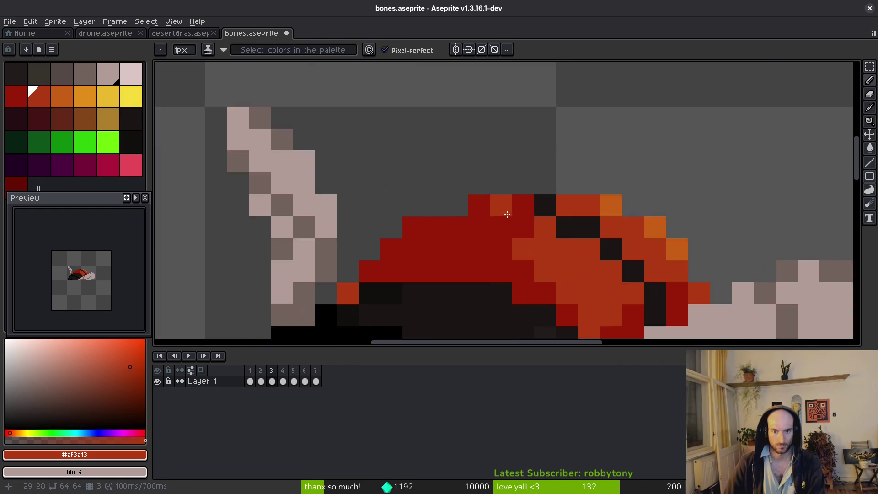
Step: Compare with frames 3 and 2, then erase a stray pixel on frame 4's cap
{"action": "key", "text": "comma"}
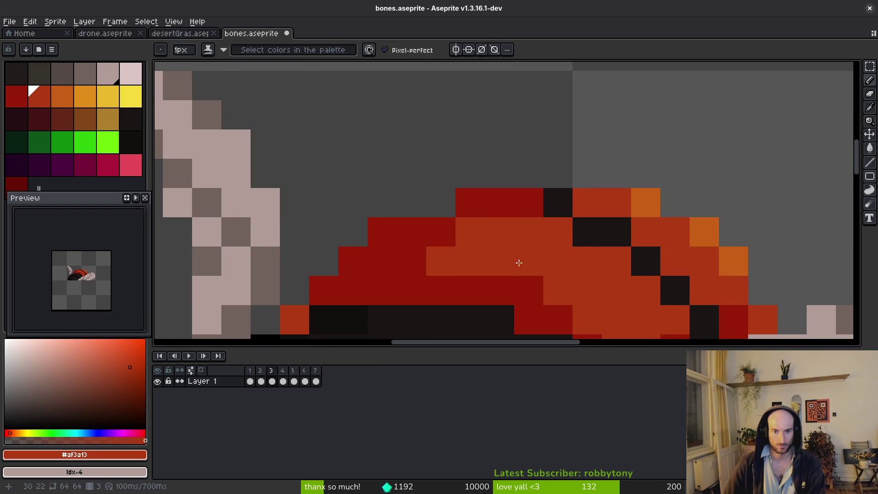
{"action": "key", "text": "comma"}
{"action": "scroll", "coordinate": [425, 261], "scroll_direction": "down", "scroll_amount": 3}
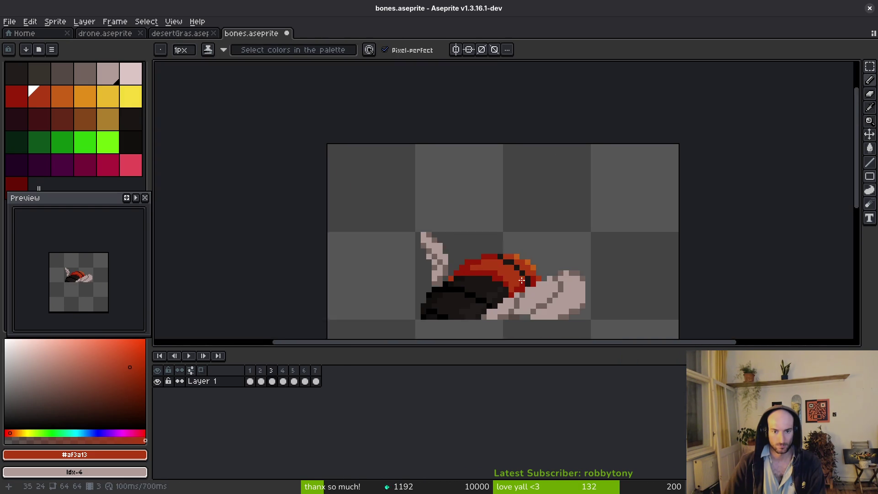
{"action": "key", "text": "period"}
{"action": "key", "text": "period"}
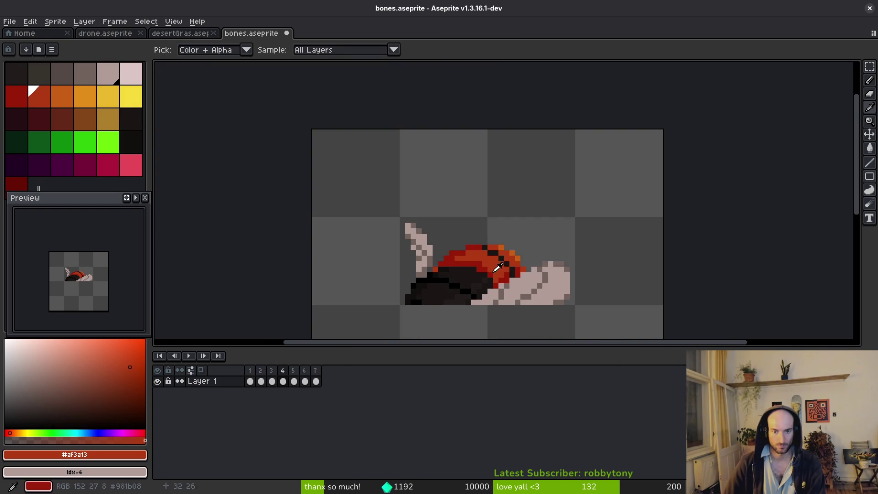
{"action": "scroll", "coordinate": [431, 245], "scroll_direction": "up", "scroll_amount": 3}
{"action": "left_click", "coordinate": [430, 259]}
Step: Advance to frame 5, bring its empty area into view and compare with the neighbouring frame
{"action": "scroll", "coordinate": [471, 224], "scroll_direction": "down", "scroll_amount": 3}
{"action": "key", "text": "alt"}
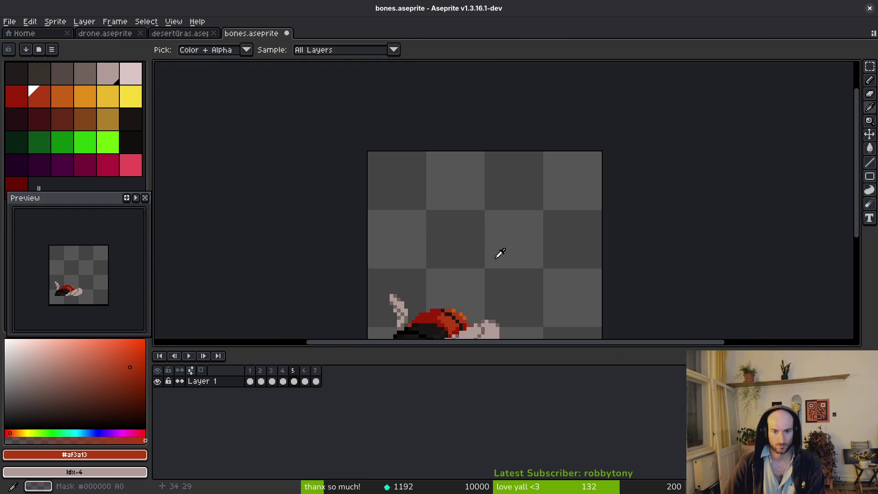
{"action": "scroll", "coordinate": [460, 210], "scroll_direction": "up", "scroll_amount": 3}
{"action": "scroll", "coordinate": [461, 266], "scroll_direction": "down", "scroll_amount": 3}
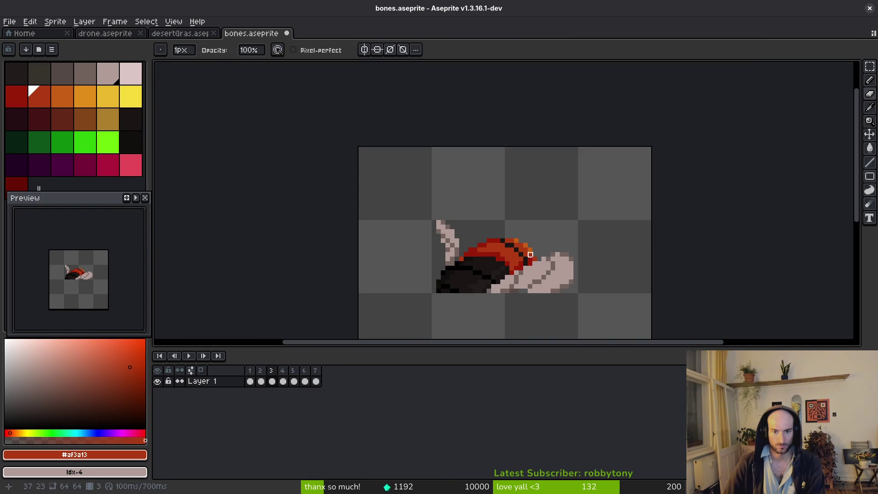
{"action": "key", "text": "period"}
{"action": "key", "text": "alt"}
{"action": "left_click_drag", "start_coordinate": [530, 267], "coordinate": [471, 225]}
{"action": "key", "text": "period"}
Step: Pick the dark colour #1a1614 from the carcass on frame 4
{"action": "key", "text": "comma"}
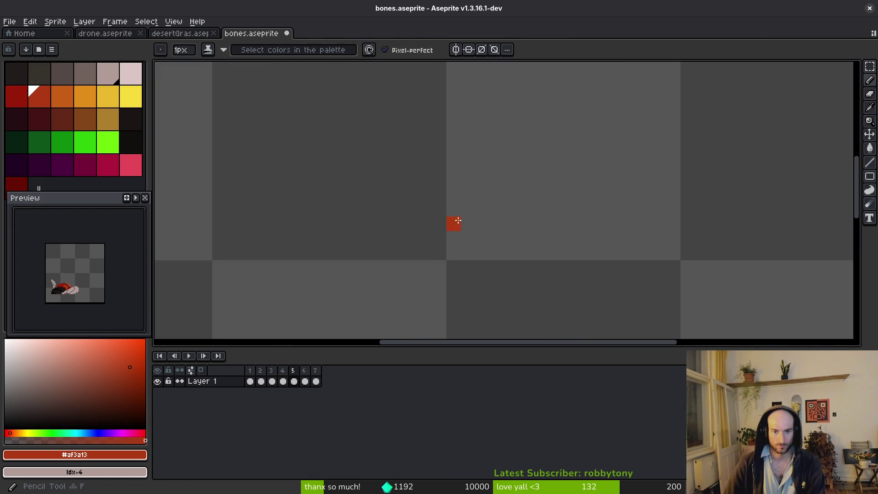
{"action": "scroll", "coordinate": [455, 221], "scroll_direction": "up", "scroll_amount": 3}
{"action": "key", "text": "comma"}
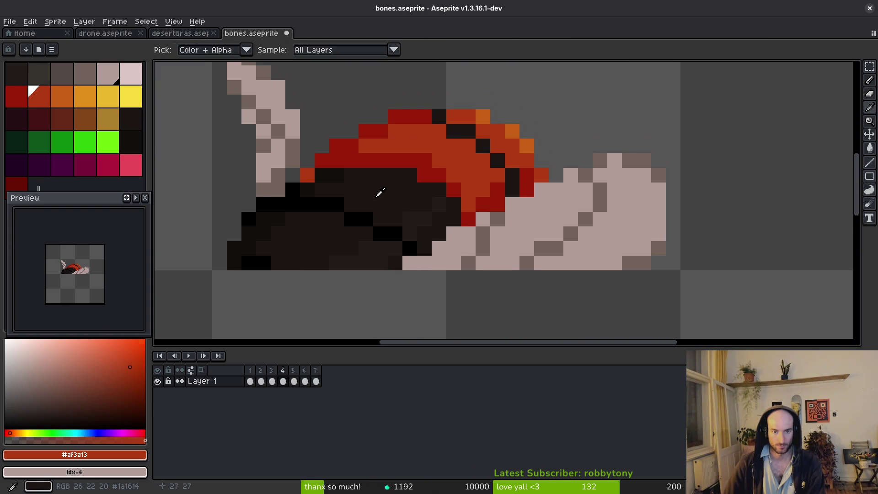
{"action": "left_click", "coordinate": [378, 192], "text": "alt"}
Step: Draw a small dark fragment above and right of the carcass on frame 5
{"action": "key", "text": "period"}
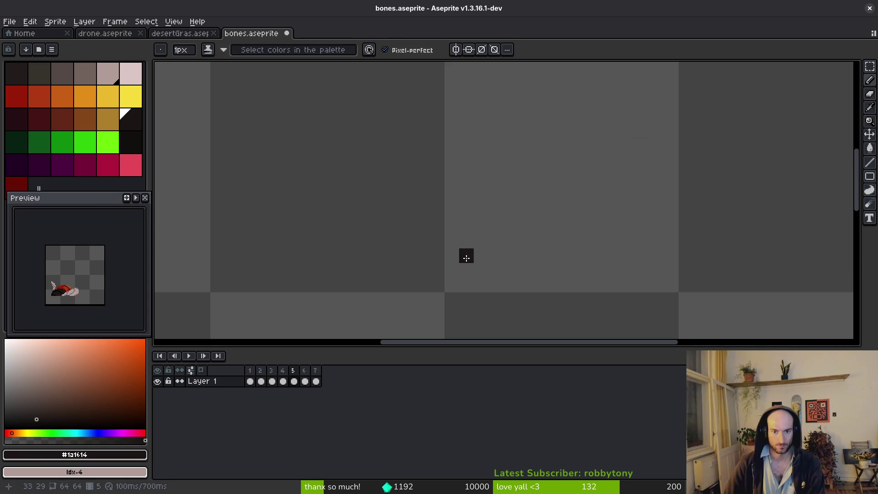
{"action": "left_click_drag", "start_coordinate": [403, 283], "coordinate": [428, 219]}
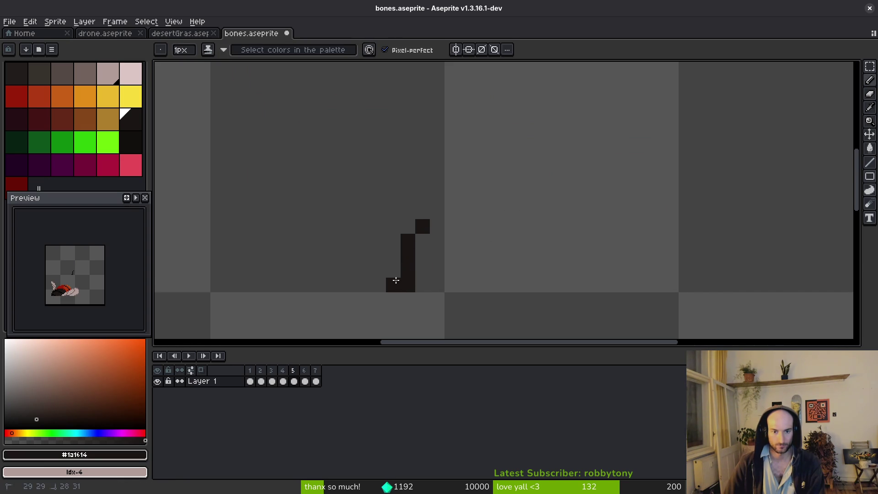
{"action": "mouse_move", "coordinate": [507, 288]}
{"action": "left_mouse_down"}
{"action": "mouse_move", "coordinate": [538, 284]}
{"action": "mouse_move", "coordinate": [526, 212]}
{"action": "mouse_move", "coordinate": [521, 257]}
{"action": "mouse_move", "coordinate": [448, 273]}
{"action": "mouse_move", "coordinate": [451, 281]}
{"action": "left_mouse_up"}
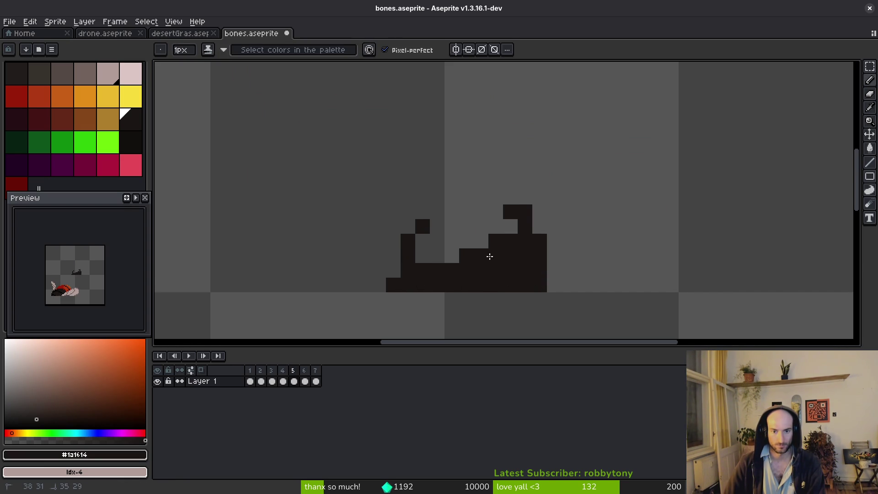
{"action": "scroll", "coordinate": [440, 245], "scroll_direction": "down", "scroll_amount": 5}
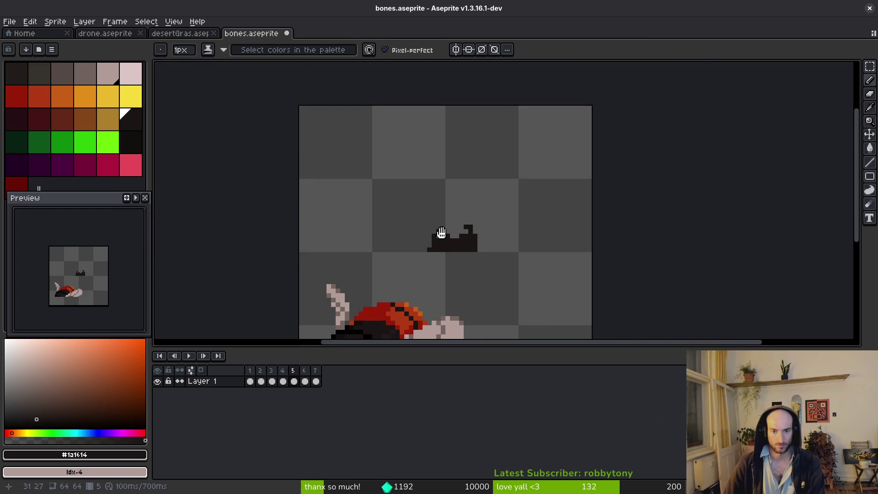
{"action": "left_click_drag", "start_coordinate": [428, 201], "coordinate": [433, 214]}
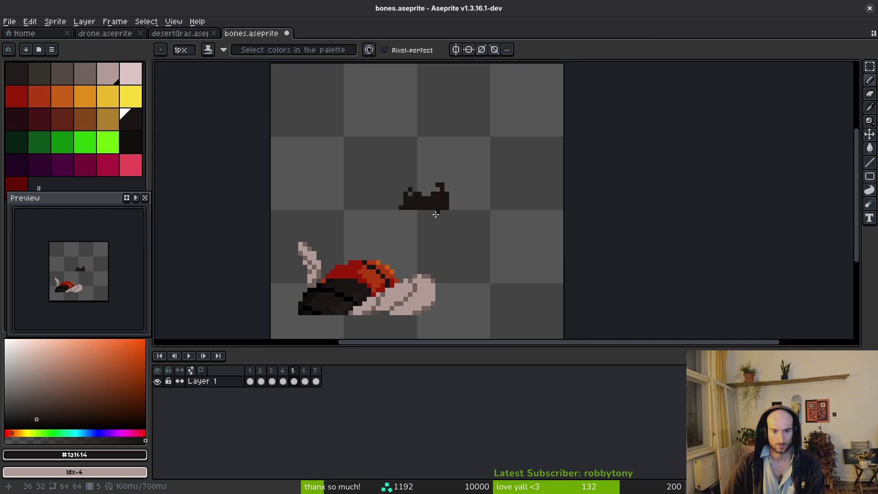
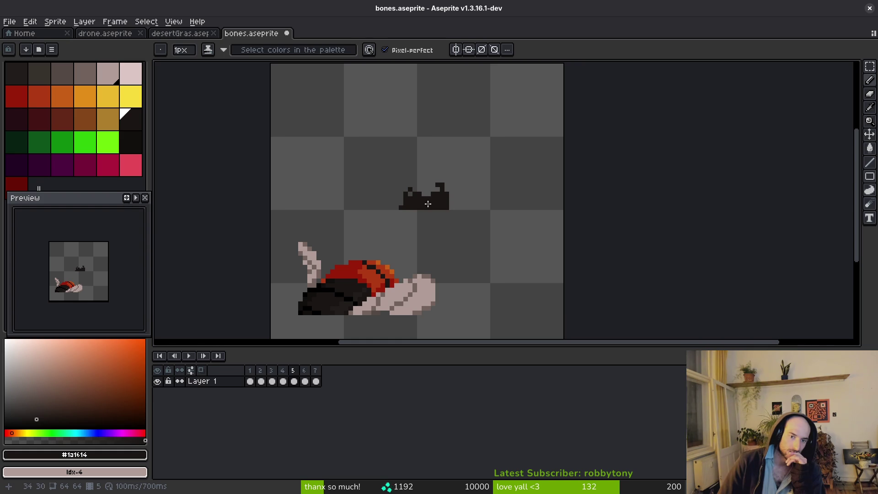
Step: Lasso the stray dark blob on frame 5, delete it, and save the sprite
{"action": "scroll", "coordinate": [441, 237], "scroll_direction": "down", "scroll_amount": 2}
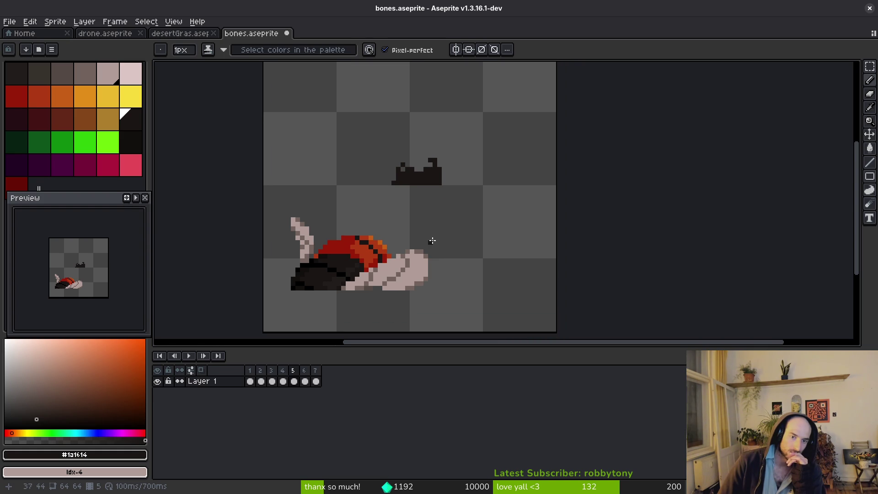
{"action": "key", "text": "shift+w"}
{"action": "mouse_move", "coordinate": [438, 132]}
{"action": "left_mouse_down"}
{"action": "mouse_move", "coordinate": [370, 201]}
{"action": "mouse_move", "coordinate": [489, 142]}
{"action": "left_mouse_up"}
{"action": "key", "text": "Delete"}
{"action": "key", "text": "ctrl+s"}
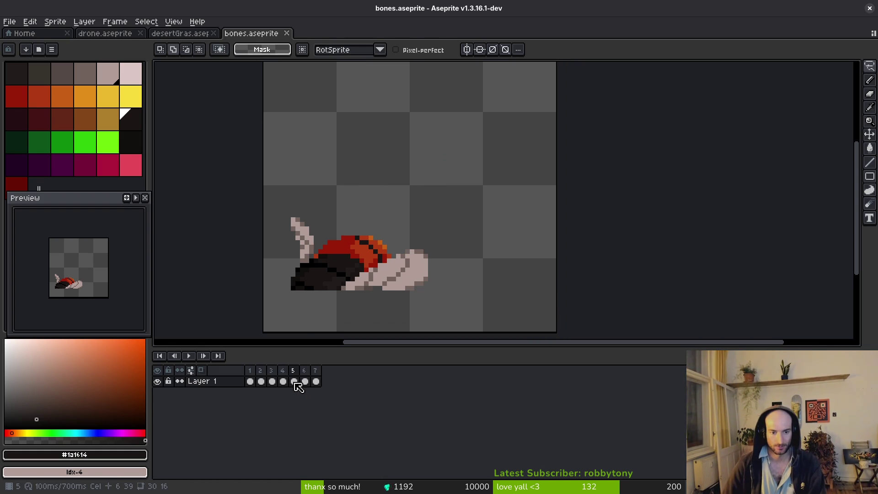
Step: Move the sprite on frames 5 and 6 up and right, then compare against frame 4
{"action": "left_click", "coordinate": [288, 382]}
{"action": "left_click", "coordinate": [305, 384]}
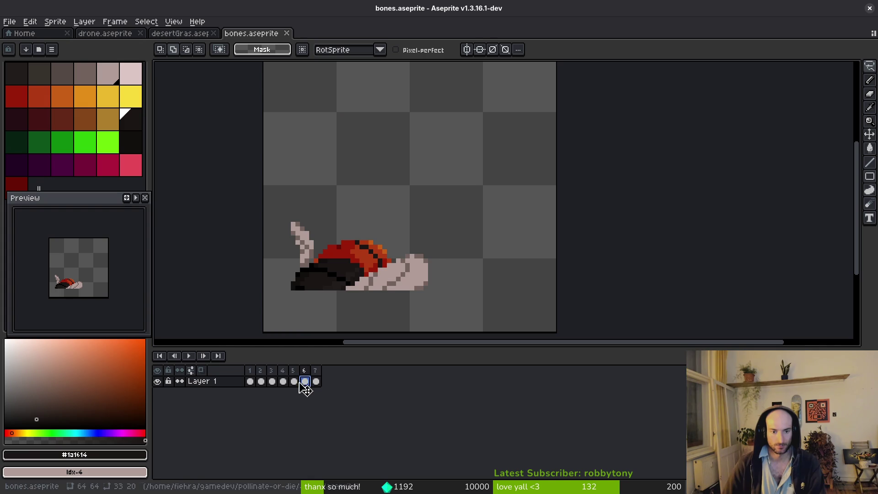
{"action": "key", "text": "m"}
{"action": "mouse_move", "coordinate": [560, 126]}
{"action": "left_mouse_down"}
{"action": "mouse_move", "coordinate": [213, 298]}
{"action": "mouse_move", "coordinate": [213, 316]}
{"action": "left_mouse_up"}
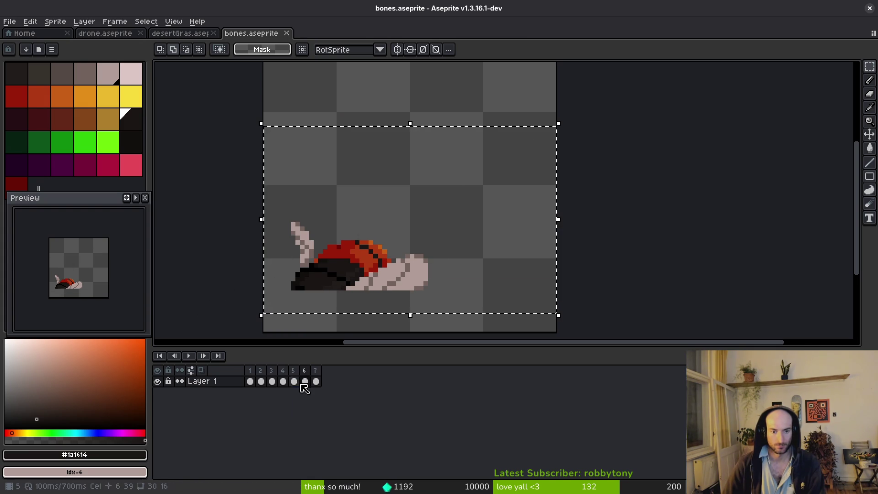
{"action": "left_click", "coordinate": [294, 381], "text": "shift"}
{"action": "mouse_move", "coordinate": [338, 171]}
{"action": "left_mouse_down"}
{"action": "mouse_move", "coordinate": [408, 141]}
{"action": "mouse_move", "coordinate": [405, 162]}
{"action": "mouse_move", "coordinate": [398, 161]}
{"action": "left_mouse_up"}
{"action": "key", "text": "Return"}
{"action": "key", "text": "ctrl+d"}
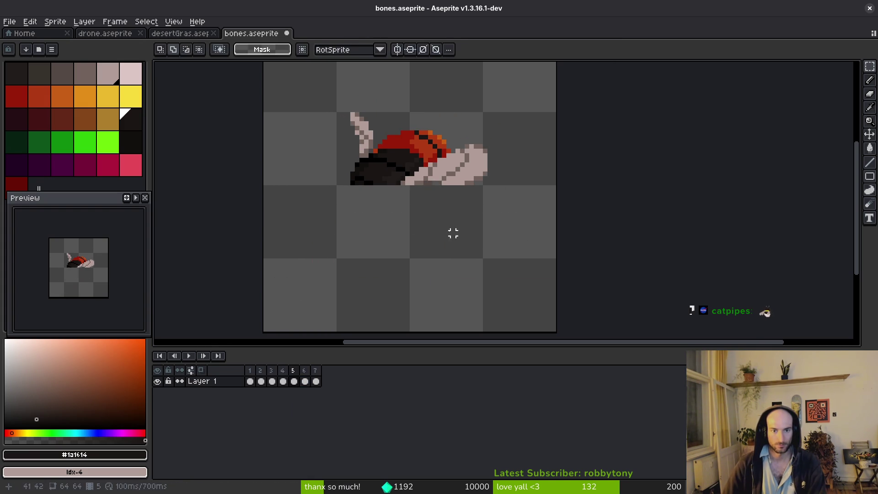
{"action": "key", "text": "Left"}
{"action": "key", "text": "i"}
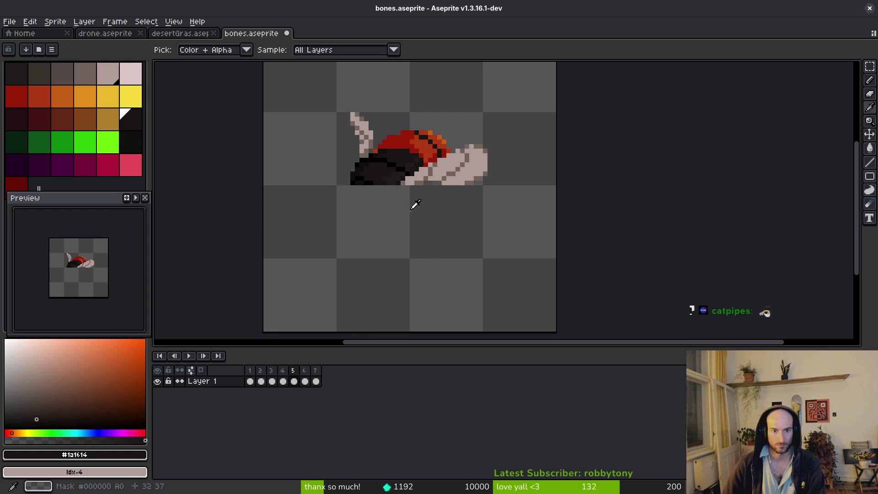
Step: Reselect the sprite across frames 5 and 6, shift it two pixels left, and play the animation
{"action": "left_click_drag", "start_coordinate": [412, 204], "coordinate": [422, 221]}
{"action": "key", "text": "m"}
{"action": "left_click_drag", "start_coordinate": [280, 107], "coordinate": [563, 264]}
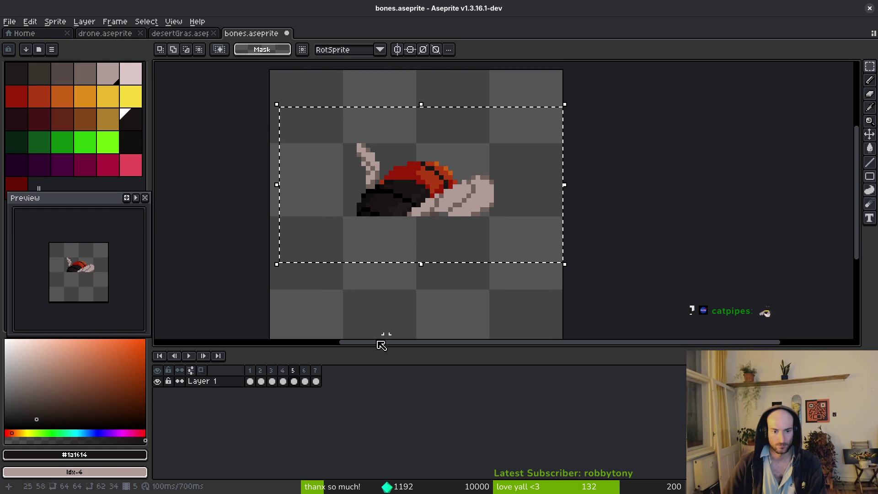
{"action": "left_click_drag", "start_coordinate": [305, 381], "coordinate": [294, 381]}
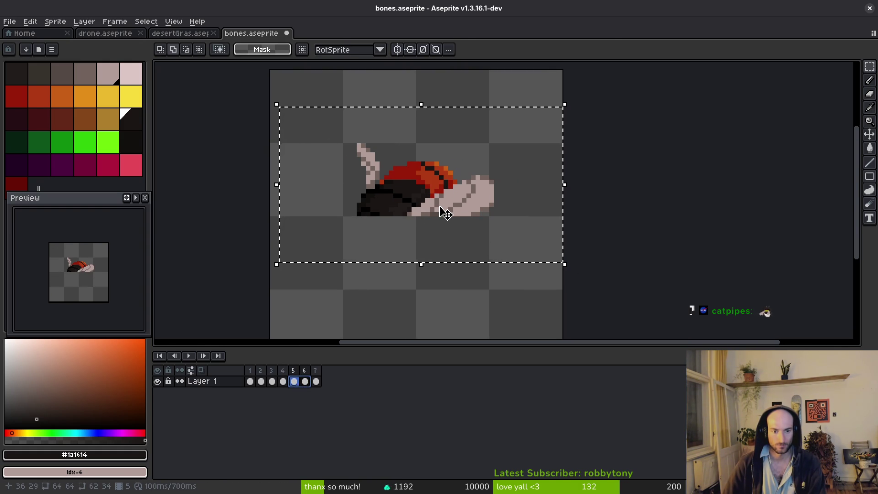
{"action": "key", "text": "Left"}
{"action": "key", "text": "Left"}
{"action": "key", "text": "i"}
{"action": "key", "text": "Return"}
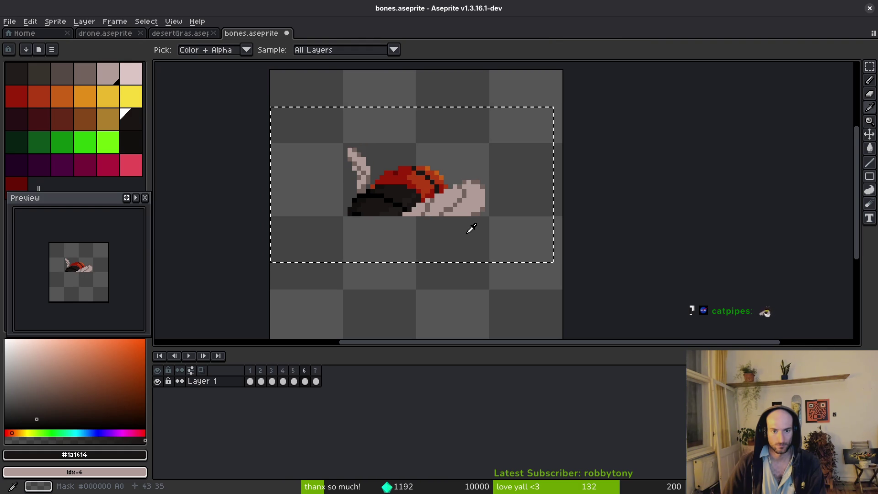
{"action": "key", "text": "m"}
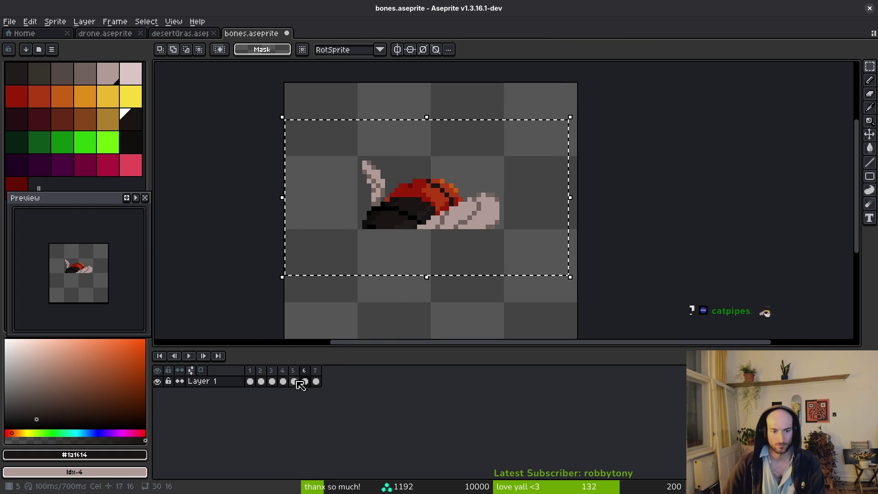
{"action": "left_click_drag", "start_coordinate": [282, 369], "coordinate": [271, 370]}
{"action": "key", "text": "shift+p"}
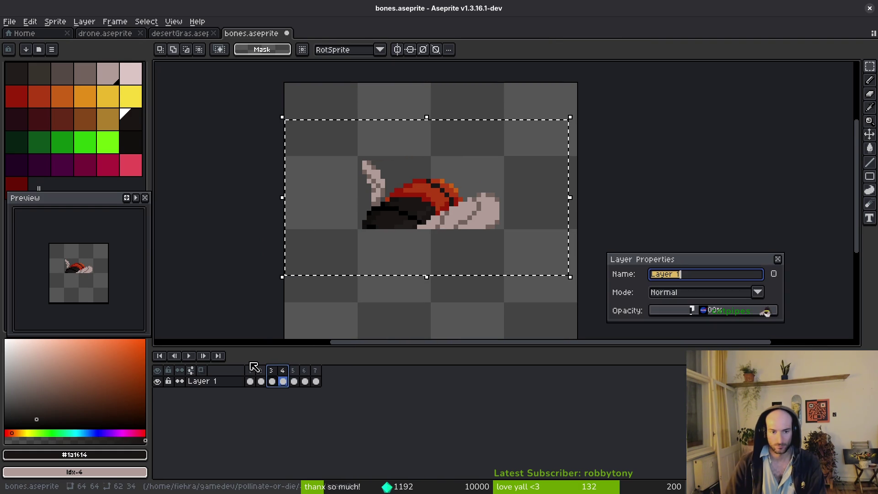
{"action": "key", "text": "Escape"}
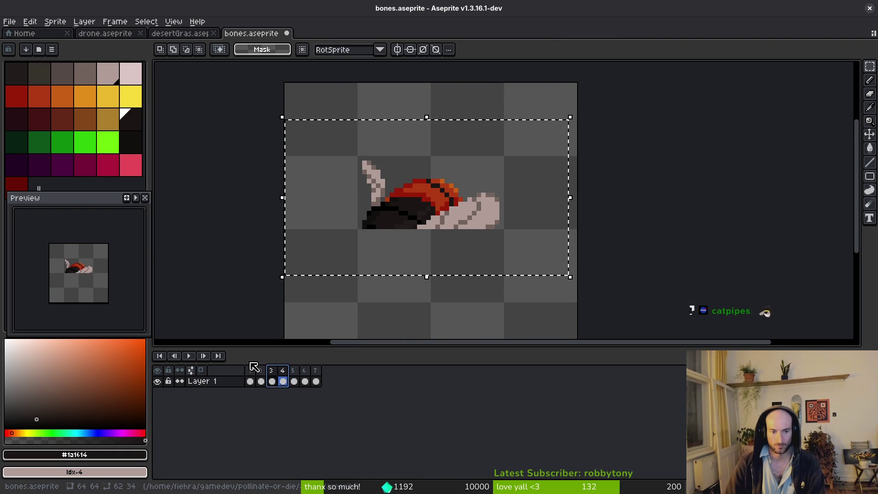
{"action": "key", "text": "shift+p"}
{"action": "key", "text": "Escape"}
{"action": "key", "text": "ctrl+d"}
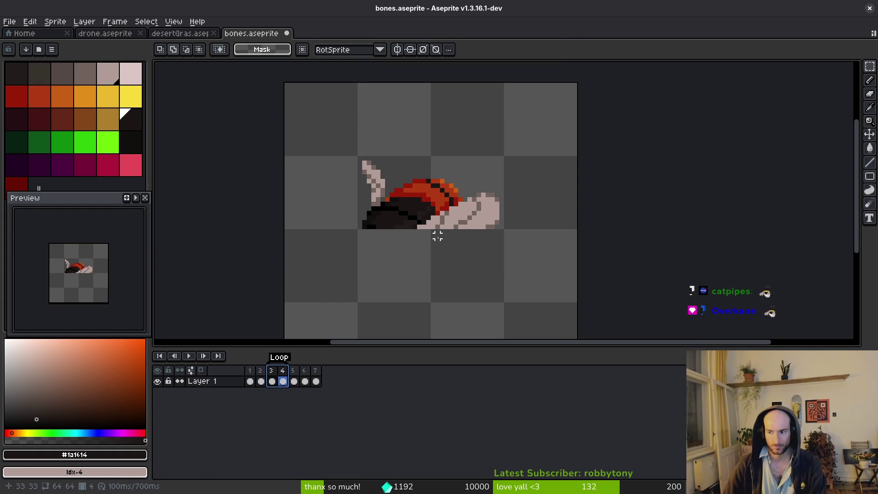
{"action": "scroll", "coordinate": [492, 233], "scroll_direction": "left", "scroll_amount": 2}
{"action": "scroll", "coordinate": [498, 243], "scroll_direction": "up", "scroll_amount": 3}
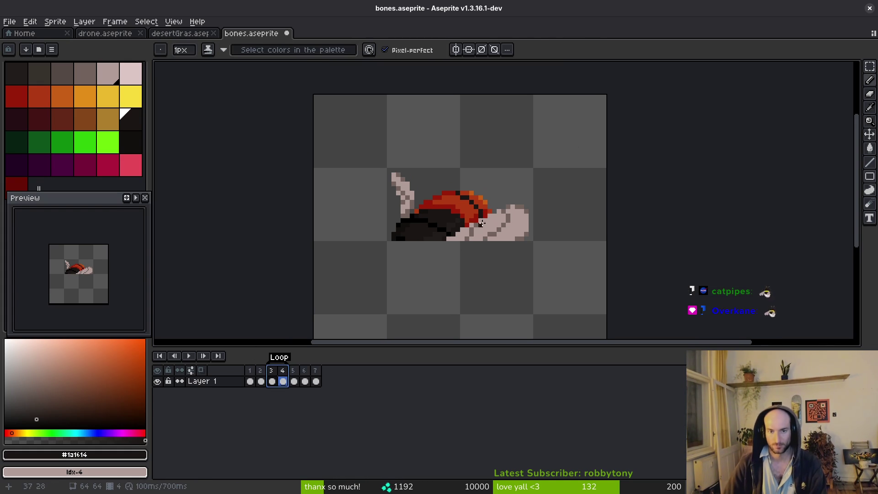
{"action": "key", "text": "i"}
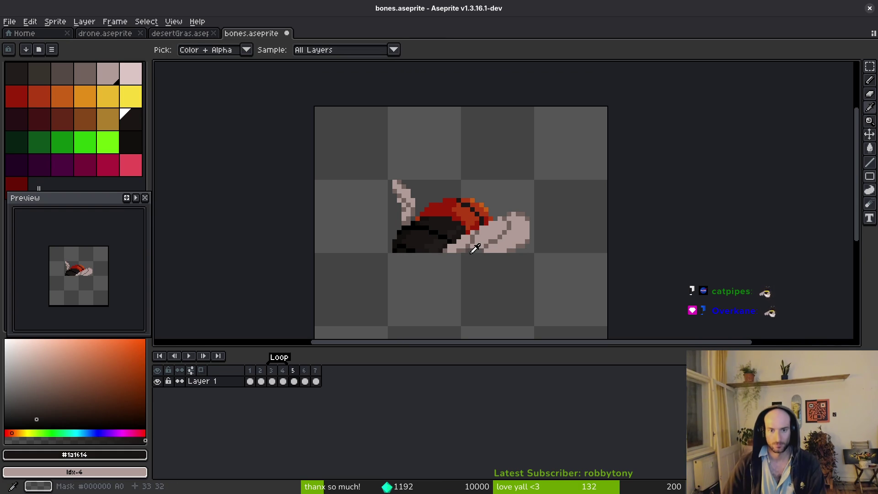
{"action": "key", "text": "b"}
{"action": "scroll", "coordinate": [497, 245], "scroll_direction": "up", "scroll_amount": 2}
{"action": "key", "text": "m"}
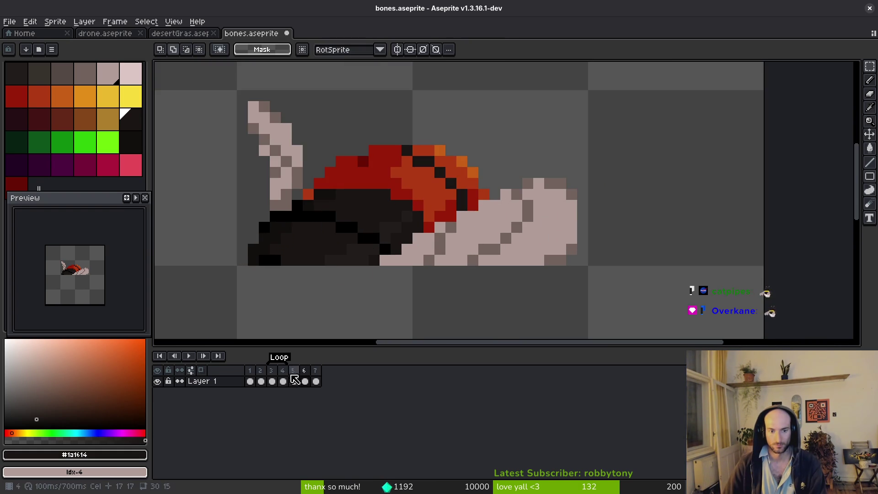
{"action": "scroll", "coordinate": [430, 292], "scroll_direction": "down", "scroll_amount": 1}
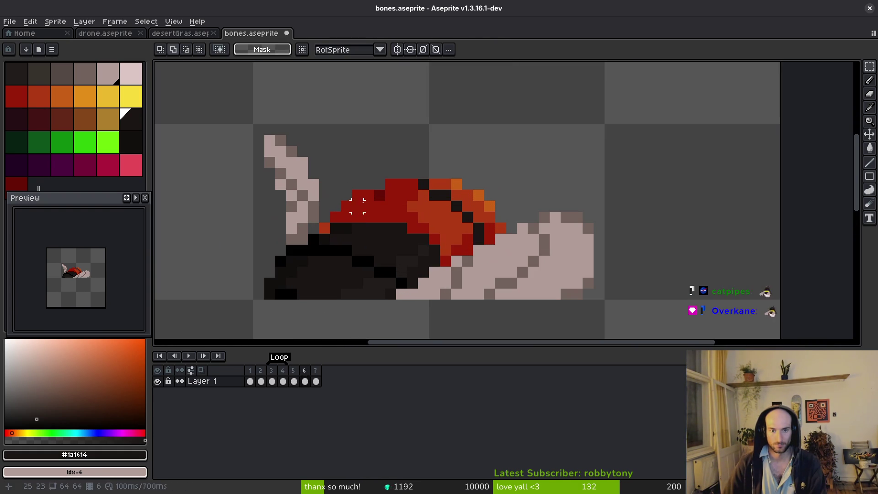
{"action": "scroll", "coordinate": [398, 275], "scroll_direction": "up", "scroll_amount": 1}
{"action": "key", "text": "i"}
{"action": "key", "text": "m"}
{"action": "key", "text": "b"}
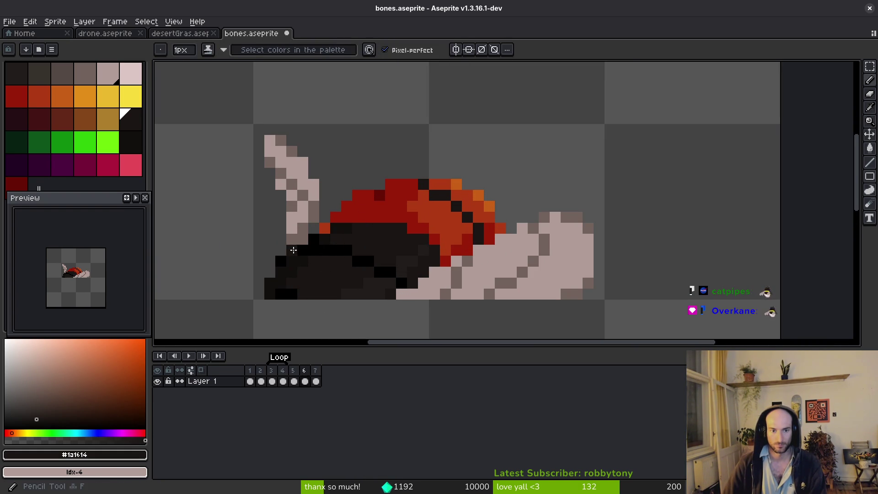
{"action": "scroll", "coordinate": [382, 239], "scroll_direction": "down", "scroll_amount": 1}
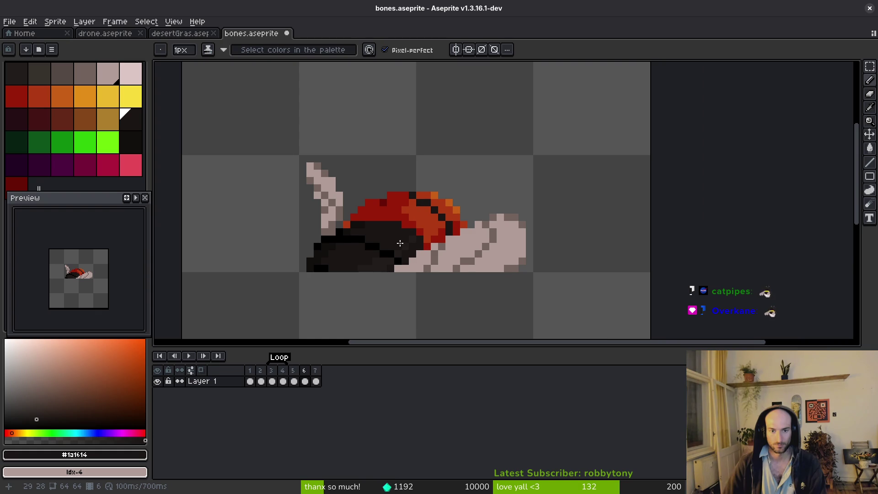
{"action": "left_click_drag", "start_coordinate": [400, 234], "coordinate": [408, 238]}
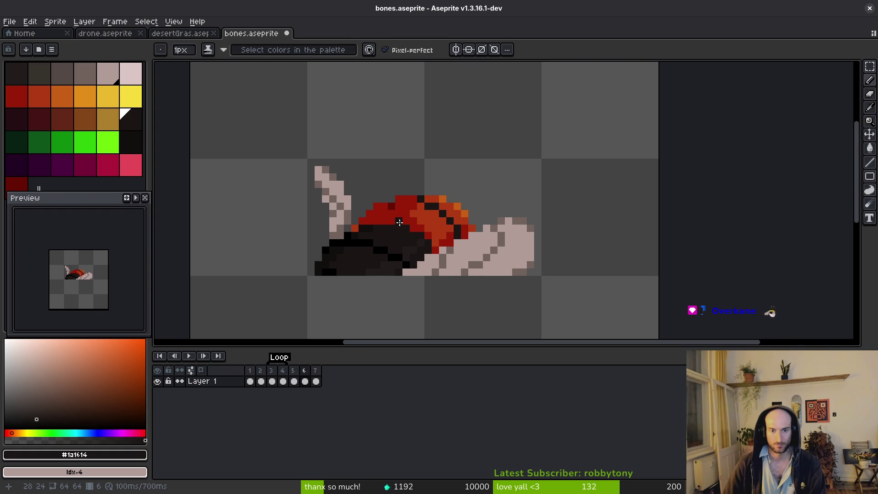
{"action": "key", "text": "i"}
{"action": "key", "text": "Return"}
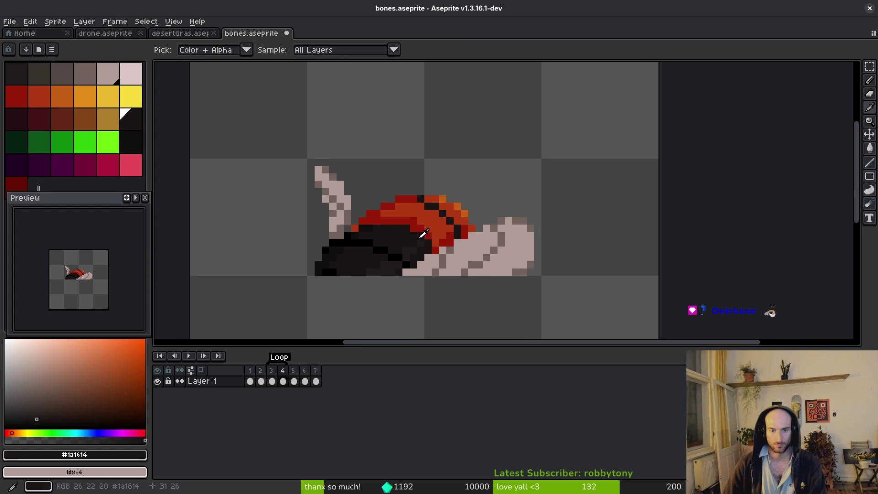
{"action": "left_click", "coordinate": [294, 381]}
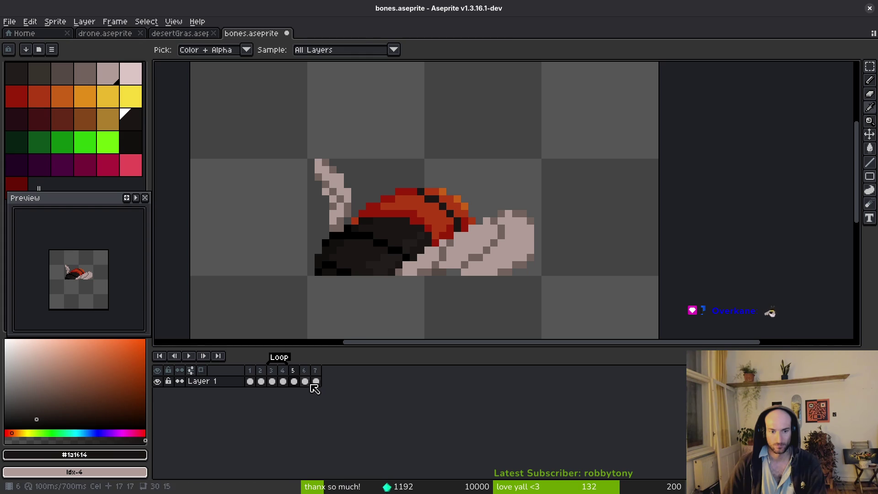
{"action": "key", "text": "b"}
{"action": "left_click", "coordinate": [376, 178]}
{"action": "key", "text": "ctrl+z"}
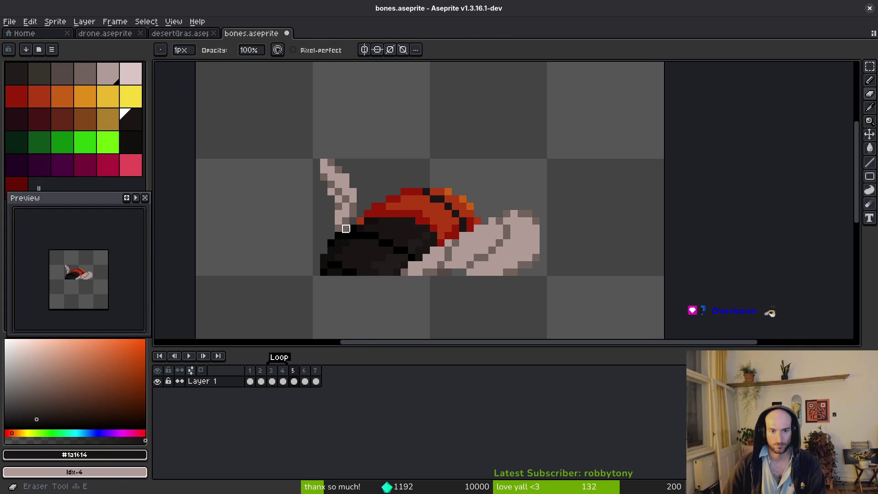
{"action": "key", "text": "m"}
{"action": "left_click_drag", "start_coordinate": [247, 108], "coordinate": [622, 300]}
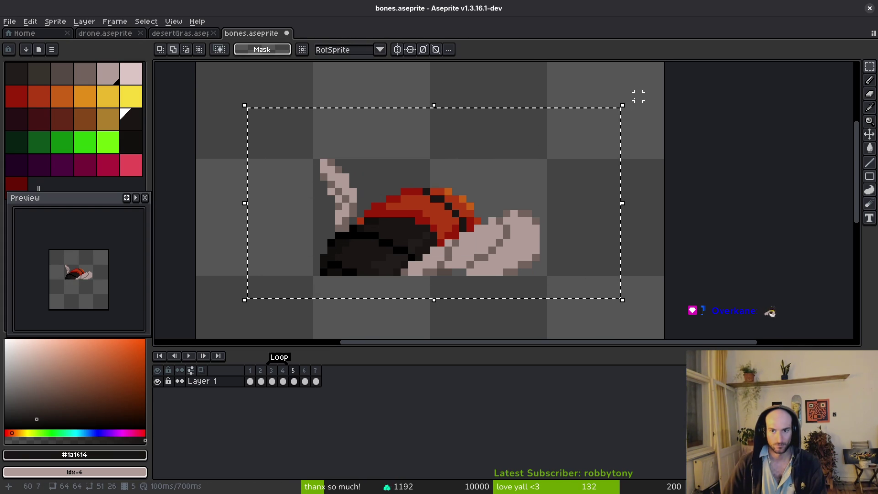
Step: Rotate the frame 5 sprite about 34 degrees and paint the two black eye pixels red #af3a13
{"action": "mouse_move", "coordinate": [636, 94]}
{"action": "left_mouse_down"}
{"action": "mouse_move", "coordinate": [515, 78]}
{"action": "mouse_move", "coordinate": [524, 122]}
{"action": "mouse_move", "coordinate": [504, 216]}
{"action": "left_mouse_up"}
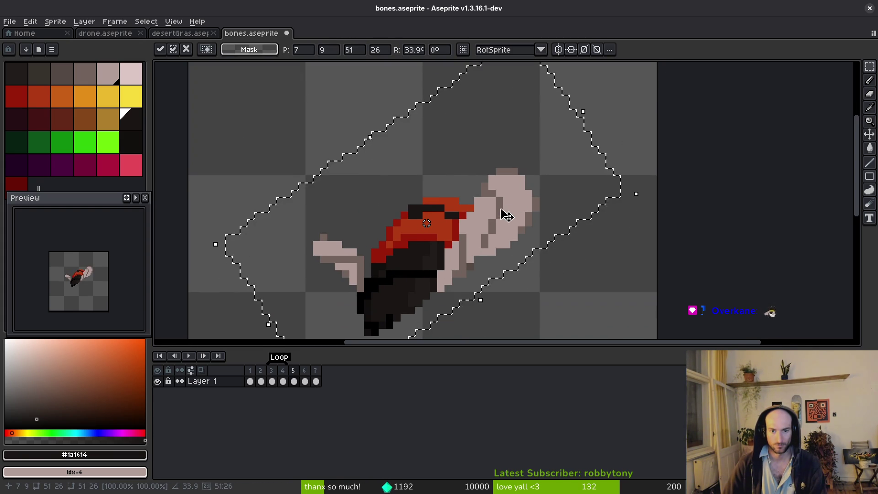
{"action": "key", "text": "Return"}
{"action": "left_click", "coordinate": [421, 197], "text": "alt"}
{"action": "scroll", "coordinate": [420, 197], "scroll_direction": "up", "scroll_amount": 1}
{"action": "key", "text": "b"}
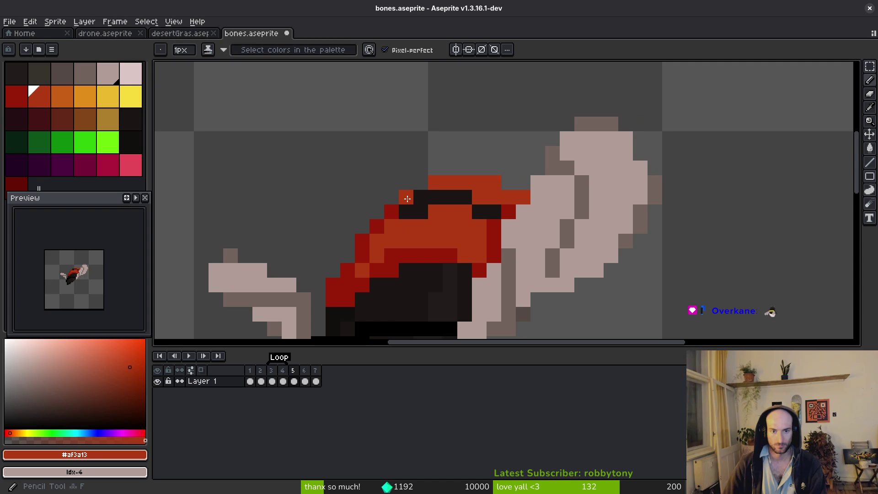
{"action": "left_click_drag", "start_coordinate": [407, 197], "coordinate": [421, 197]}
{"action": "scroll", "coordinate": [443, 234], "scroll_direction": "down", "scroll_amount": 2}
{"action": "scroll", "coordinate": [443, 235], "scroll_direction": "up", "scroll_amount": 1}
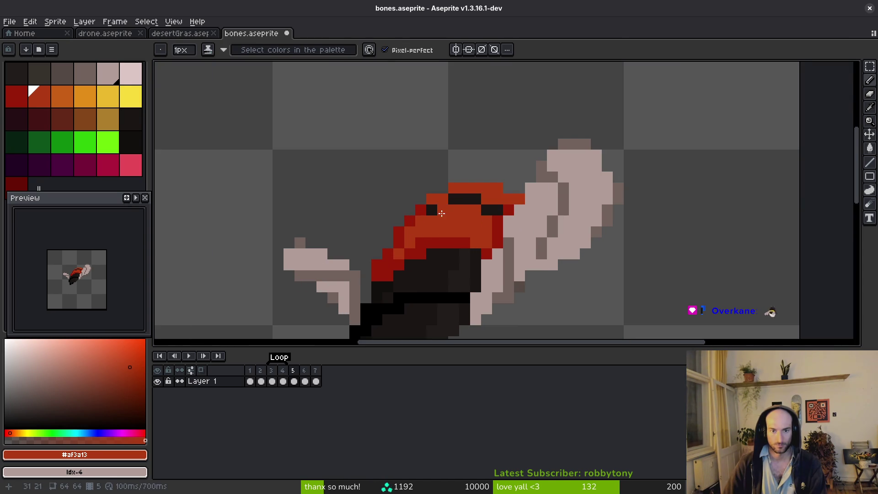
Step: Extend the eye outline with a black pixel, then erase the lower tip of the dark blade
{"action": "left_click", "coordinate": [453, 200], "text": "alt"}
{"action": "left_click", "coordinate": [442, 199]}
{"action": "left_click", "coordinate": [459, 218], "text": "alt"}
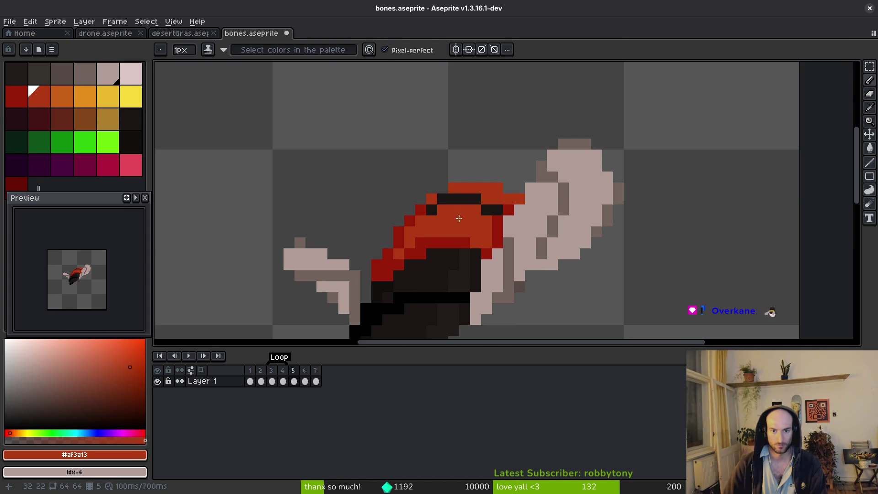
{"action": "scroll", "coordinate": [459, 218], "scroll_direction": "down", "scroll_amount": 3}
{"action": "scroll", "coordinate": [567, 193], "scroll_direction": "up", "scroll_amount": 2}
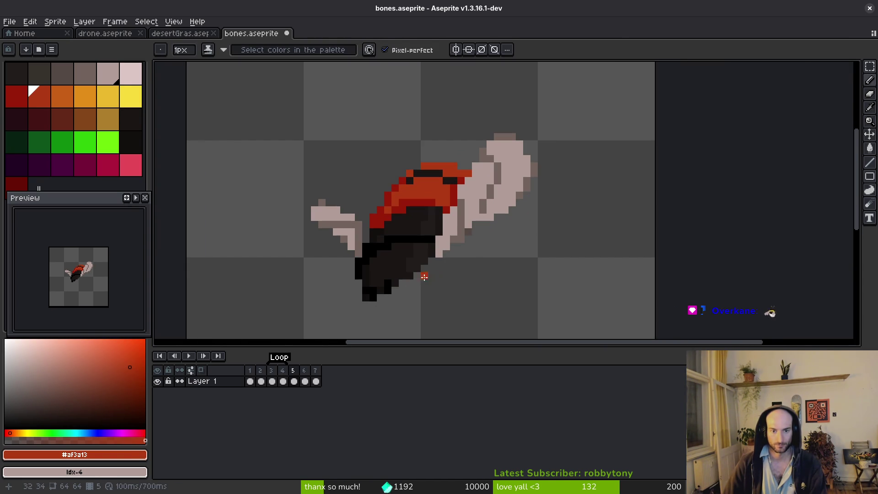
{"action": "key", "text": "e"}
{"action": "mouse_move", "coordinate": [439, 256]}
{"action": "left_mouse_down"}
{"action": "mouse_move", "coordinate": [351, 274]}
{"action": "mouse_move", "coordinate": [366, 298]}
{"action": "left_mouse_up"}
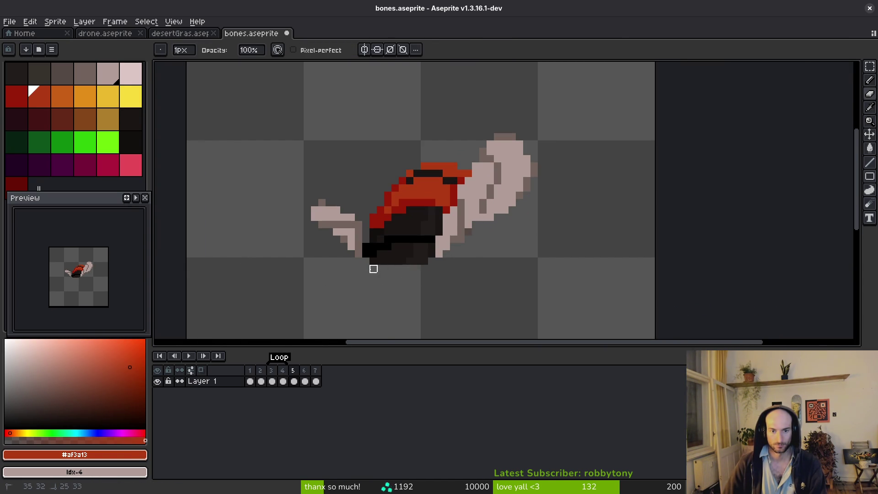
{"action": "left_click", "coordinate": [345, 232], "text": "alt"}
Step: Add brown #71625d pixels at the blade tip, undoing one stray pixel
{"action": "scroll", "coordinate": [347, 230], "scroll_direction": "up", "scroll_amount": 5}
{"action": "key", "text": "b"}
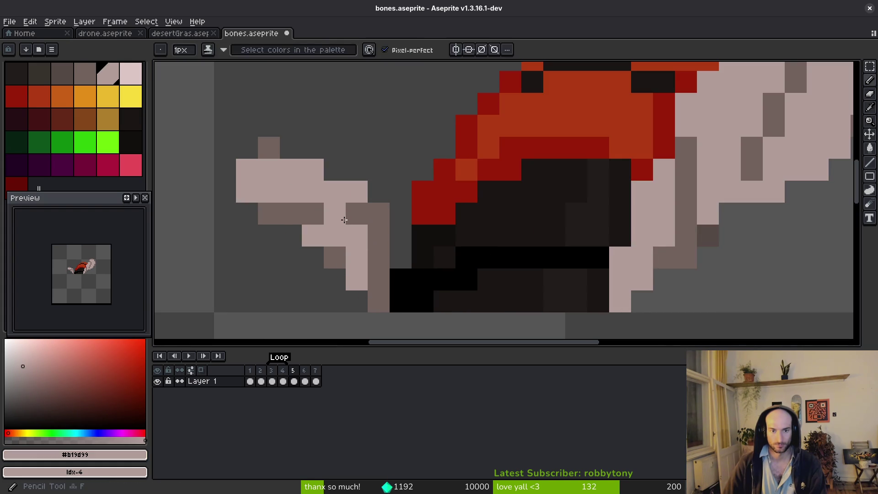
{"action": "left_click", "coordinate": [313, 170]}
{"action": "left_click", "coordinate": [330, 169]}
{"action": "left_click", "coordinate": [292, 147]}
{"action": "scroll", "coordinate": [329, 194], "scroll_direction": "down", "scroll_amount": 3}
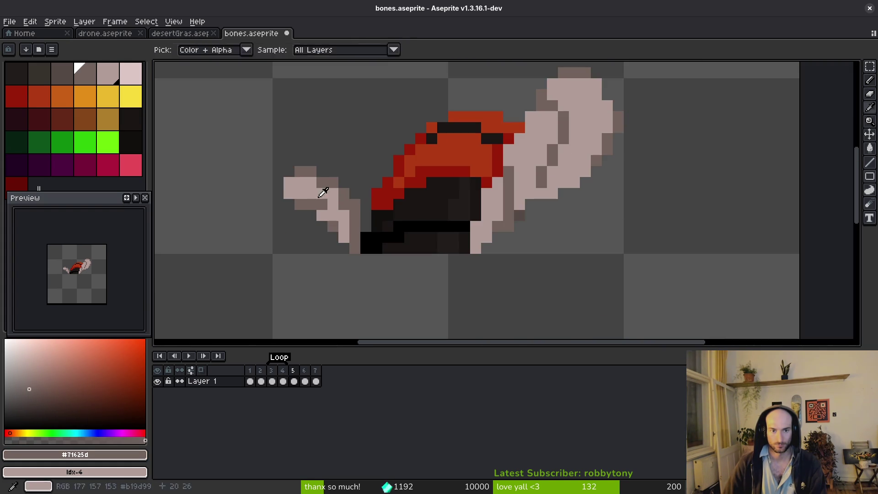
{"action": "left_click", "coordinate": [280, 182]}
{"action": "key", "text": "ctrl+z"}
{"action": "scroll", "coordinate": [288, 183], "scroll_direction": "up", "scroll_amount": 2}
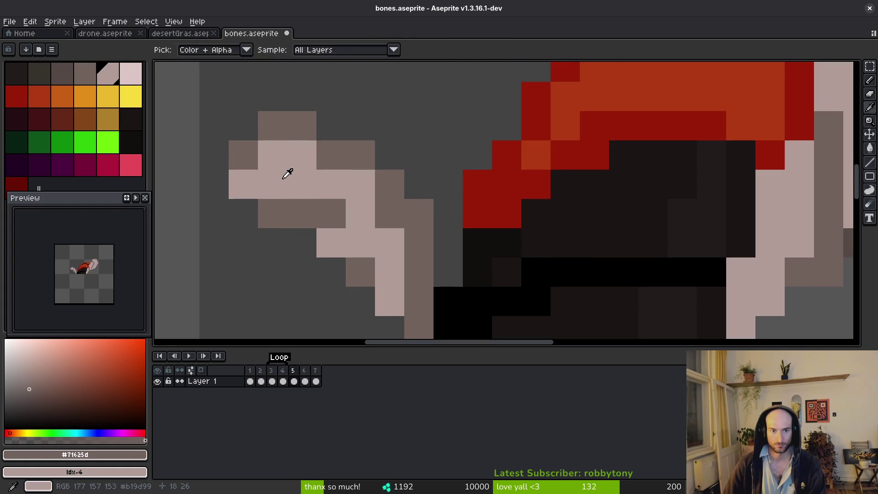
Step: Paint light #b19d99 bone pixels along the left bone and blade
{"action": "left_click", "coordinate": [288, 173], "text": "alt"}
{"action": "left_click", "coordinate": [331, 213]}
{"action": "left_click", "coordinate": [365, 262]}
{"action": "left_click", "coordinate": [389, 214]}
{"action": "left_click", "coordinate": [419, 271]}
{"action": "scroll", "coordinate": [406, 259], "scroll_direction": "down", "scroll_amount": 1}
{"action": "scroll", "coordinate": [404, 261], "scroll_direction": "up", "scroll_amount": 1}
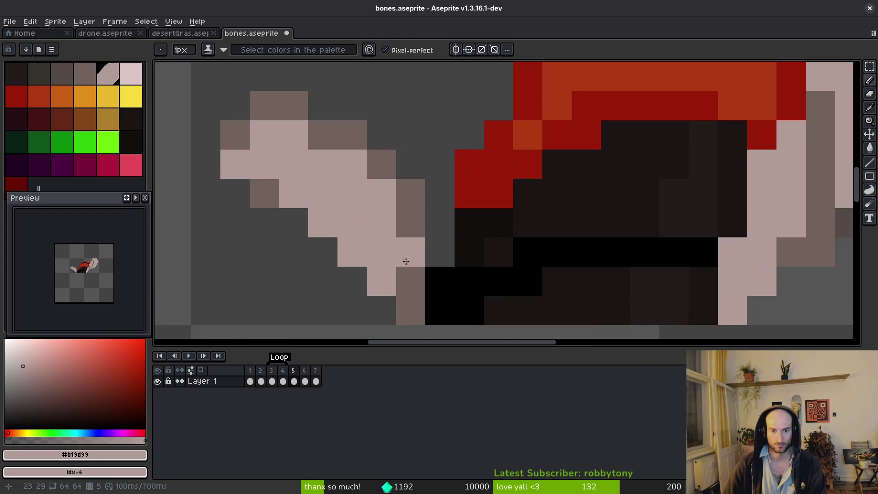
{"action": "left_click", "coordinate": [403, 274]}
{"action": "left_click", "coordinate": [429, 279]}
{"action": "scroll", "coordinate": [427, 279], "scroll_direction": "down", "scroll_amount": 4}
{"action": "scroll", "coordinate": [427, 278], "scroll_direction": "up", "scroll_amount": 4}
{"action": "scroll", "coordinate": [425, 279], "scroll_direction": "down", "scroll_amount": 4}
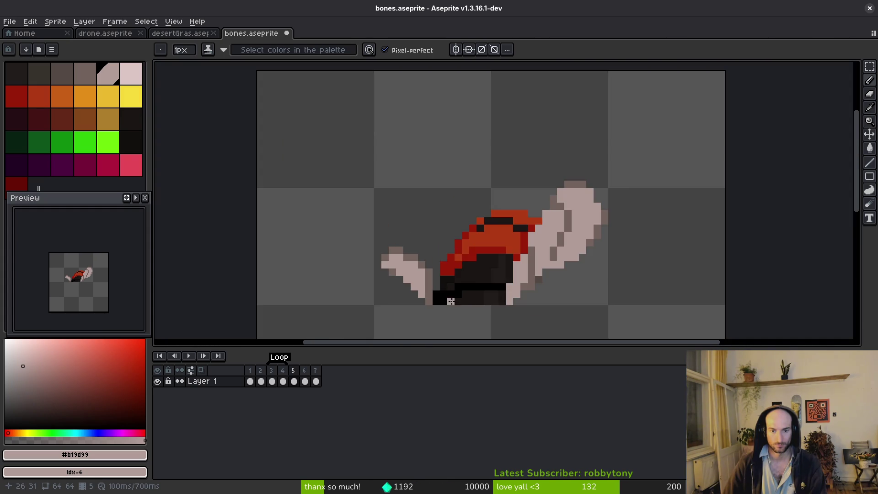
{"action": "scroll", "coordinate": [414, 278], "scroll_direction": "up", "scroll_amount": 4}
{"action": "scroll", "coordinate": [409, 229], "scroll_direction": "down", "scroll_amount": 3}
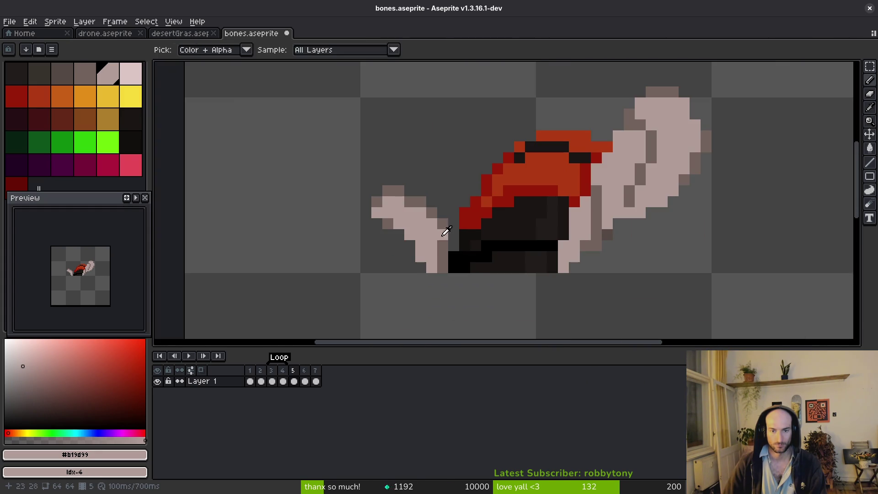
{"action": "scroll", "coordinate": [423, 242], "scroll_direction": "up", "scroll_amount": 2}
Step: Shade the left bone with brown #71625d and touch it up with light pixels
{"action": "left_click", "coordinate": [422, 242], "text": "alt"}
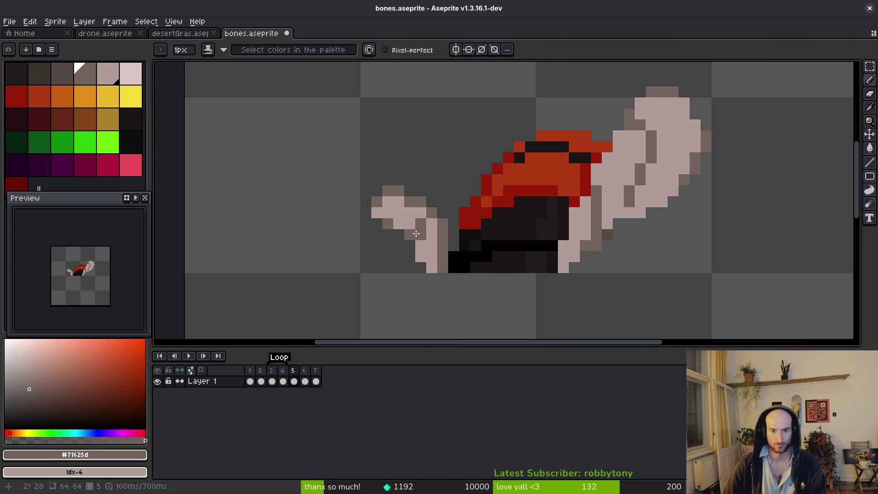
{"action": "left_click", "coordinate": [420, 246]}
{"action": "left_click", "coordinate": [417, 231], "text": "alt"}
{"action": "left_click", "coordinate": [416, 235]}
{"action": "left_click", "coordinate": [398, 235]}
{"action": "left_click", "coordinate": [442, 235]}
{"action": "scroll", "coordinate": [458, 257], "scroll_direction": "down", "scroll_amount": 3}
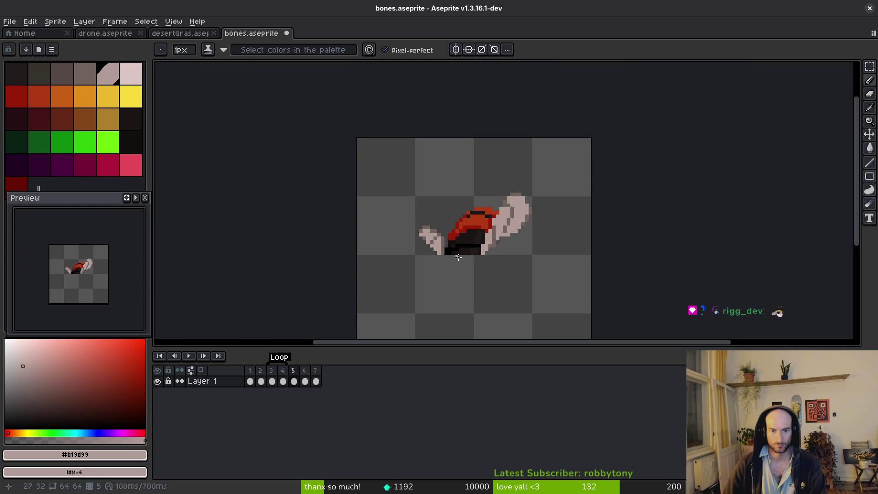
{"action": "scroll", "coordinate": [459, 255], "scroll_direction": "up", "scroll_amount": 3}
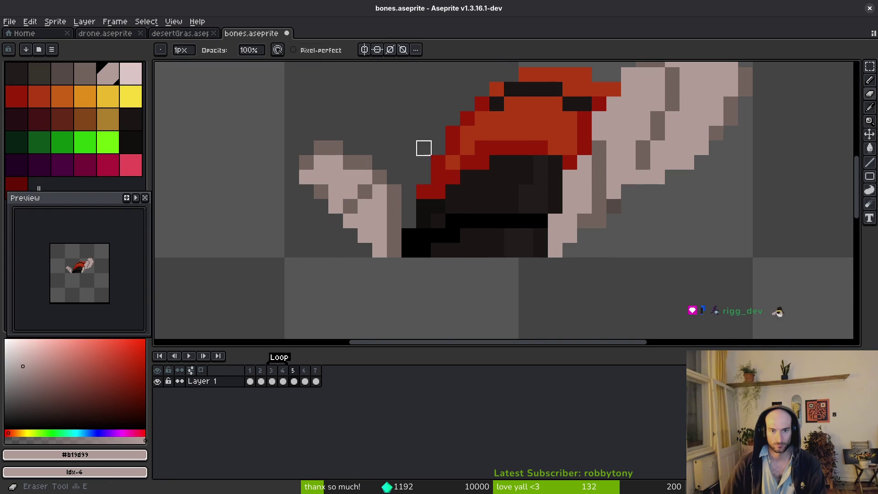
Step: Sample dark #1a1614 and #120f0e from the helmet, then save bones.aseprite
{"action": "left_click", "coordinate": [414, 292], "text": "alt"}
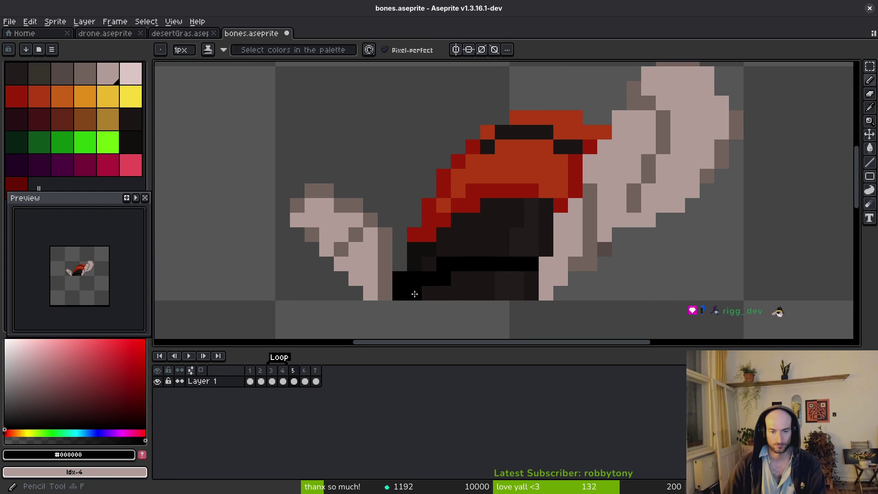
{"action": "left_click", "coordinate": [439, 286], "text": "alt"}
{"action": "scroll", "coordinate": [439, 285], "scroll_direction": "up", "scroll_amount": 4}
{"action": "scroll", "coordinate": [512, 252], "scroll_direction": "down", "scroll_amount": 1}
{"action": "scroll", "coordinate": [499, 258], "scroll_direction": "up", "scroll_amount": 1}
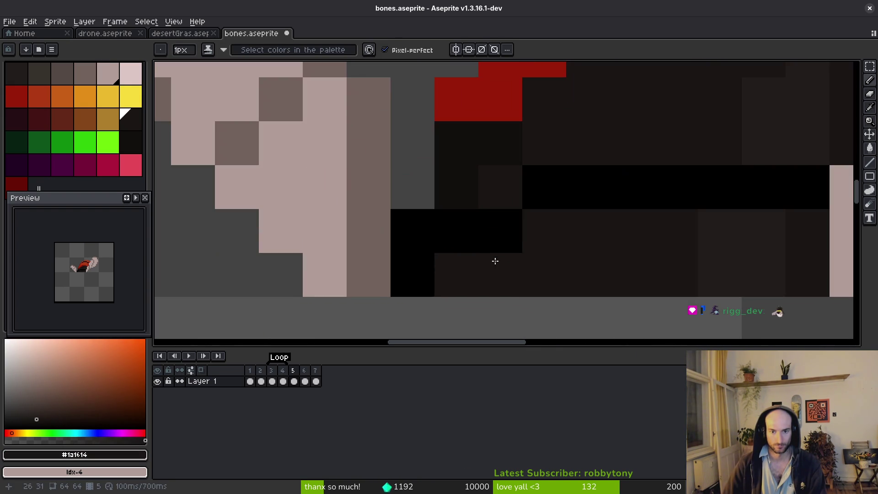
{"action": "left_click", "coordinate": [466, 192], "text": "alt"}
{"action": "scroll", "coordinate": [518, 249], "scroll_direction": "down", "scroll_amount": 2}
{"action": "scroll", "coordinate": [513, 245], "scroll_direction": "up", "scroll_amount": 2}
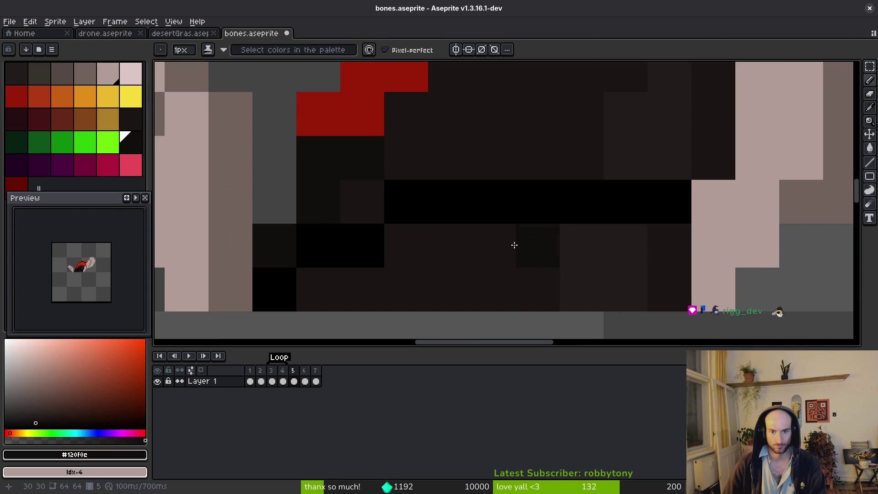
{"action": "scroll", "coordinate": [474, 221], "scroll_direction": "down", "scroll_amount": 3}
{"action": "scroll", "coordinate": [496, 225], "scroll_direction": "up", "scroll_amount": 2}
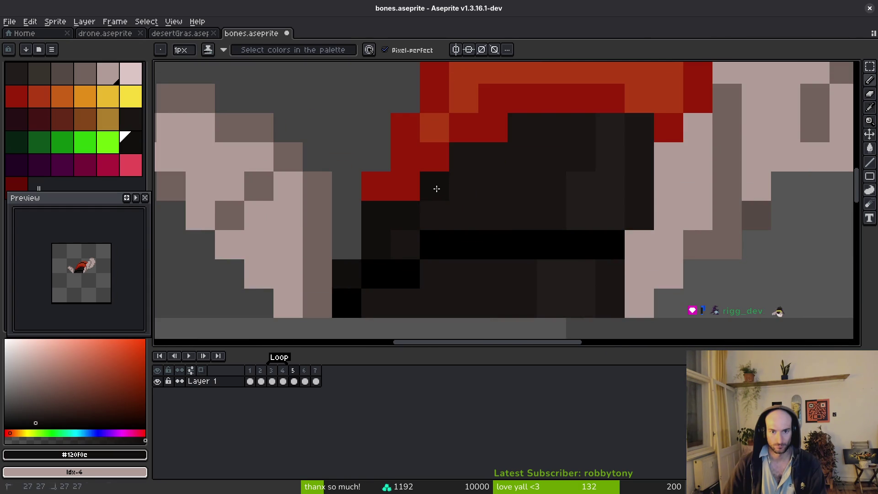
{"action": "scroll", "coordinate": [490, 211], "scroll_direction": "down", "scroll_amount": 1}
{"action": "scroll", "coordinate": [506, 204], "scroll_direction": "down", "scroll_amount": 4}
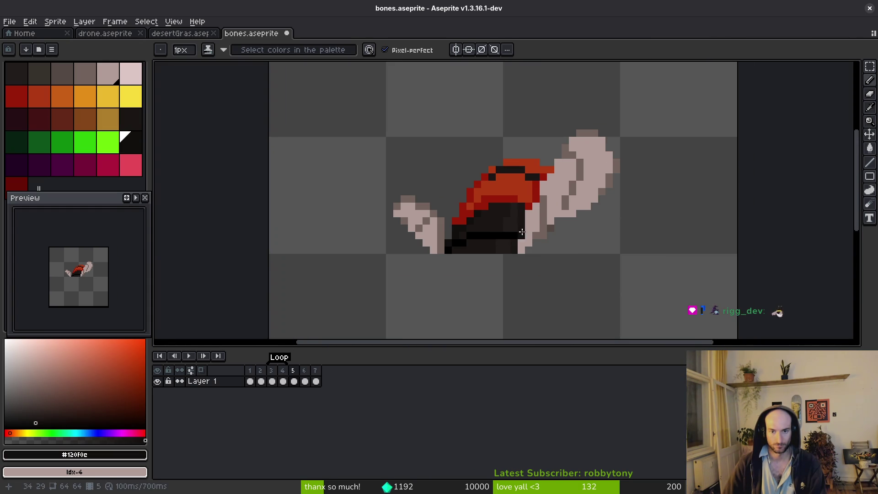
{"action": "scroll", "coordinate": [474, 233], "scroll_direction": "up", "scroll_amount": 1}
{"action": "key", "text": "b"}
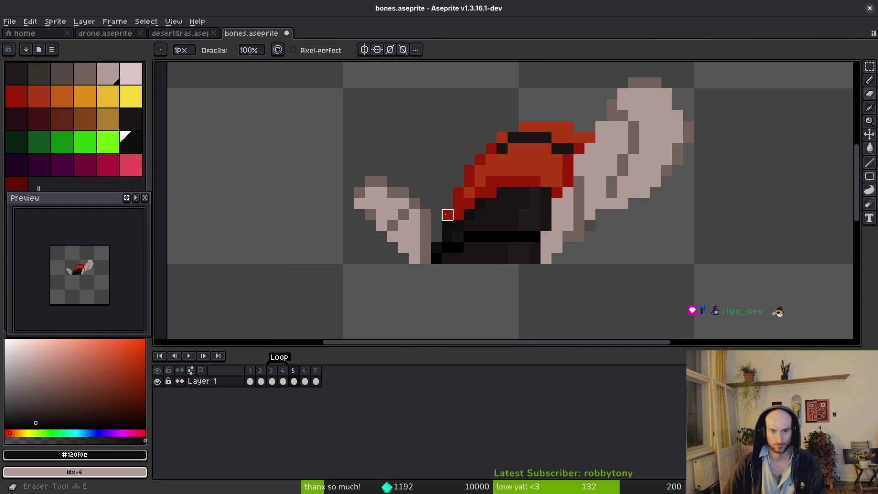
{"action": "scroll", "coordinate": [502, 224], "scroll_direction": "down", "scroll_amount": 2}
{"action": "key", "text": "ctrl+s"}
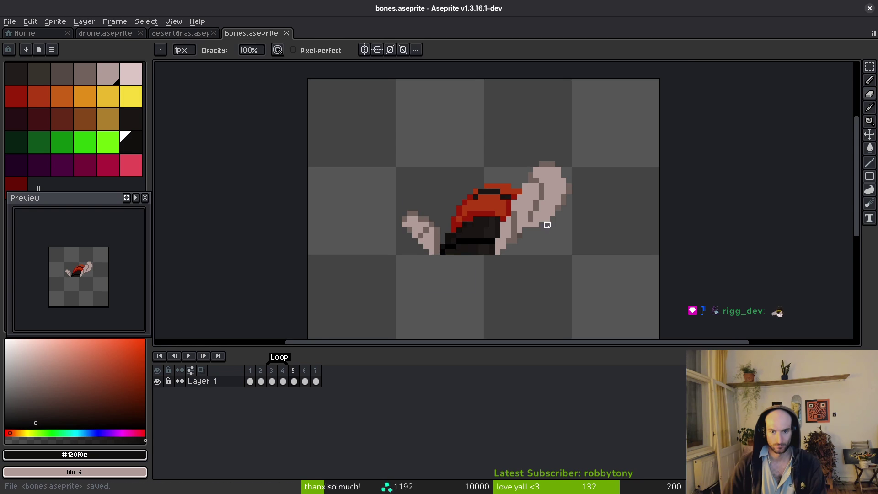
Step: Move over to the right bone and pick its brown #71625d
{"action": "scroll", "coordinate": [525, 225], "scroll_direction": "right", "scroll_amount": 1}
{"action": "scroll", "coordinate": [525, 226], "scroll_direction": "up", "scroll_amount": 1}
{"action": "key", "text": "w"}
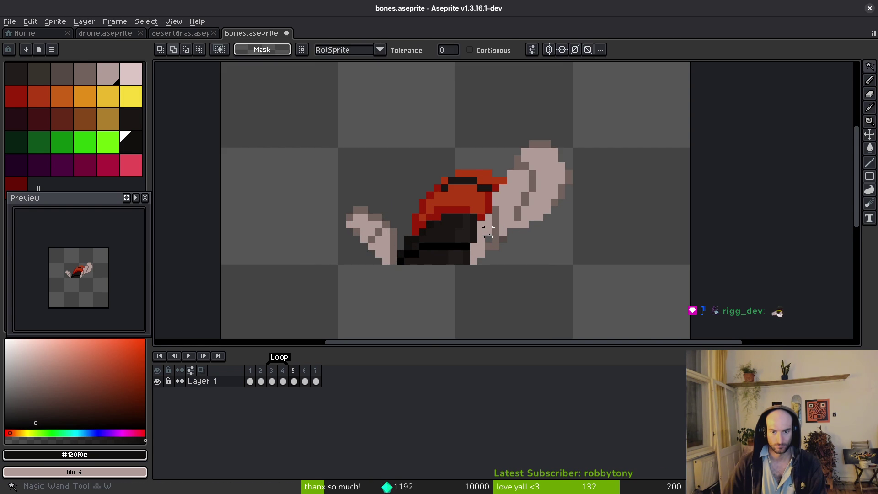
{"action": "key", "text": "b"}
{"action": "scroll", "coordinate": [539, 197], "scroll_direction": "up", "scroll_amount": 5}
{"action": "scroll", "coordinate": [539, 198], "scroll_direction": "up", "scroll_amount": 3}
{"action": "scroll", "coordinate": [539, 197], "scroll_direction": "right", "scroll_amount": 1}
{"action": "key", "text": "i"}
{"action": "left_click", "coordinate": [540, 198]}
{"action": "key", "text": "b"}
{"action": "scroll", "coordinate": [661, 222], "scroll_direction": "up", "scroll_amount": 3}
{"action": "scroll", "coordinate": [661, 222], "scroll_direction": "right", "scroll_amount": 1}
{"action": "scroll", "coordinate": [661, 222], "scroll_direction": "down", "scroll_amount": 1}
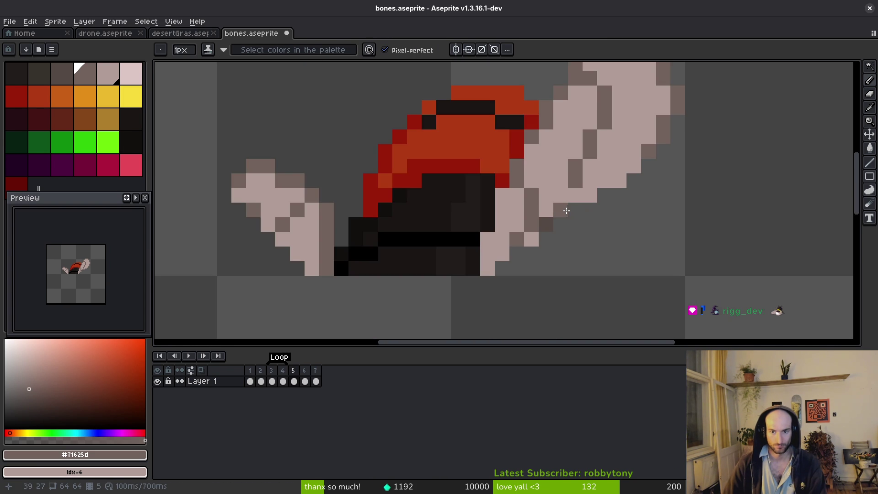
Step: Draw dark #71625d outline pixels on the right bone and save
{"action": "left_click", "coordinate": [546, 224], "text": "alt"}
{"action": "scroll", "coordinate": [528, 245], "scroll_direction": "down", "scroll_amount": 3}
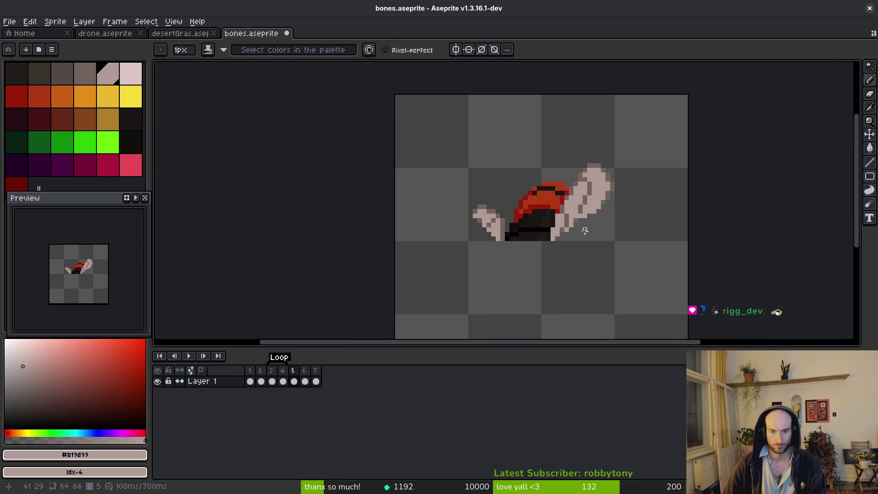
{"action": "scroll", "coordinate": [558, 220], "scroll_direction": "up", "scroll_amount": 2}
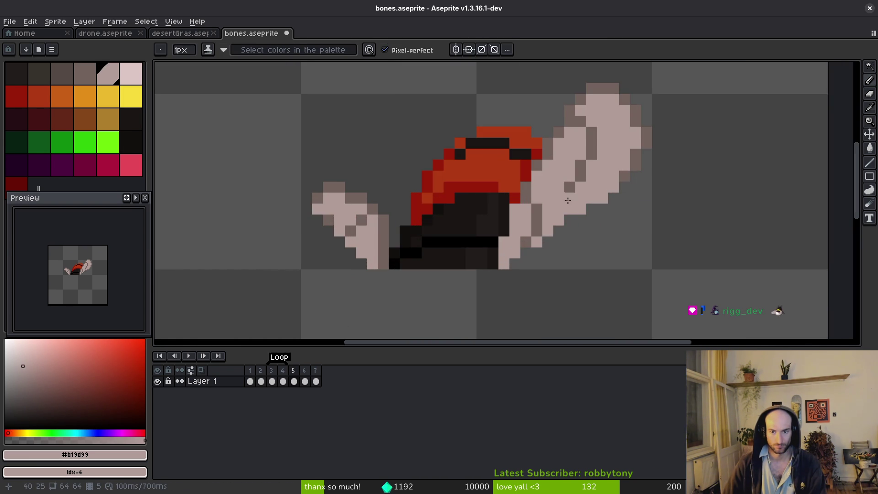
{"action": "left_click", "coordinate": [570, 187], "text": "alt"}
{"action": "scroll", "coordinate": [601, 234], "scroll_direction": "down", "scroll_amount": 3}
{"action": "scroll", "coordinate": [589, 247], "scroll_direction": "up", "scroll_amount": 3}
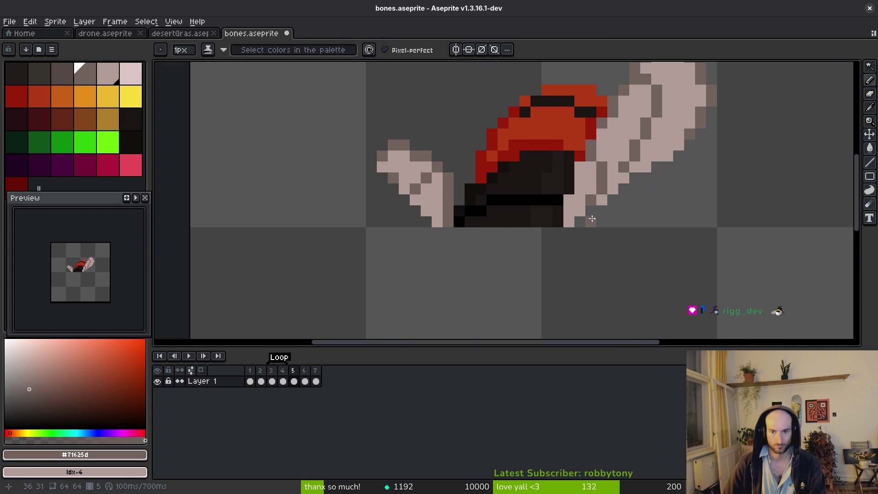
{"action": "left_click", "coordinate": [613, 146], "text": "alt"}
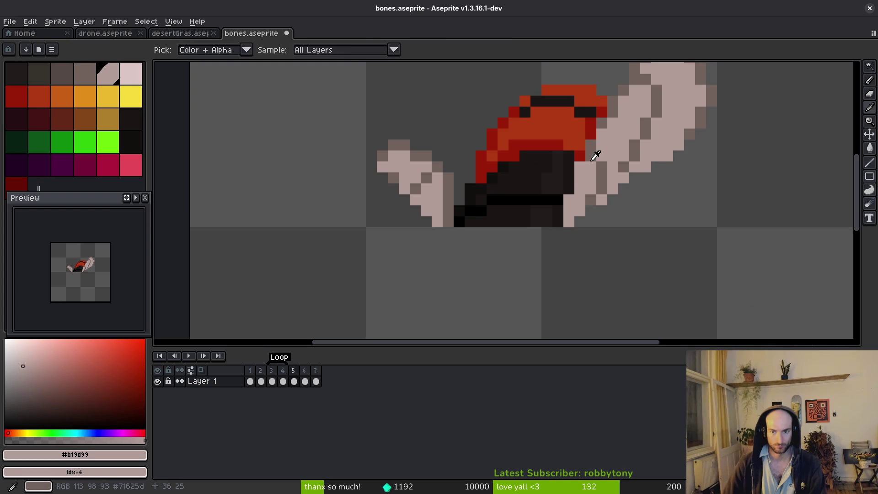
{"action": "left_click", "coordinate": [591, 146], "text": "alt"}
{"action": "left_click", "coordinate": [579, 168]}
{"action": "left_click", "coordinate": [576, 197]}
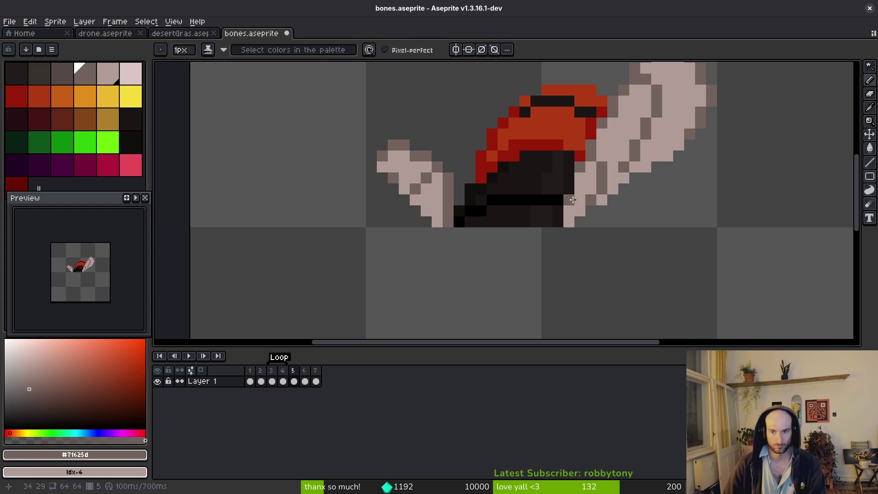
{"action": "key", "text": "ctrl+s"}
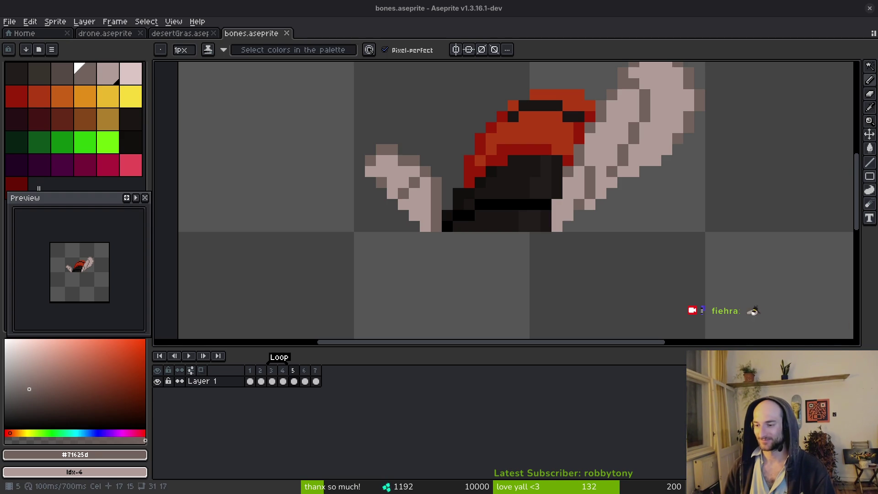
Step: Touch up the right bone's edge pixels and save bones.aseprite
{"action": "scroll", "coordinate": [624, 215], "scroll_direction": "down", "scroll_amount": 2}
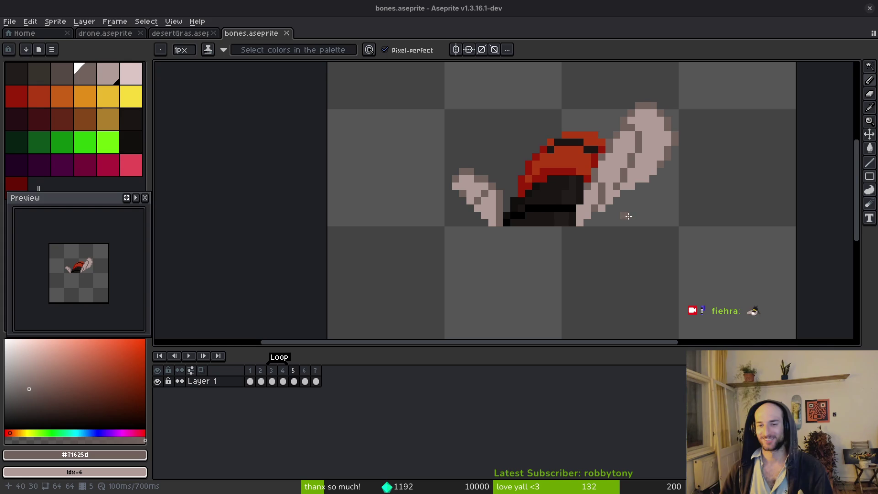
{"action": "scroll", "coordinate": [633, 151], "scroll_direction": "up", "scroll_amount": 5}
{"action": "scroll", "coordinate": [633, 152], "scroll_direction": "down", "scroll_amount": 1}
{"action": "left_click", "coordinate": [633, 151], "text": "alt"}
{"action": "left_click", "coordinate": [614, 92]}
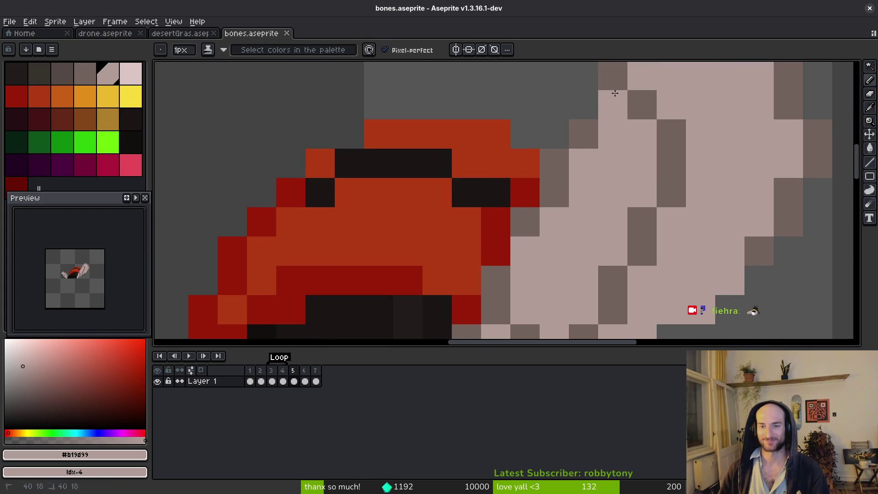
{"action": "scroll", "coordinate": [614, 92], "scroll_direction": "up", "scroll_amount": 2}
{"action": "left_click", "coordinate": [660, 133], "text": "alt"}
{"action": "scroll", "coordinate": [597, 145], "scroll_direction": "down", "scroll_amount": 3}
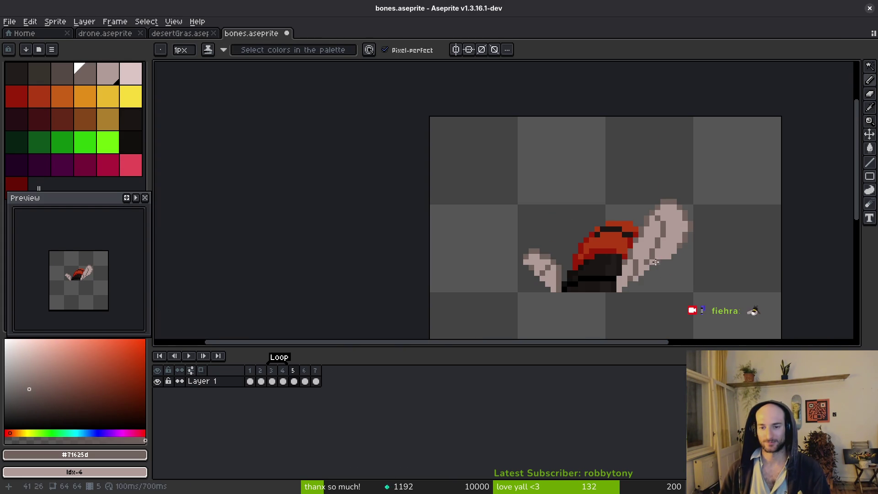
{"action": "key", "text": "ctrl+s"}
Step: Select the right bone's tip and move it down and left
{"action": "scroll", "coordinate": [640, 189], "scroll_direction": "up", "scroll_amount": 2}
{"action": "key", "text": "m"}
{"action": "left_click_drag", "start_coordinate": [777, 107], "coordinate": [614, 195]}
{"action": "left_click_drag", "start_coordinate": [691, 160], "coordinate": [681, 183]}
{"action": "key", "text": "Return"}
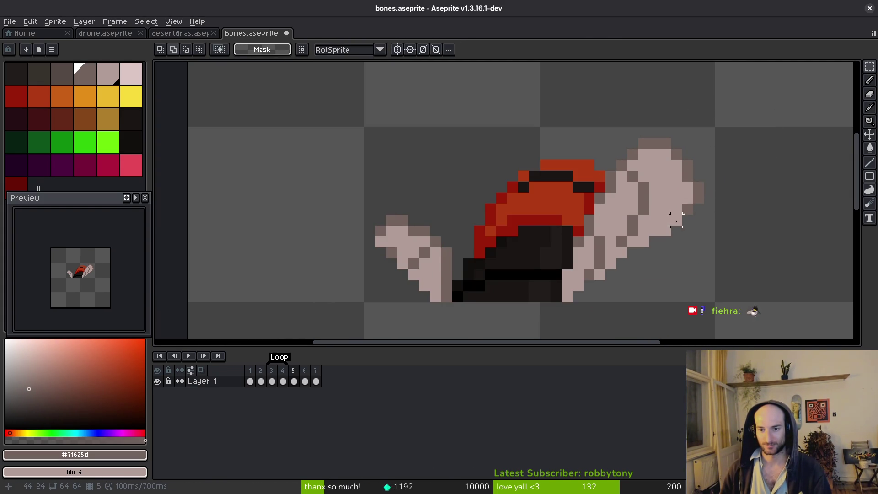
{"action": "scroll", "coordinate": [686, 197], "scroll_direction": "down", "scroll_amount": 2}
{"action": "scroll", "coordinate": [640, 229], "scroll_direction": "up", "scroll_amount": 3}
Step: Sample the dark body colour and briefly mirror the sprite to check its shape
{"action": "key", "text": "i"}
{"action": "left_click", "coordinate": [589, 200]}
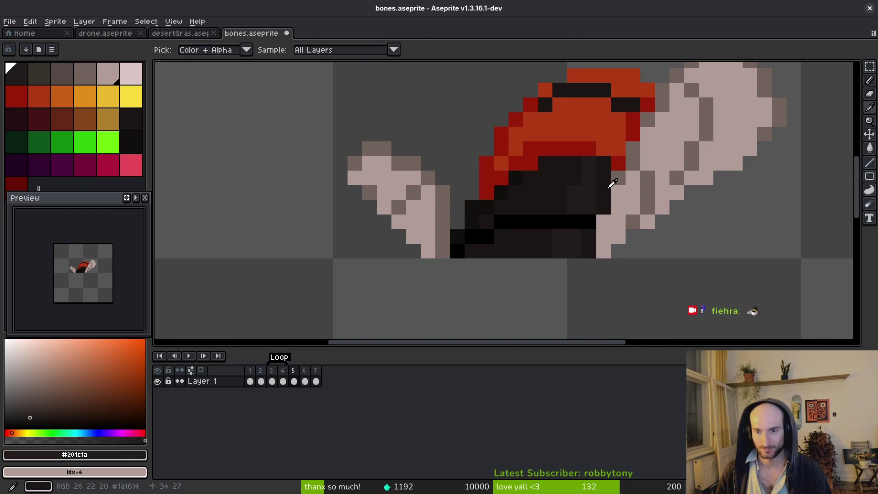
{"action": "key", "text": "f"}
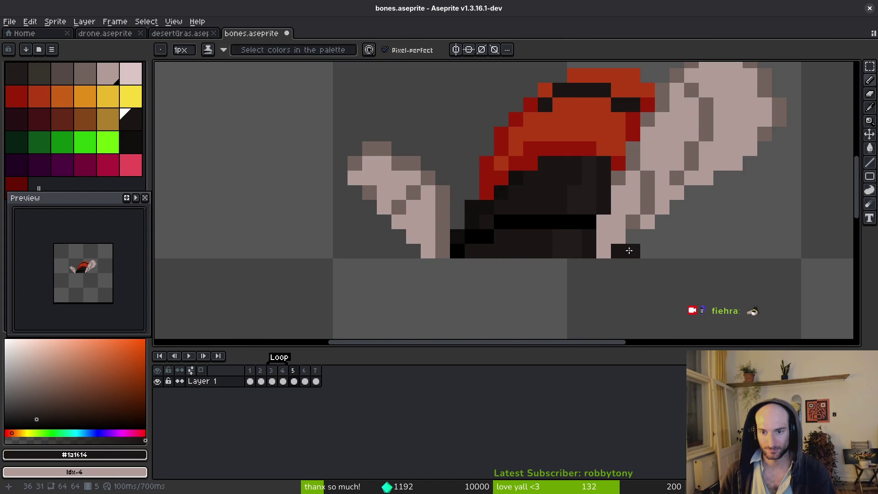
{"action": "scroll", "coordinate": [668, 256], "scroll_direction": "down", "scroll_amount": 4}
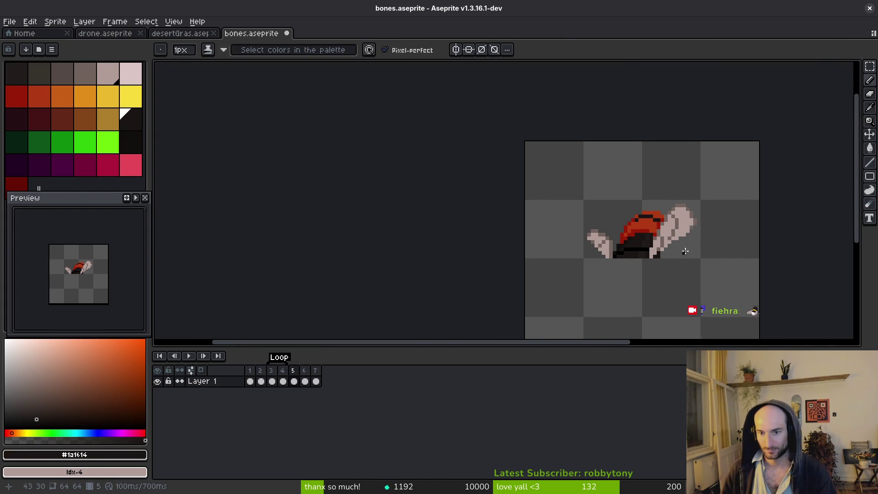
{"action": "scroll", "coordinate": [694, 233], "scroll_direction": "up", "scroll_amount": 3}
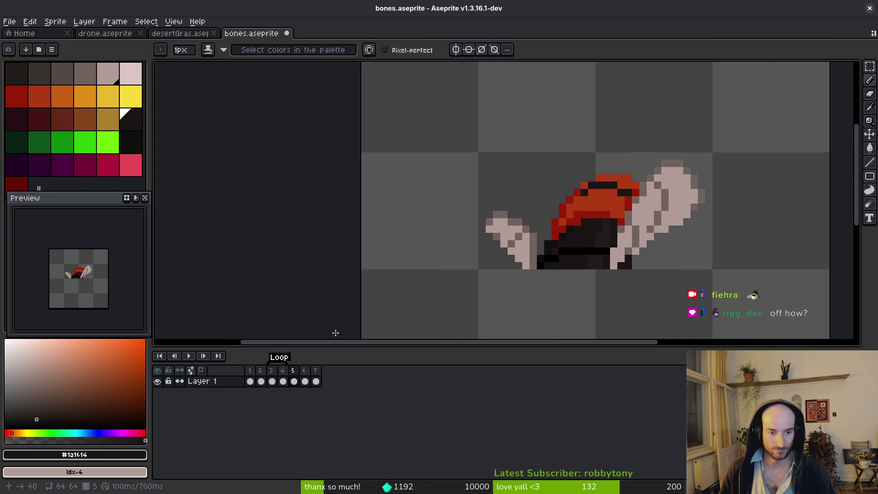
{"action": "key", "text": "shift+h"}
{"action": "key", "text": "shift+h"}
Step: Nudge frame 6's artwork down one pixel and save the sprite
{"action": "left_click", "coordinate": [305, 381]}
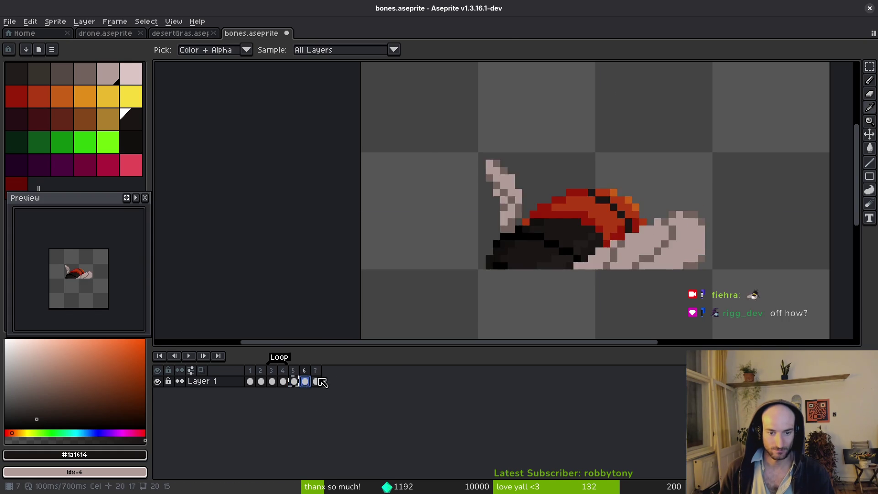
{"action": "key", "text": "m"}
{"action": "left_click_drag", "start_coordinate": [404, 100], "coordinate": [788, 278]}
{"action": "key", "text": "Down"}
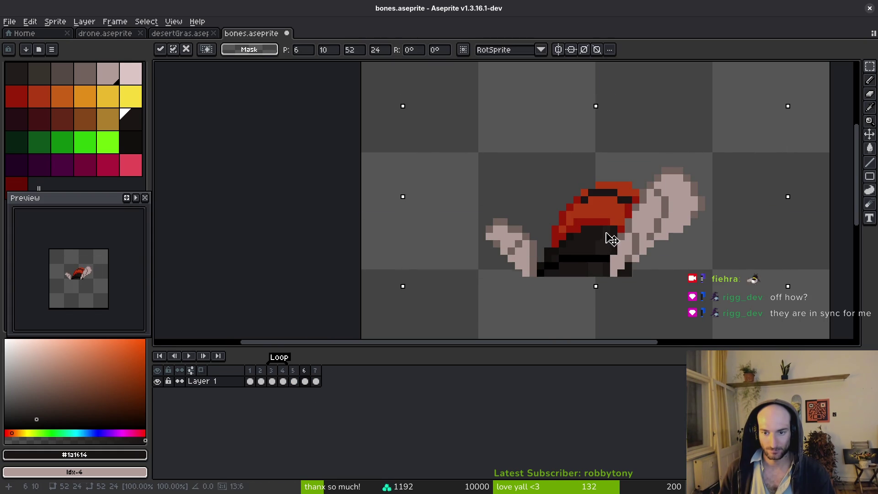
{"action": "key", "text": "ctrl+d"}
{"action": "key", "text": "b"}
{"action": "key", "text": "ctrl+s"}
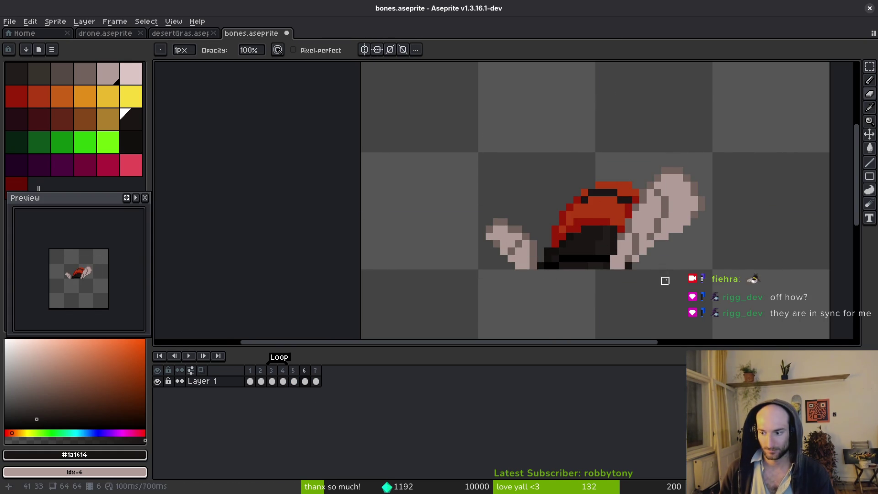
{"action": "scroll", "coordinate": [618, 254], "scroll_direction": "down", "scroll_amount": 2}
{"action": "scroll", "coordinate": [617, 254], "scroll_direction": "right", "scroll_amount": 1}
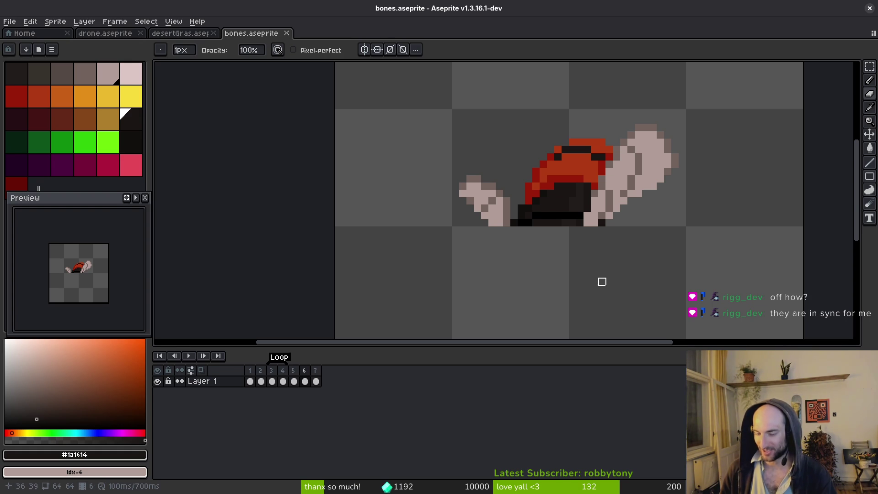
{"action": "key", "text": "ctrl+s"}
{"action": "scroll", "coordinate": [585, 201], "scroll_direction": "up", "scroll_amount": 1}
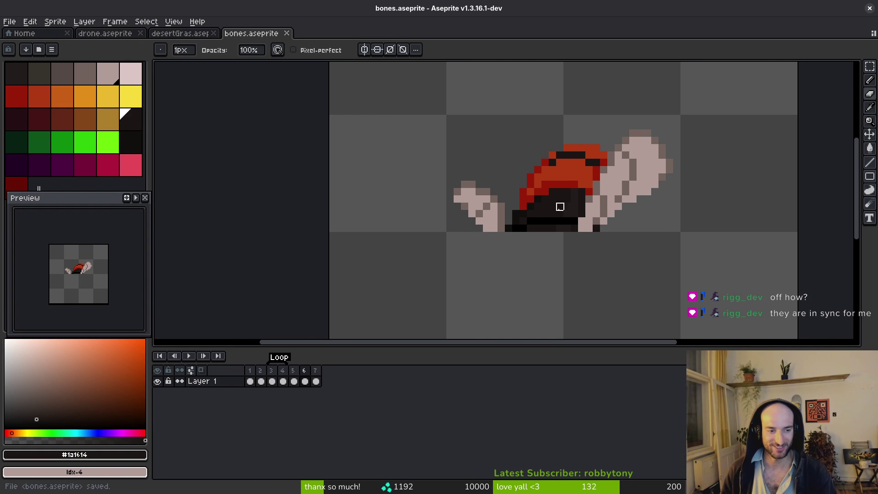
Step: Rename the tag spanning frames 5–6 to 'bee2'
{"action": "key", "text": "i"}
{"action": "key", "text": "b"}
{"action": "key", "text": "Right"}
{"action": "left_click_drag", "start_coordinate": [293, 381], "coordinate": [304, 376]}
{"action": "key", "text": "F2"}
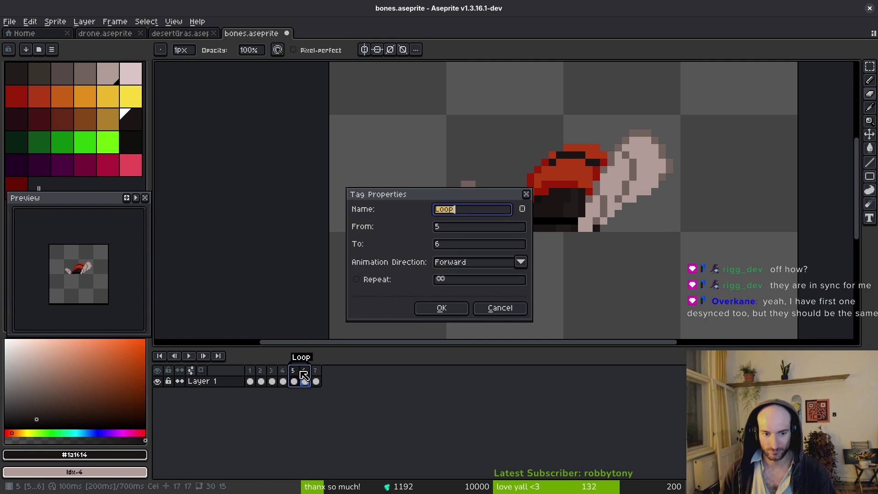
{"action": "type", "text": "2"}
{"action": "key", "text": "Return"}
Step: Rename the tag spanning frames 3–4 to 'bee' and save bones.aseprite
{"action": "left_click_drag", "start_coordinate": [272, 380], "coordinate": [284, 373]}
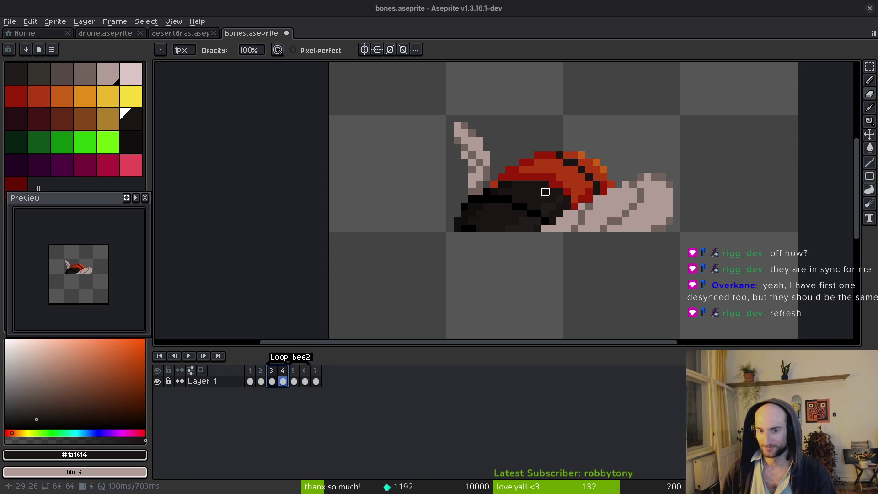
{"action": "double_click", "coordinate": [281, 358]}
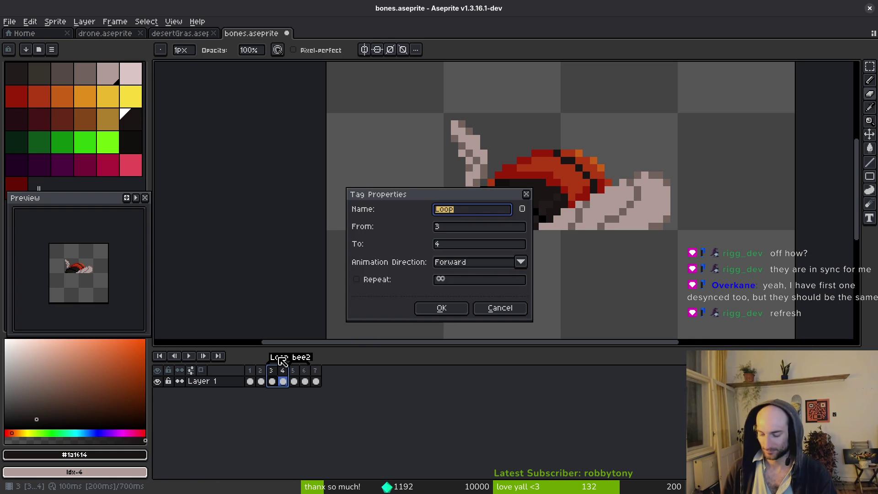
{"action": "key", "text": "BackSpace"}
{"action": "type", "text": "ee"}
{"action": "key", "text": "Return"}
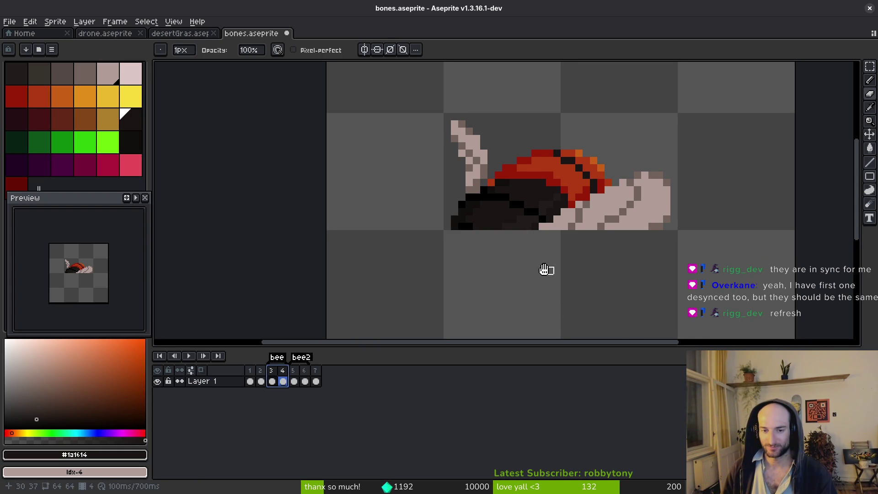
{"action": "scroll", "coordinate": [544, 270], "scroll_direction": "down", "scroll_amount": 3}
{"action": "key", "text": "ctrl+s"}
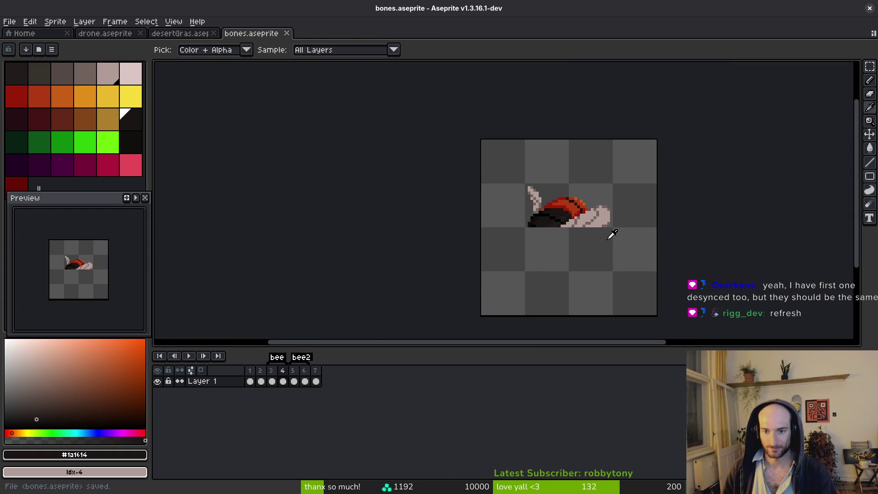
{"action": "key", "text": "Return"}
Step: Repaint frame 5's right-hand bone using shades #71625d and #b19d99, then save
{"action": "key", "text": "b"}
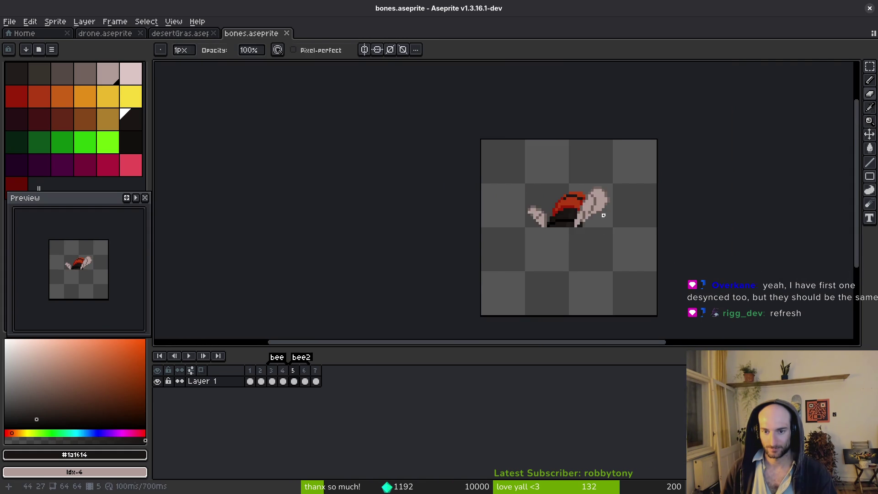
{"action": "scroll", "coordinate": [589, 221], "scroll_direction": "up", "scroll_amount": 4}
{"action": "mouse_move", "coordinate": [565, 155]}
{"action": "left_mouse_down"}
{"action": "mouse_move", "coordinate": [608, 144]}
{"action": "mouse_move", "coordinate": [631, 210]}
{"action": "left_mouse_up"}
{"action": "scroll", "coordinate": [631, 177], "scroll_direction": "down", "scroll_amount": 1}
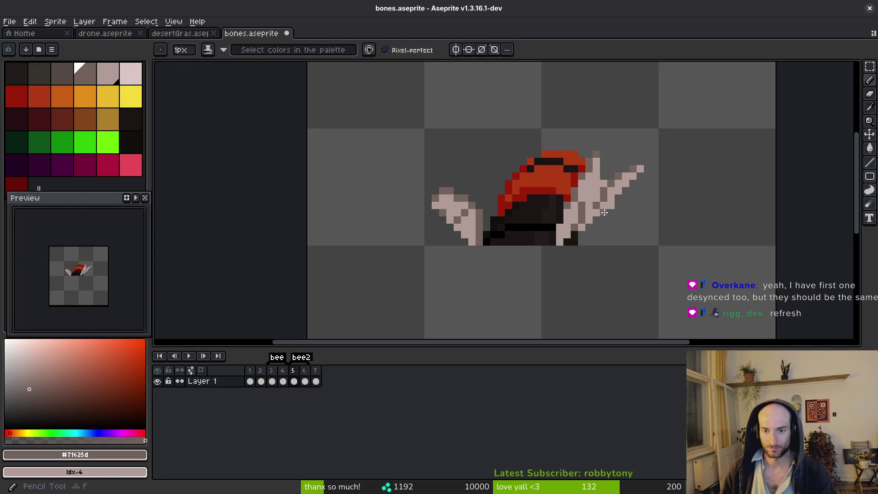
{"action": "left_click", "coordinate": [605, 214], "text": "alt"}
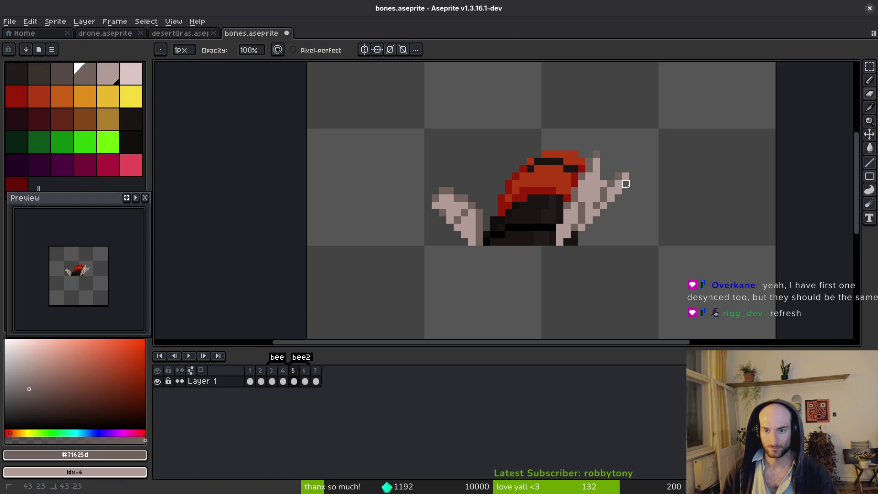
{"action": "key", "text": "alt"}
{"action": "left_click", "coordinate": [624, 178], "text": "alt"}
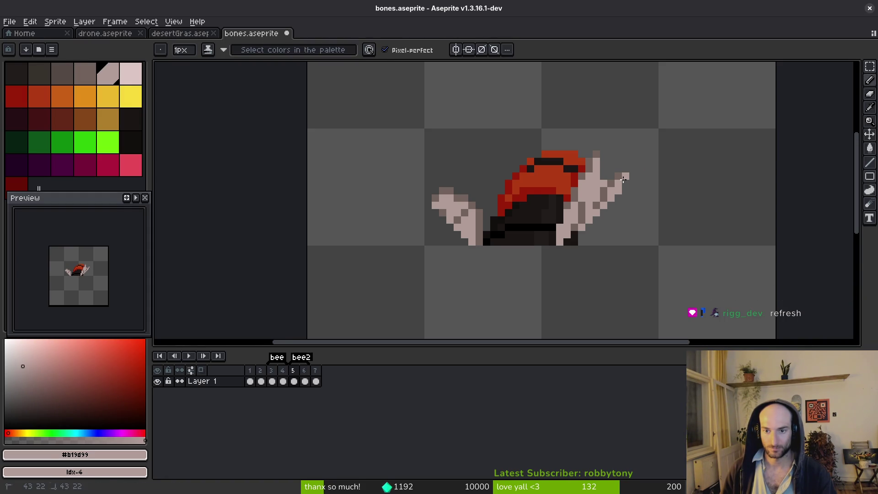
{"action": "key", "text": "ctrl+s"}
Step: Select the whole canvas of frame 6 and save the file
{"action": "scroll", "coordinate": [646, 190], "scroll_direction": "down", "scroll_amount": 2}
{"action": "scroll", "coordinate": [633, 215], "scroll_direction": "down", "scroll_amount": 1}
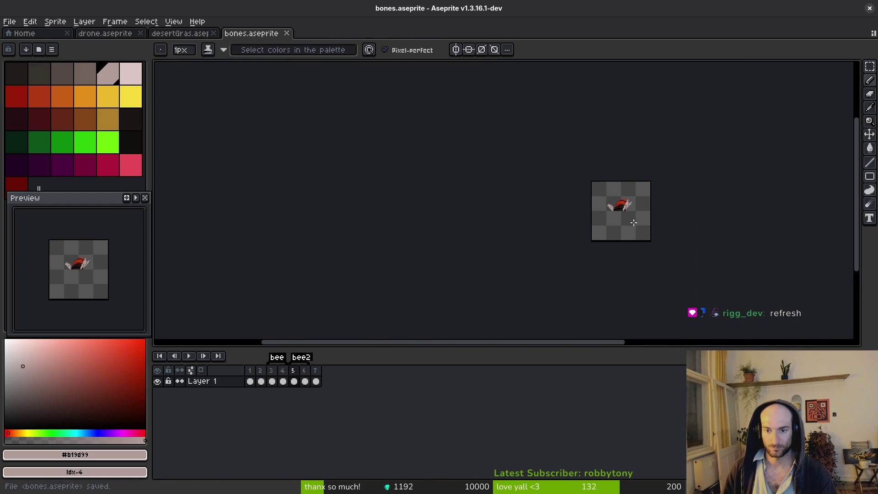
{"action": "scroll", "coordinate": [632, 219], "scroll_direction": "up", "scroll_amount": 1}
{"action": "scroll", "coordinate": [640, 215], "scroll_direction": "up", "scroll_amount": 1}
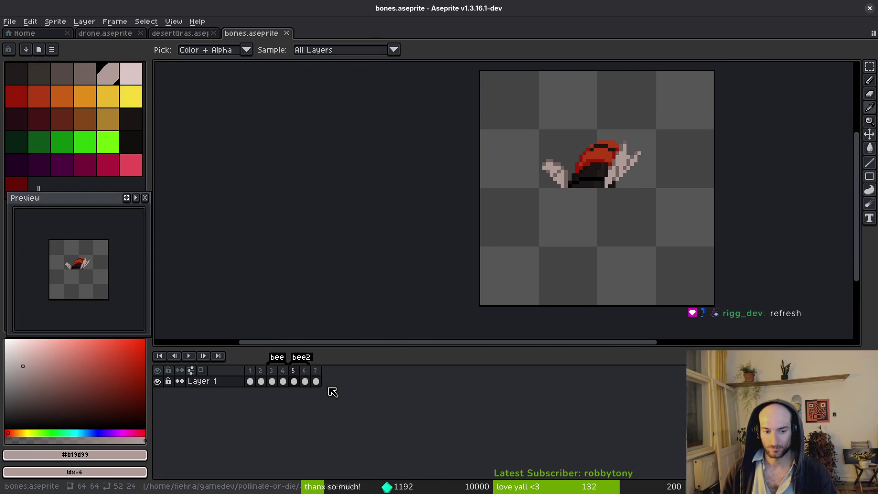
{"action": "left_click", "coordinate": [305, 382]}
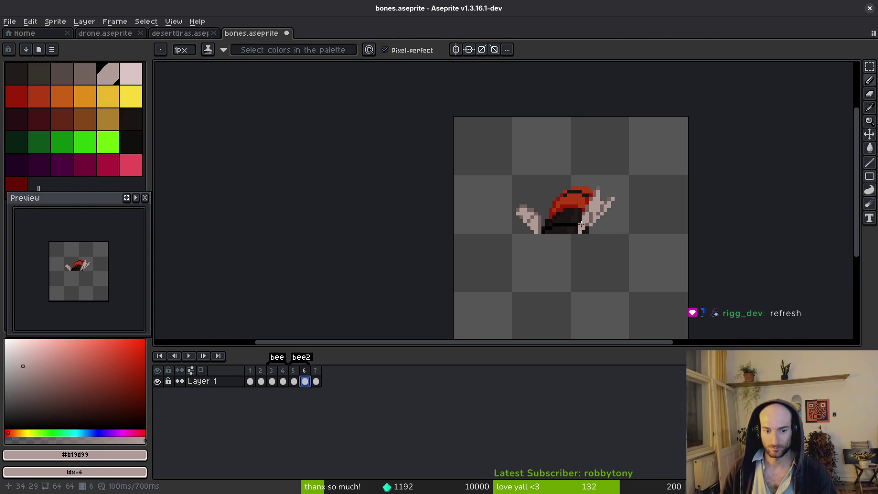
{"action": "key", "text": "m"}
{"action": "key", "text": "ctrl+a"}
{"action": "scroll", "coordinate": [556, 244], "scroll_direction": "up", "scroll_amount": 1}
{"action": "scroll", "coordinate": [556, 244], "scroll_direction": "up", "scroll_amount": 1}
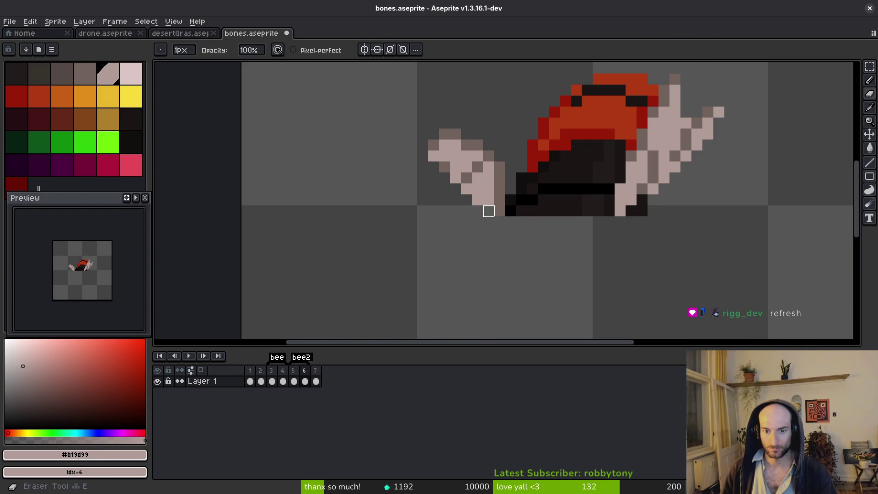
{"action": "key", "text": "ctrl+s"}
Step: Preview the animation, save again, and move to frame 7 with the plain bone
{"action": "scroll", "coordinate": [657, 236], "scroll_direction": "down", "scroll_amount": 3}
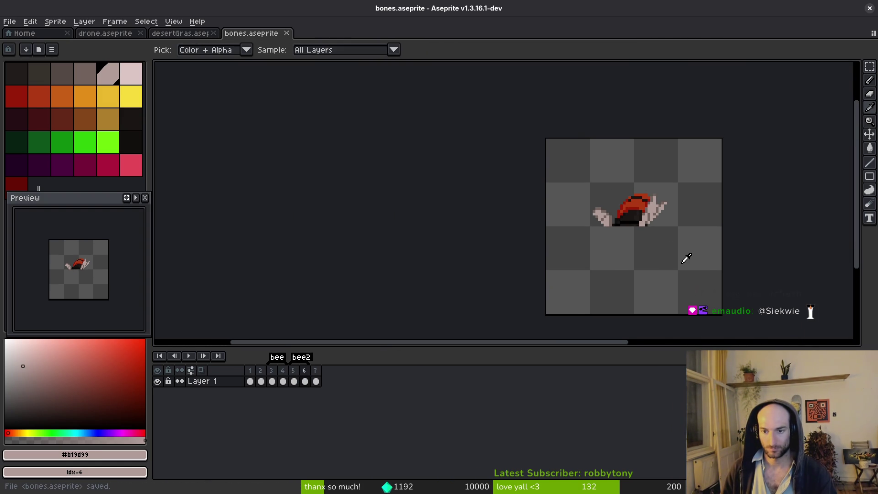
{"action": "key", "text": "Return"}
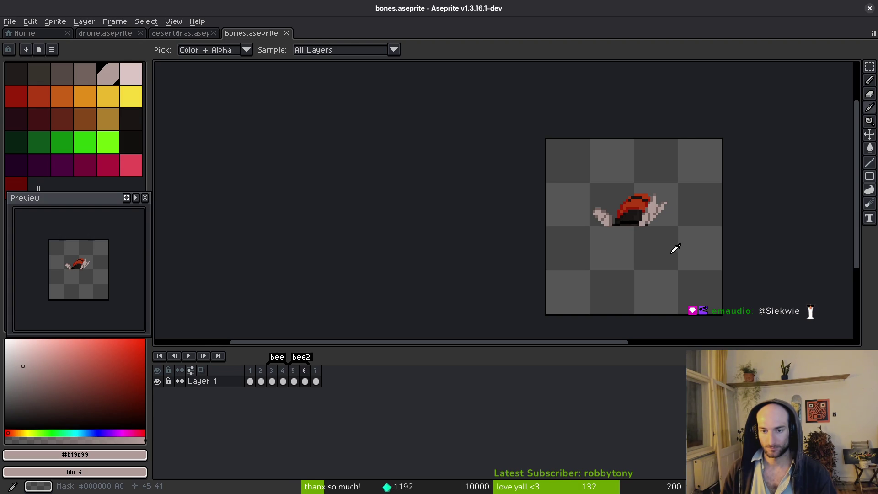
{"action": "key", "text": "b"}
{"action": "key", "text": "ctrl+s"}
{"action": "left_click_drag", "start_coordinate": [649, 255], "coordinate": [643, 235]}
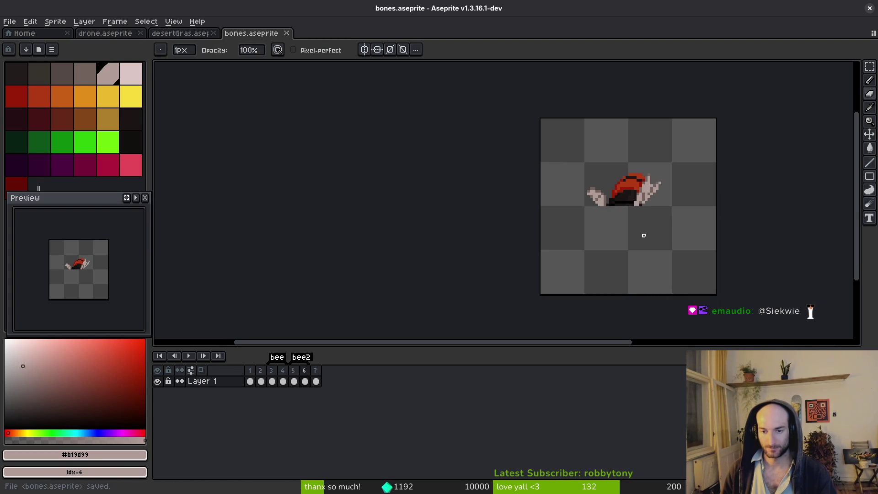
{"action": "left_click", "coordinate": [316, 381]}
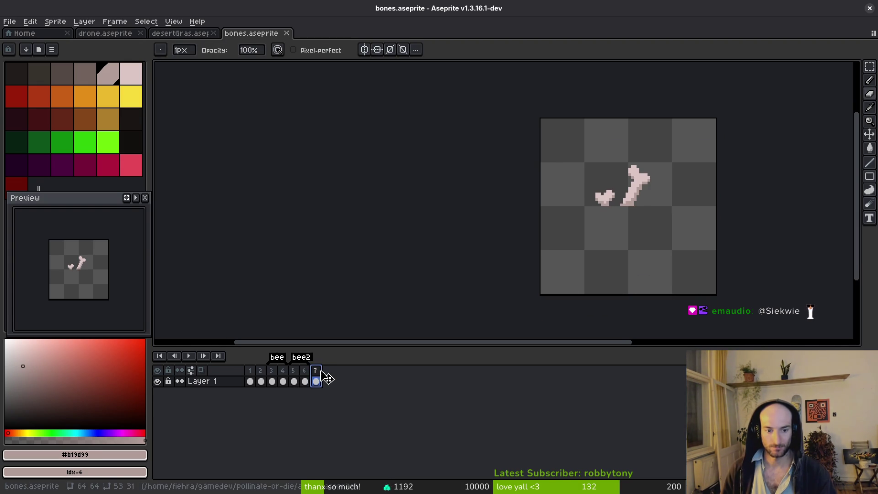
Step: Move the plain bone frame to position 1, save, and review the frames
{"action": "left_click_drag", "start_coordinate": [328, 380], "coordinate": [251, 378]}
{"action": "key", "text": "ctrl+s"}
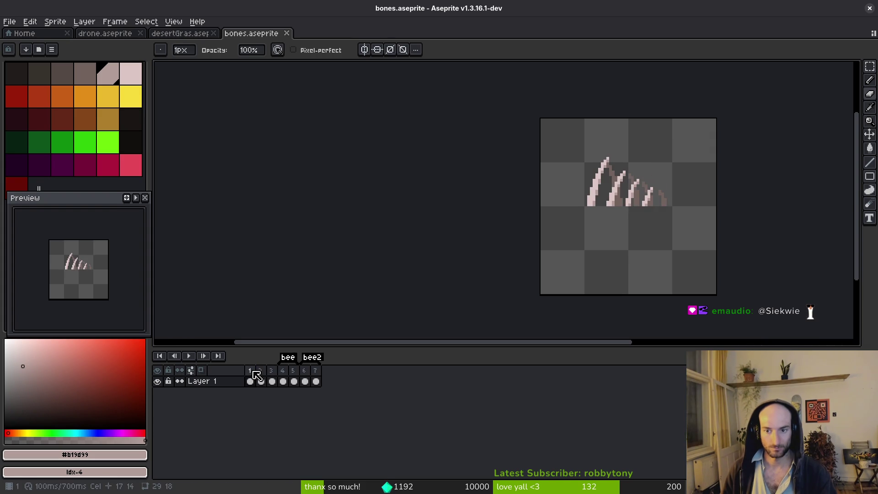
{"action": "key", "text": "ctrl"}
{"action": "left_click_drag", "start_coordinate": [710, 239], "coordinate": [663, 261]}
{"action": "key", "text": "Right"}
{"action": "key", "text": "Right"}
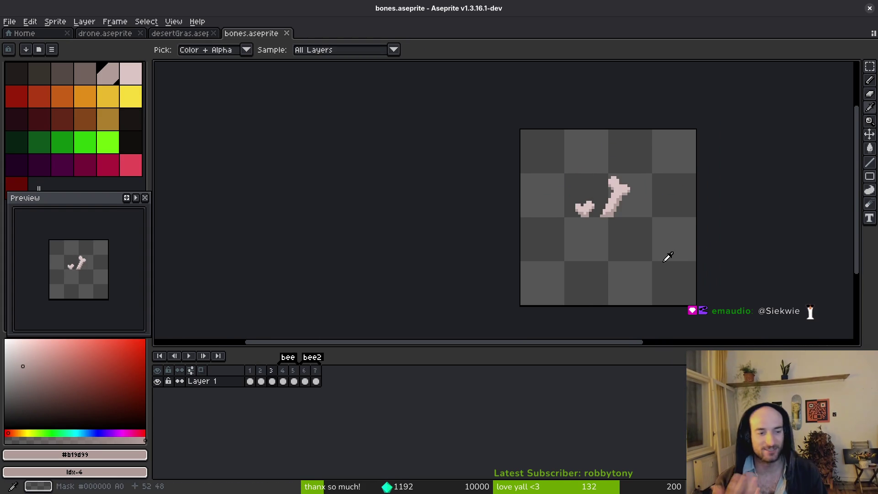
{"action": "key", "text": "b"}
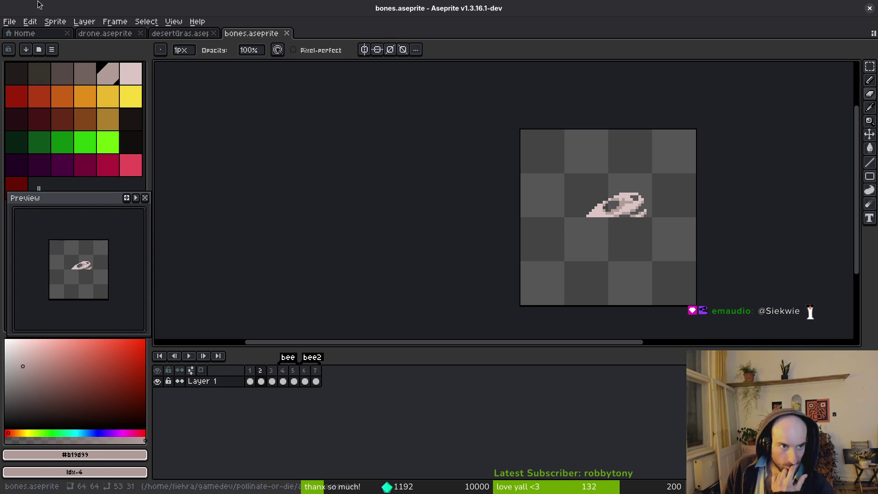
{"action": "left_click_drag", "start_coordinate": [666, 221], "coordinate": [637, 227]}
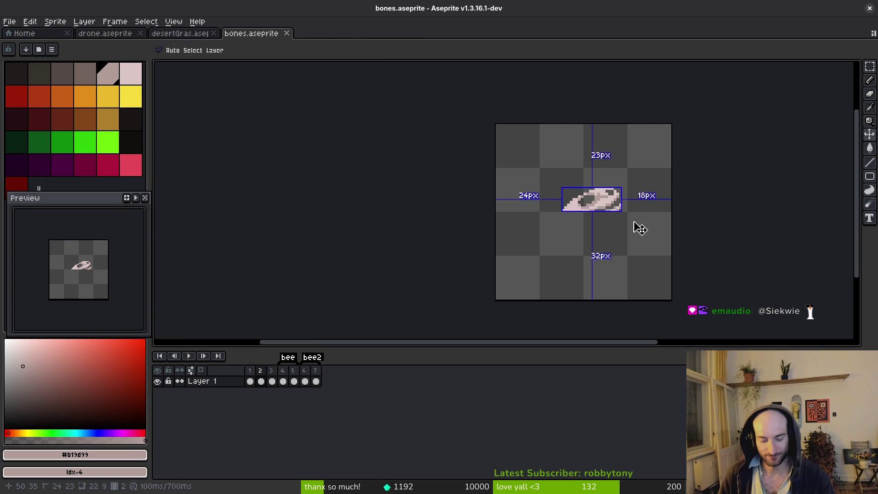
Step: Open Export Sprite Sheet for frames 1–7 with Split Tags unchecked
{"action": "key", "text": "ctrl+e"}
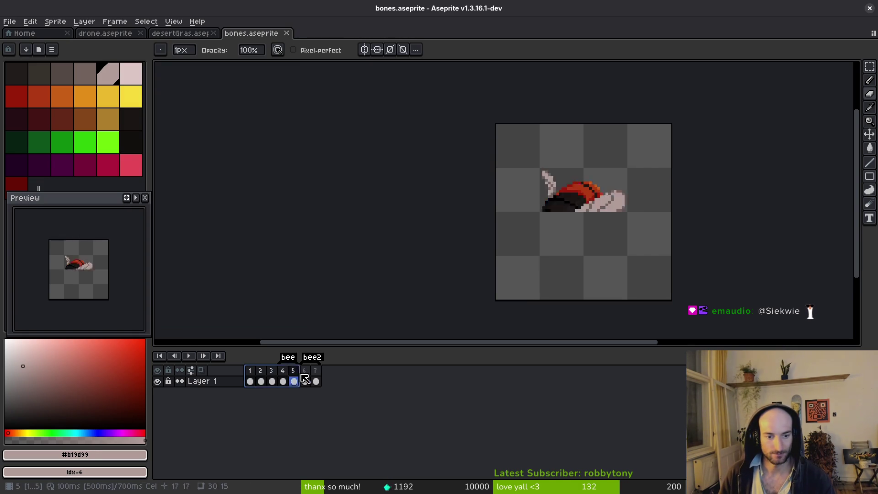
{"action": "key", "text": "Escape"}
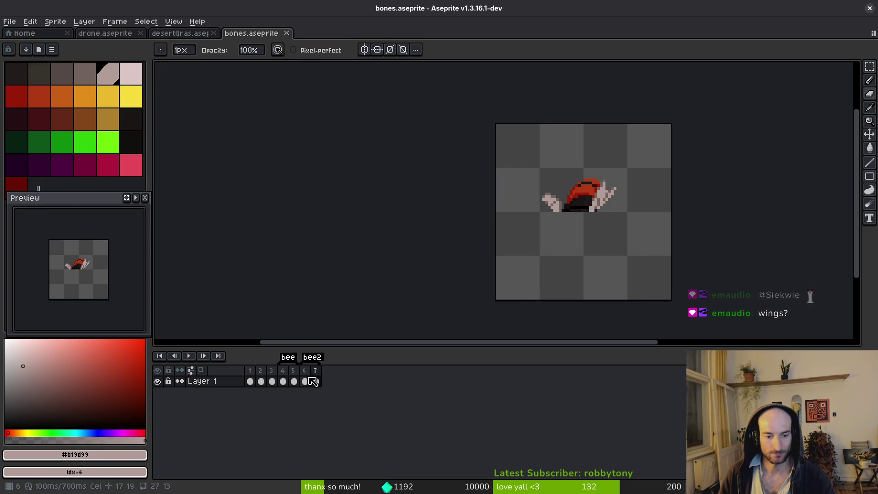
{"action": "left_click_drag", "start_coordinate": [251, 379], "coordinate": [322, 376]}
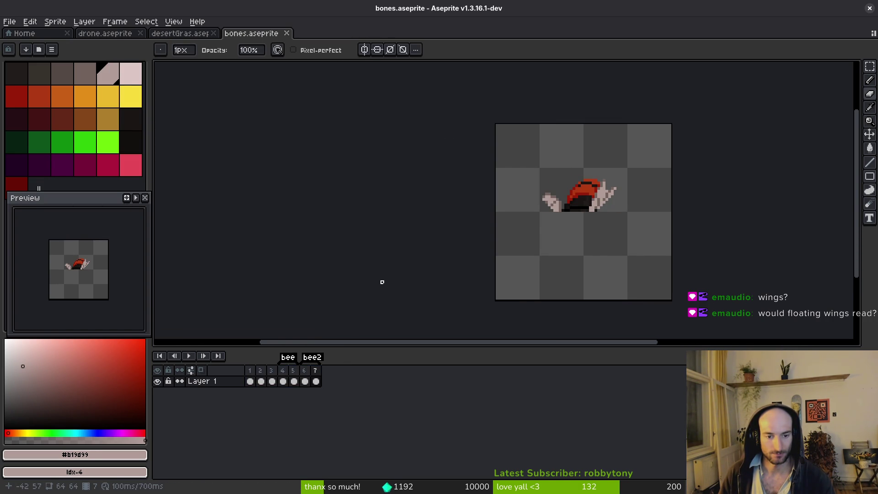
{"action": "key", "text": "ctrl+e"}
{"action": "left_click", "coordinate": [336, 136]}
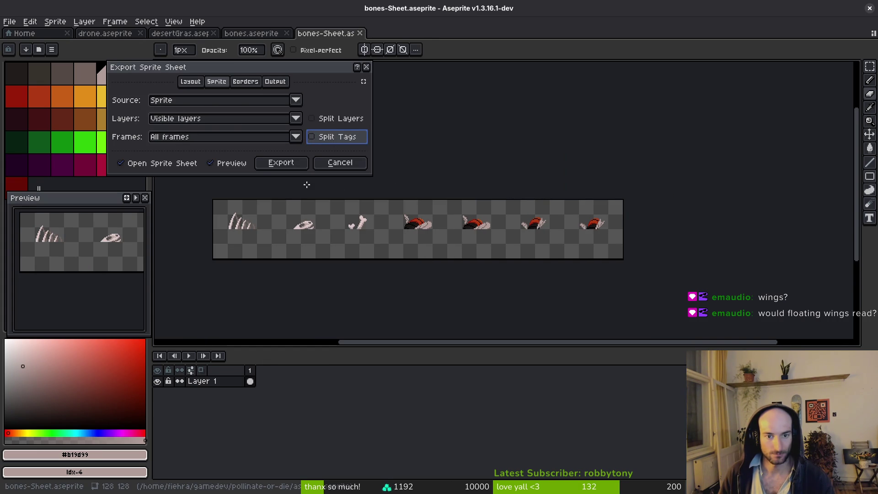
Step: Export bones-Sheet, add an empty frame 8 after frame 7, and return to frame 6
{"action": "left_click", "coordinate": [281, 163]}
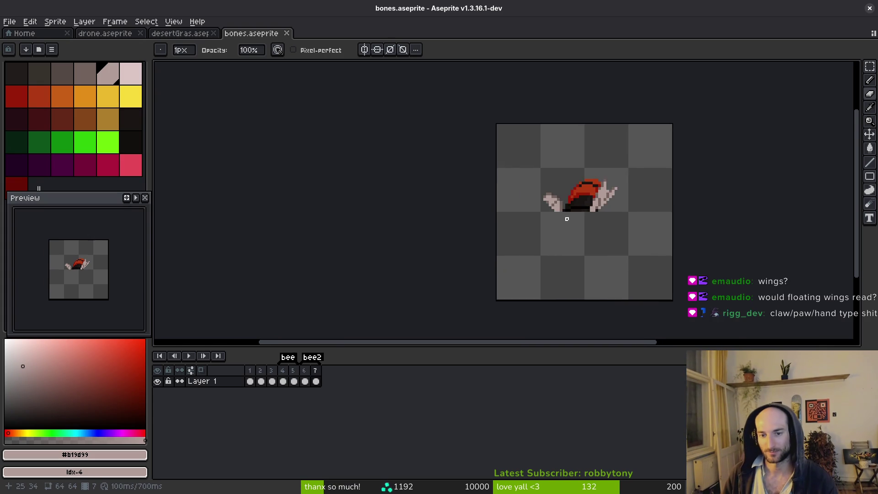
{"action": "scroll", "coordinate": [571, 222], "scroll_direction": "up", "scroll_amount": 2}
{"action": "key", "text": "alt"}
{"action": "left_click", "coordinate": [321, 381]}
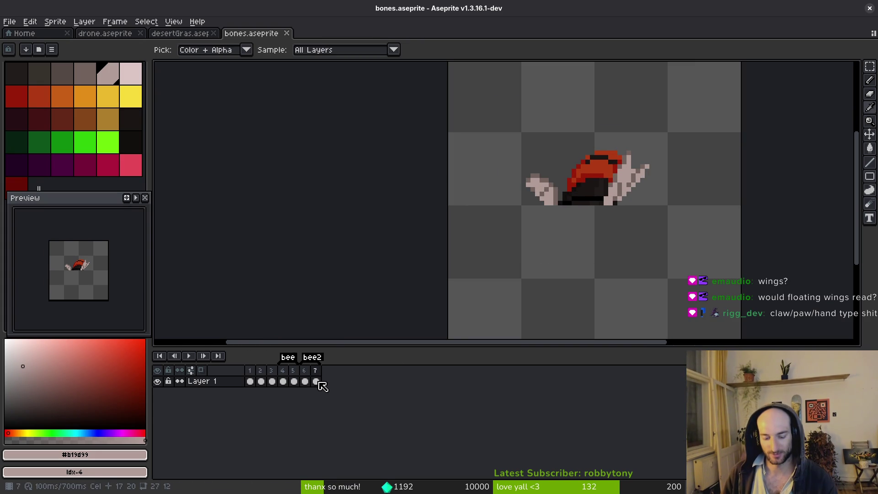
{"action": "key", "text": "alt+shift+n"}
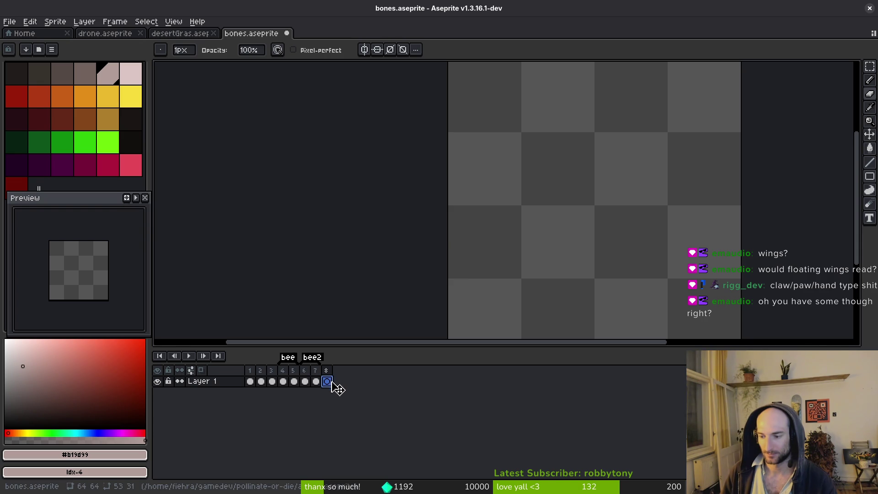
{"action": "key", "text": "Left"}
{"action": "key", "text": "Left"}
{"action": "scroll", "coordinate": [621, 200], "scroll_direction": "down", "scroll_amount": 2}
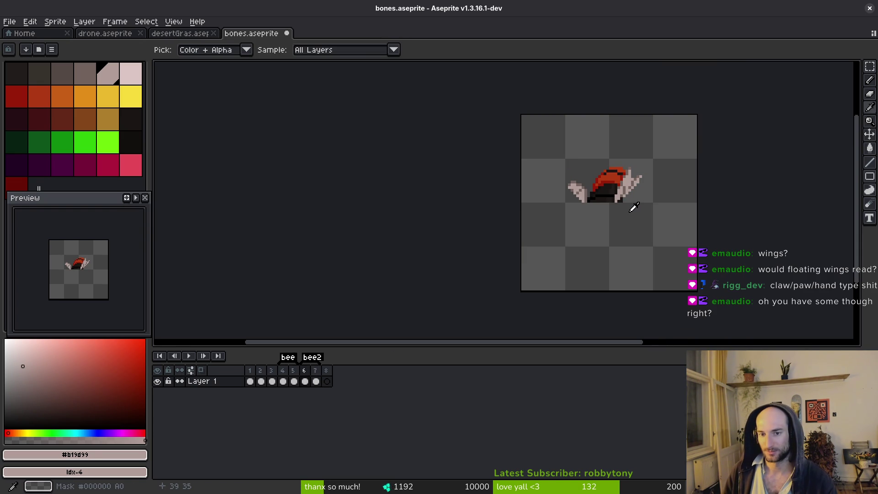
Step: Undo the last erase and add red #af3a13 pixels at the hat's top left
{"action": "key", "text": "b"}
{"action": "scroll", "coordinate": [624, 185], "scroll_direction": "up", "scroll_amount": 3}
{"action": "scroll", "coordinate": [551, 164], "scroll_direction": "up", "scroll_amount": 3}
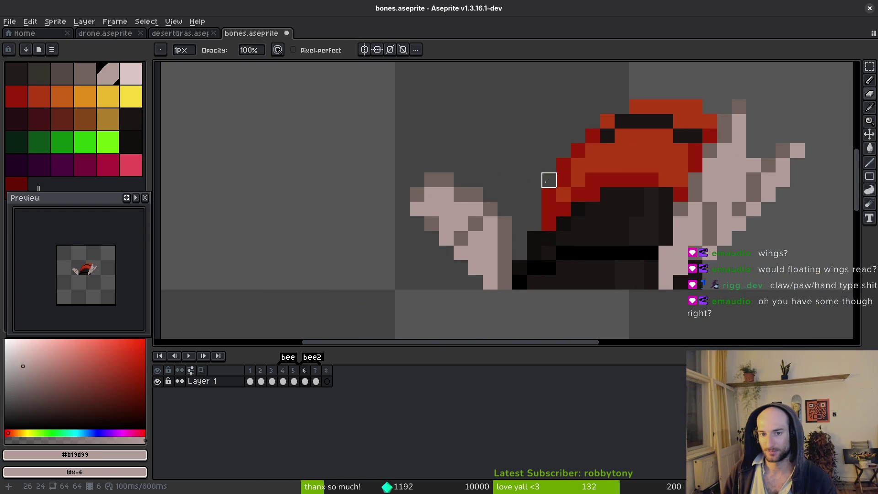
{"action": "scroll", "coordinate": [651, 192], "scroll_direction": "down", "scroll_amount": 4}
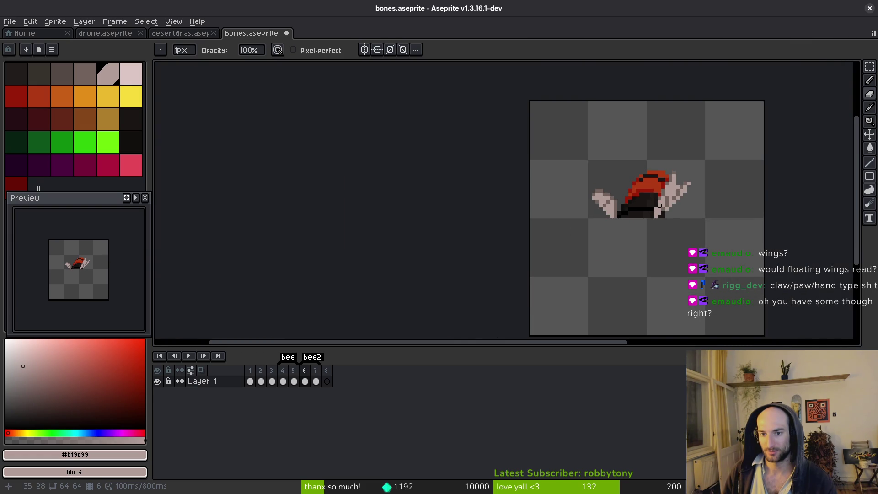
{"action": "key", "text": "ctrl+z"}
{"action": "scroll", "coordinate": [661, 169], "scroll_direction": "up", "scroll_amount": 3}
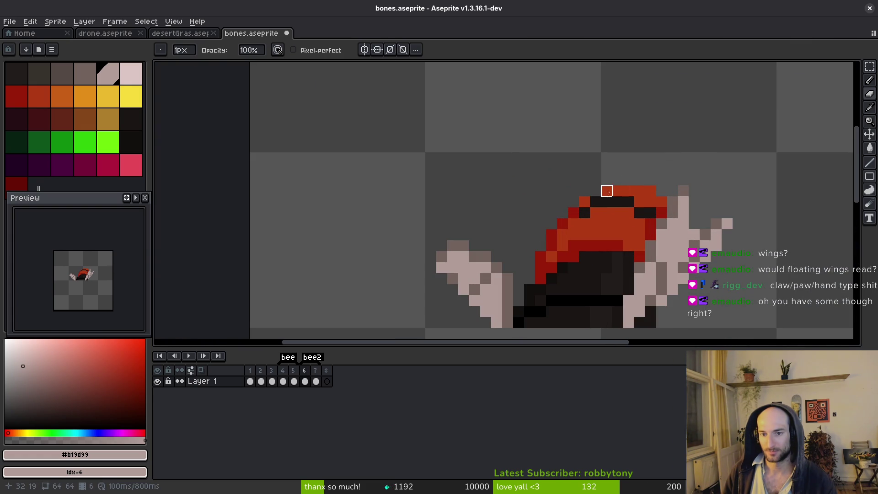
{"action": "left_click", "coordinate": [606, 190], "text": "alt"}
{"action": "left_click", "coordinate": [595, 190]}
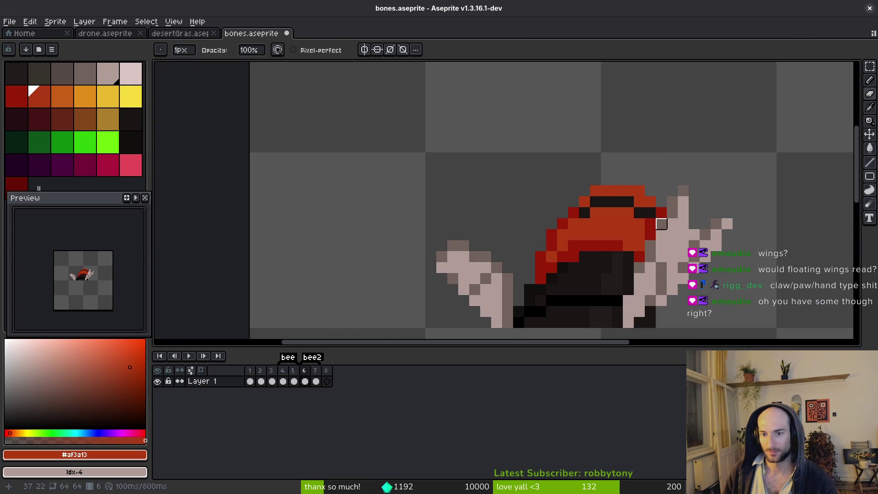
{"action": "scroll", "coordinate": [684, 213], "scroll_direction": "down", "scroll_amount": 3}
{"action": "scroll", "coordinate": [652, 163], "scroll_direction": "up", "scroll_amount": 4}
Step: Recolour hat-edge pixels: one black pixel to red, another to near-black #1a1614
{"action": "left_click", "coordinate": [636, 151], "text": "alt"}
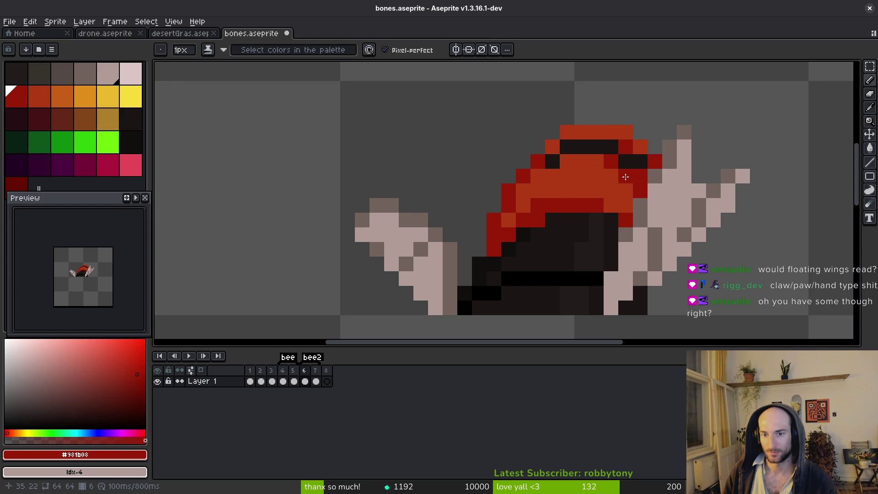
{"action": "scroll", "coordinate": [644, 215], "scroll_direction": "down", "scroll_amount": 3}
{"action": "scroll", "coordinate": [647, 215], "scroll_direction": "up", "scroll_amount": 3}
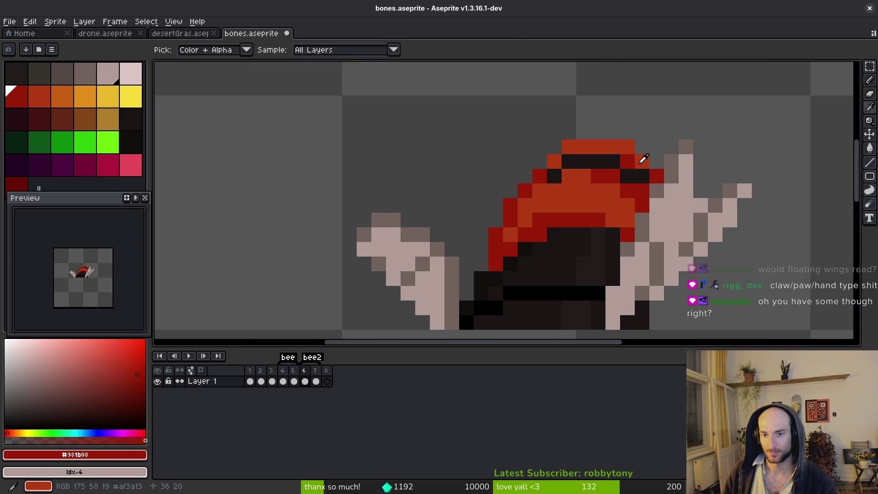
{"action": "left_click", "coordinate": [646, 191], "text": "alt"}
{"action": "key", "text": "ctrl+z"}
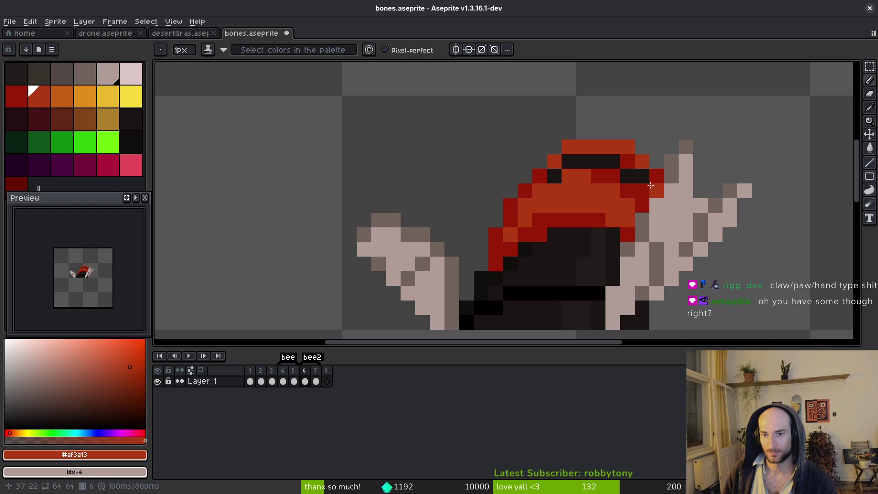
{"action": "left_click", "coordinate": [646, 169], "text": "alt"}
{"action": "left_click", "coordinate": [645, 174]}
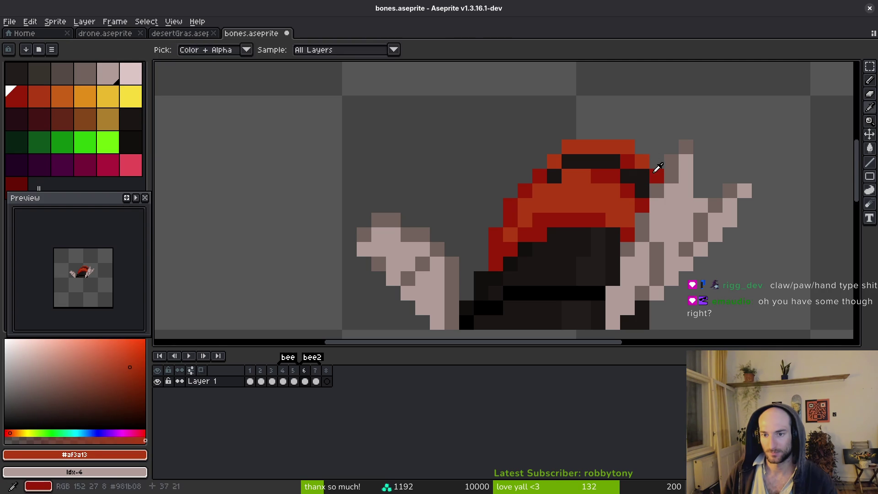
{"action": "scroll", "coordinate": [663, 184], "scroll_direction": "down", "scroll_amount": 3}
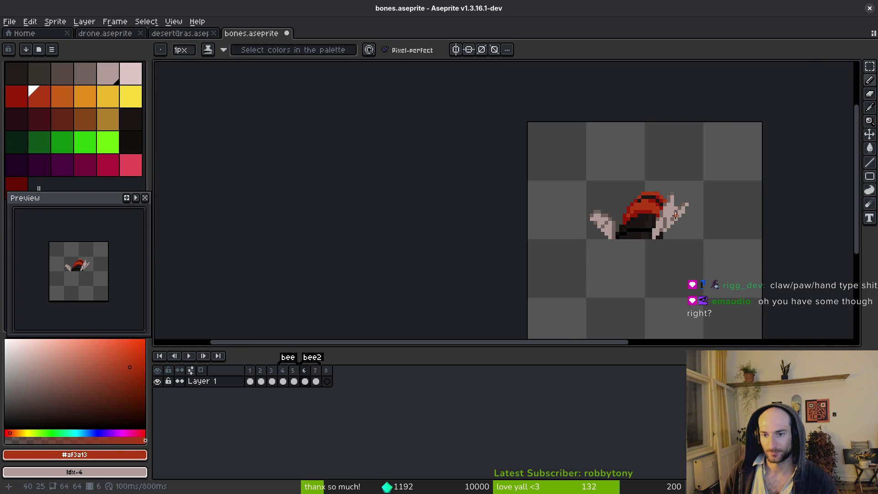
{"action": "scroll", "coordinate": [675, 217], "scroll_direction": "up", "scroll_amount": 3}
{"action": "left_click", "coordinate": [639, 170], "text": "alt"}
{"action": "left_click", "coordinate": [617, 182]}
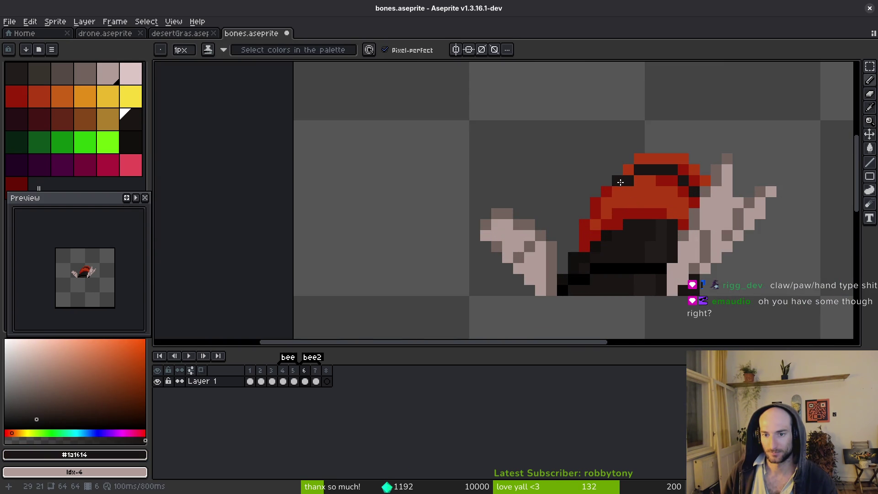
Step: Try a deep red #9a1b08 pixel on the hat, then undo it
{"action": "scroll", "coordinate": [640, 206], "scroll_direction": "down", "scroll_amount": 2}
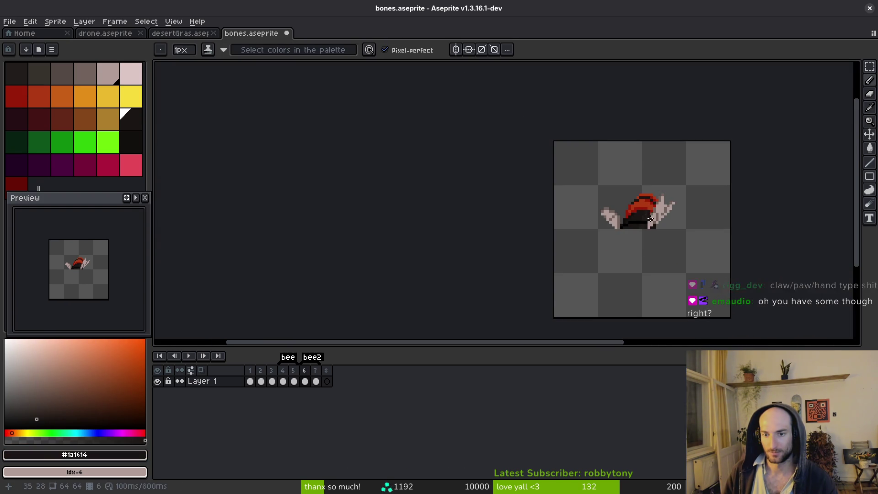
{"action": "scroll", "coordinate": [641, 207], "scroll_direction": "up", "scroll_amount": 2}
{"action": "left_click", "coordinate": [594, 186], "text": "alt"}
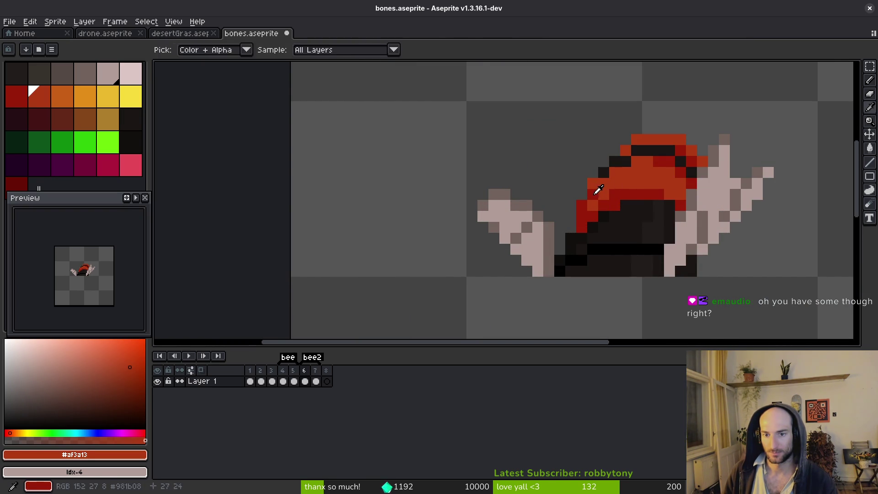
{"action": "left_click", "coordinate": [592, 192], "text": "alt"}
{"action": "left_click", "coordinate": [614, 184]}
{"action": "scroll", "coordinate": [634, 206], "scroll_direction": "down", "scroll_amount": 2}
{"action": "key", "text": "ctrl+z"}
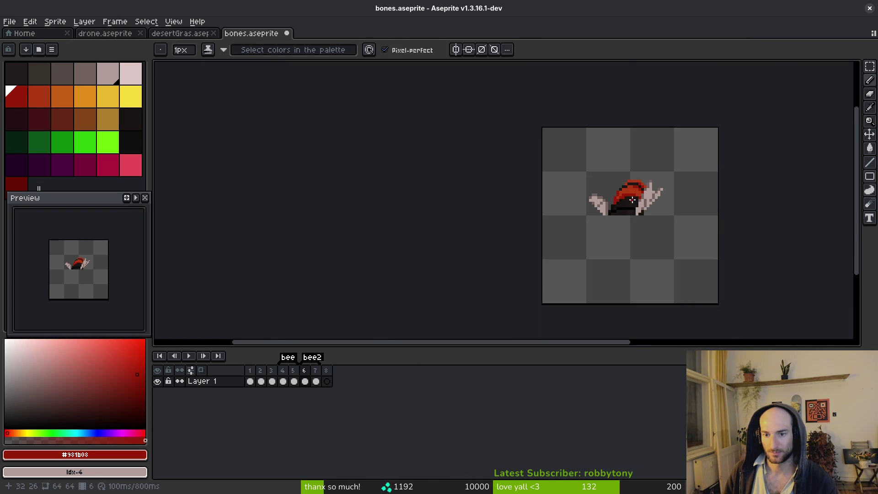
{"action": "scroll", "coordinate": [634, 206], "scroll_direction": "up", "scroll_amount": 2}
{"action": "scroll", "coordinate": [628, 236], "scroll_direction": "down", "scroll_amount": 2}
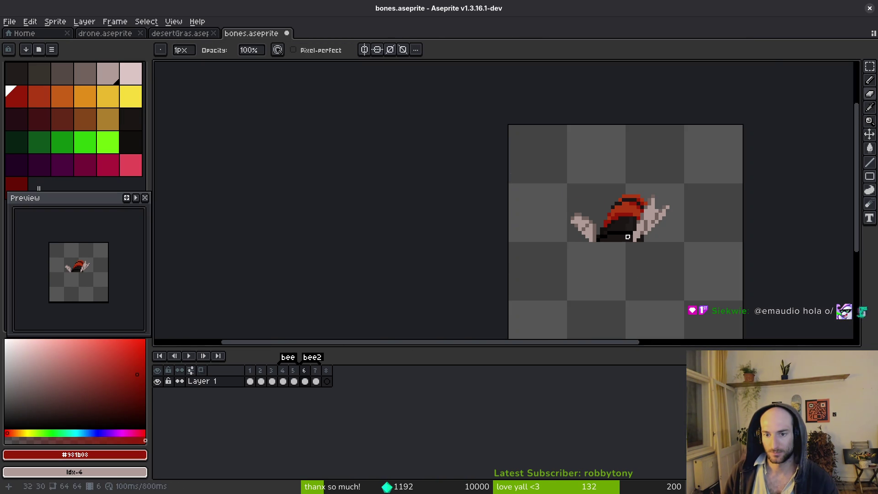
{"action": "scroll", "coordinate": [628, 244], "scroll_direction": "up", "scroll_amount": 2}
Step: Lasso-select the top of the hat and nudge it one pixel left
{"action": "key", "text": "q"}
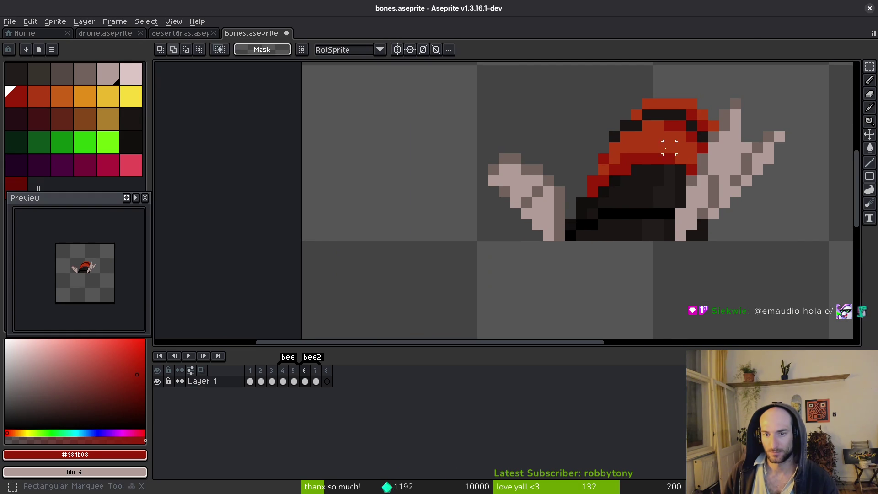
{"action": "mouse_move", "coordinate": [669, 90]}
{"action": "left_mouse_down"}
{"action": "mouse_move", "coordinate": [588, 157]}
{"action": "mouse_move", "coordinate": [697, 146]}
{"action": "mouse_move", "coordinate": [706, 103]}
{"action": "left_mouse_up"}
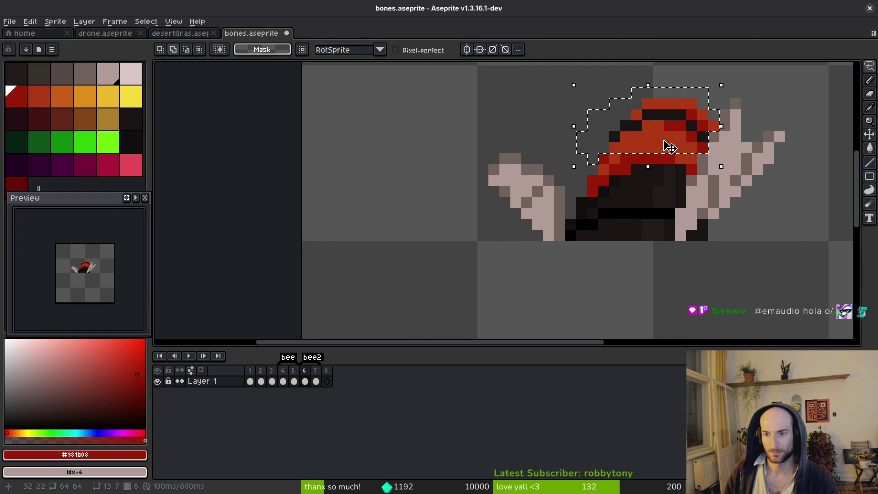
{"action": "mouse_move", "coordinate": [667, 143]}
{"action": "left_mouse_down"}
{"action": "mouse_move", "coordinate": [646, 144]}
{"action": "mouse_move", "coordinate": [658, 143]}
{"action": "left_mouse_up"}
{"action": "key", "text": "Return"}
Step: Shift a one-pixel row of the hat, deselect, and save bones.aseprite
{"action": "left_click_drag", "start_coordinate": [595, 148], "coordinate": [700, 151]}
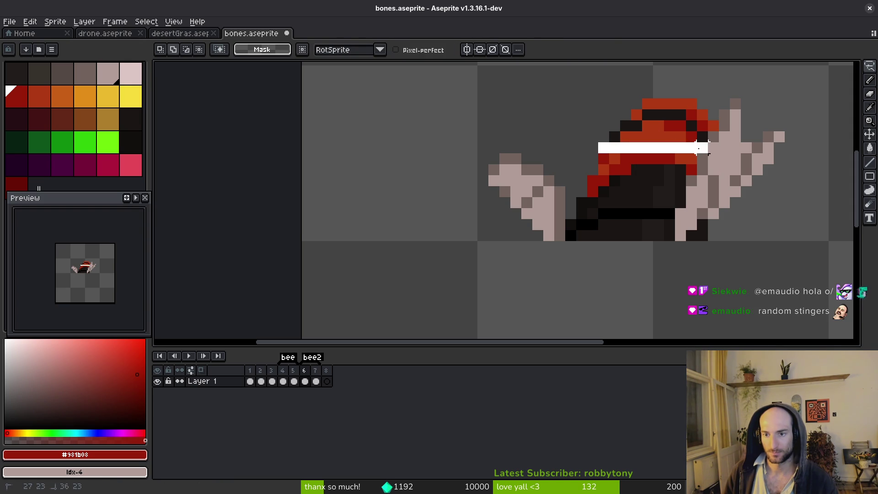
{"action": "left_click", "coordinate": [676, 150]}
{"action": "scroll", "coordinate": [652, 177], "scroll_direction": "down", "scroll_amount": 5}
{"action": "key", "text": "Return"}
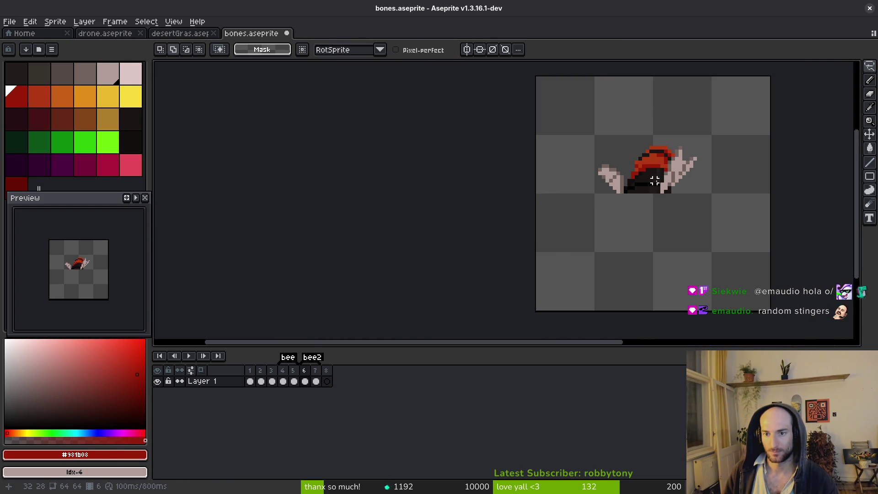
{"action": "key", "text": "ctrl+d"}
{"action": "key", "text": "ctrl+s"}
Step: Sample the near-black colour from the sprite for the Pencil
{"action": "left_click_drag", "start_coordinate": [674, 215], "coordinate": [653, 216]}
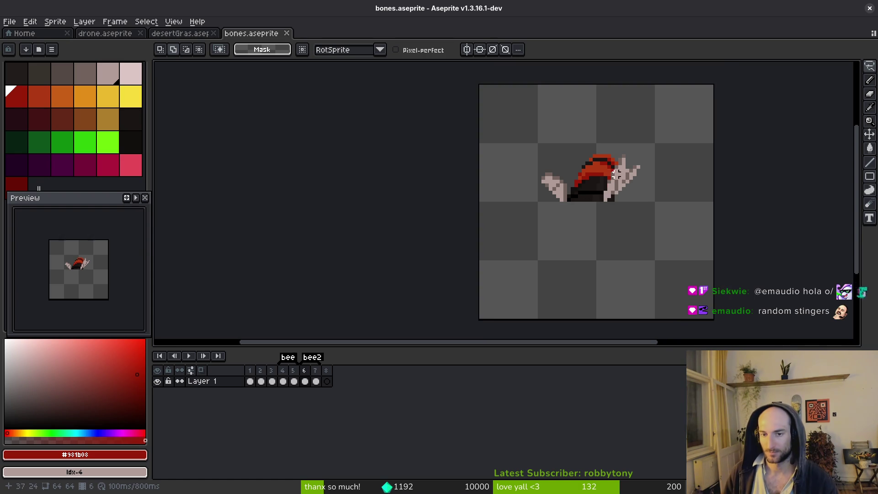
{"action": "scroll", "coordinate": [646, 115], "scroll_direction": "up", "scroll_amount": 3}
{"action": "key", "text": "i"}
{"action": "left_click", "coordinate": [569, 184]}
{"action": "key", "text": "b"}
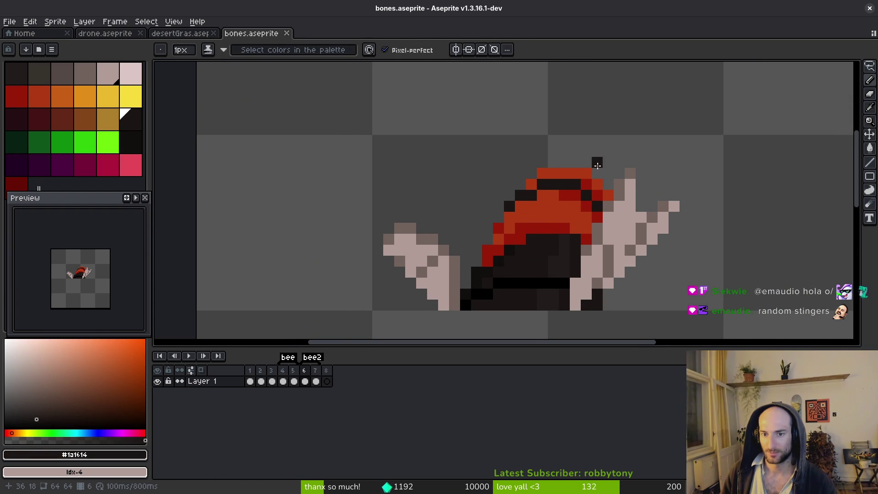
Step: Add a dark pixel above the red cap and save bones.aseprite
{"action": "left_click", "coordinate": [597, 165]}
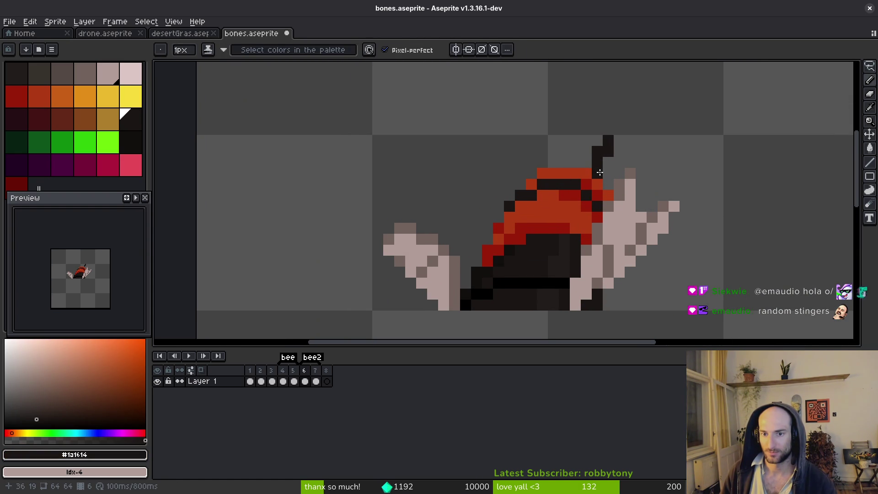
{"action": "scroll", "coordinate": [651, 185], "scroll_direction": "down", "scroll_amount": 3}
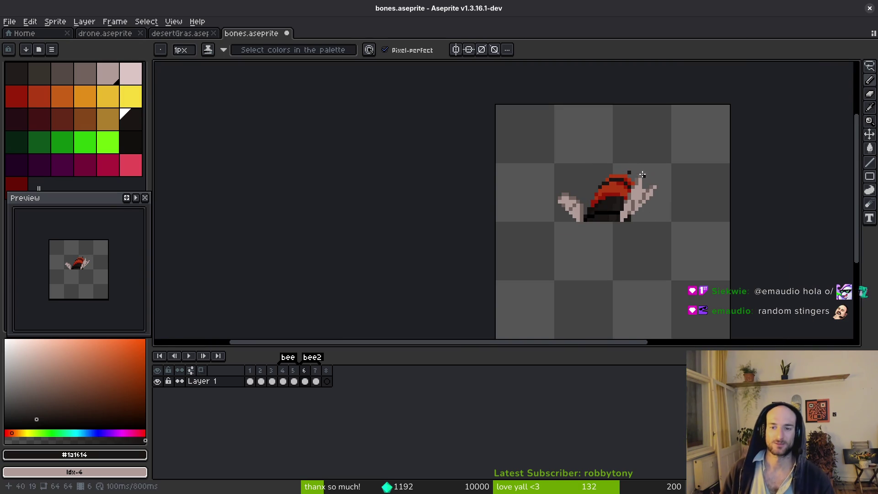
{"action": "scroll", "coordinate": [631, 183], "scroll_direction": "up", "scroll_amount": 3}
{"action": "scroll", "coordinate": [654, 190], "scroll_direction": "down", "scroll_amount": 4}
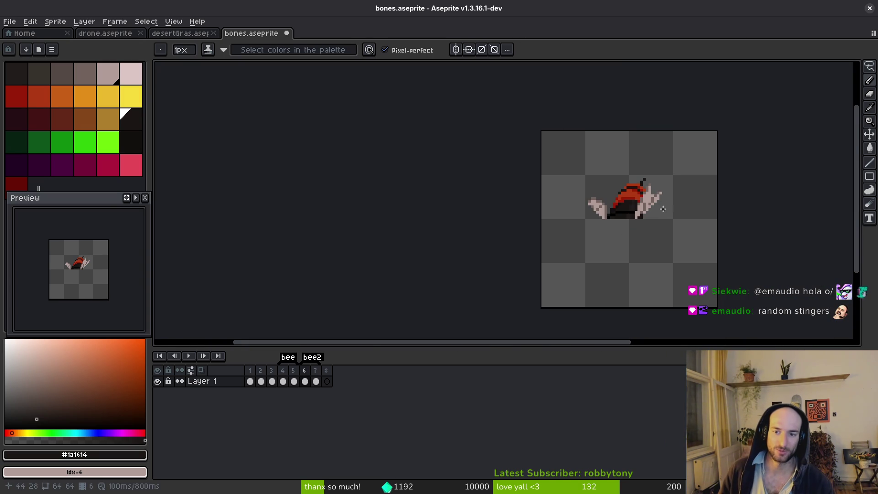
{"action": "scroll", "coordinate": [663, 209], "scroll_direction": "up", "scroll_amount": 2}
{"action": "scroll", "coordinate": [613, 164], "scroll_direction": "up", "scroll_amount": 1}
{"action": "scroll", "coordinate": [618, 211], "scroll_direction": "down", "scroll_amount": 3}
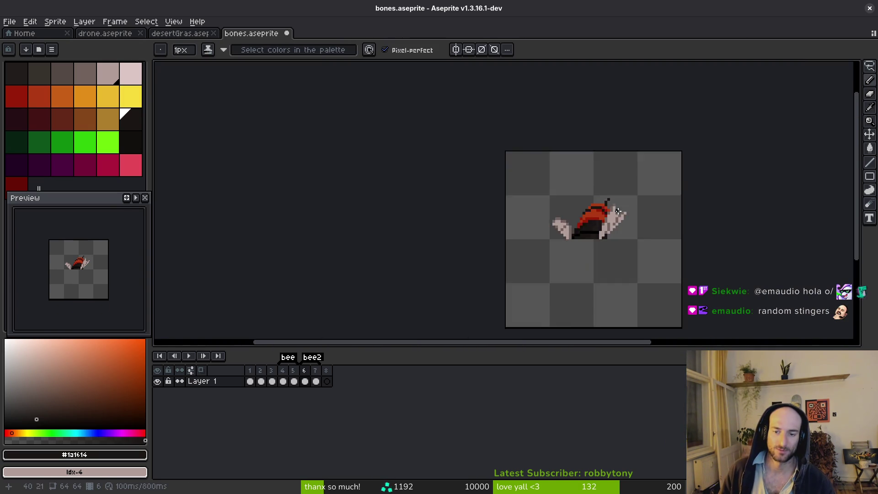
{"action": "scroll", "coordinate": [617, 211], "scroll_direction": "down", "scroll_amount": 2}
{"action": "key", "text": "ctrl+s"}
Step: Choose the black palette swatch as the drawing colour
{"action": "scroll", "coordinate": [622, 223], "scroll_direction": "up", "scroll_amount": 3}
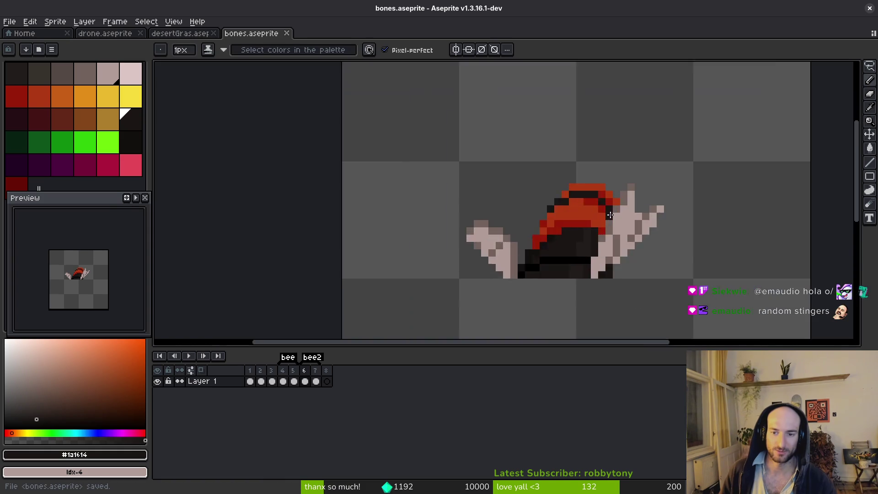
{"action": "scroll", "coordinate": [583, 222], "scroll_direction": "up", "scroll_amount": 2}
{"action": "scroll", "coordinate": [590, 222], "scroll_direction": "down", "scroll_amount": 2}
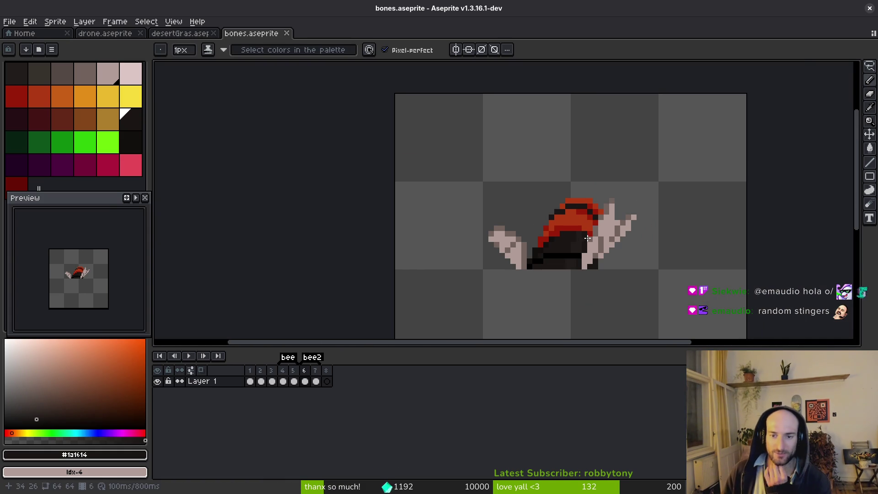
{"action": "scroll", "coordinate": [667, 223], "scroll_direction": "down", "scroll_amount": 5}
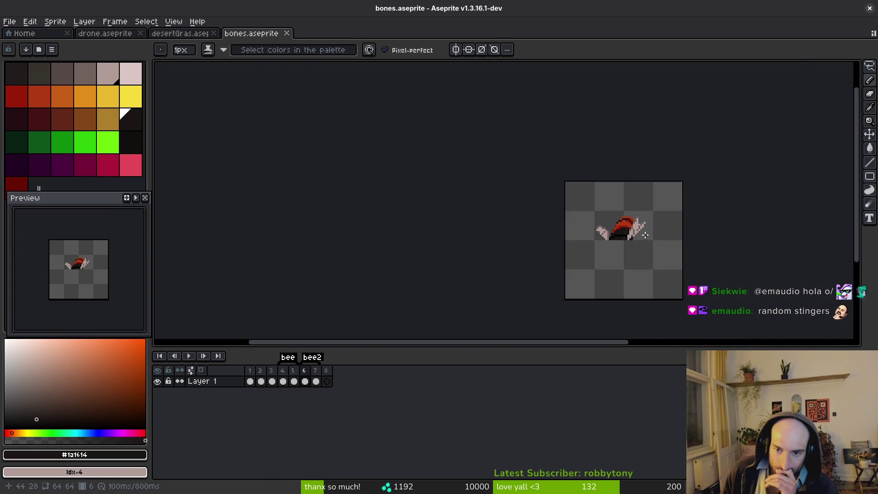
{"action": "left_click", "coordinate": [131, 143]}
Step: Undo the black background fill and recent pixel edits, sampling the cap's red
{"action": "key", "text": "g"}
{"action": "left_click", "coordinate": [616, 247]}
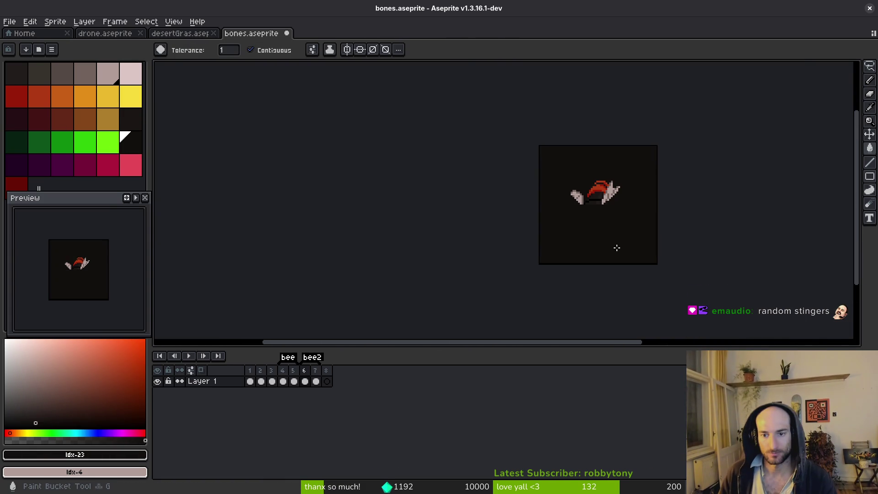
{"action": "scroll", "coordinate": [594, 196], "scroll_direction": "up", "scroll_amount": 6}
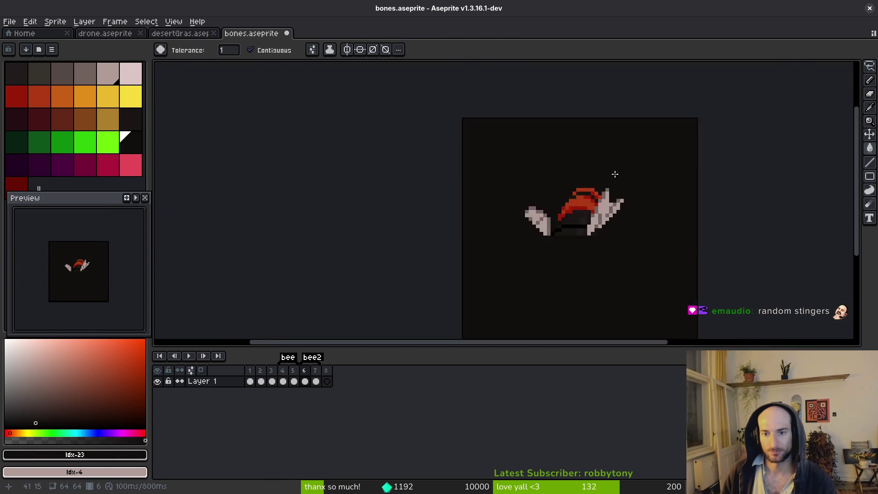
{"action": "key", "text": "ctrl+z"}
{"action": "left_click", "coordinate": [526, 223], "text": "alt"}
{"action": "key", "text": "ctrl+z"}
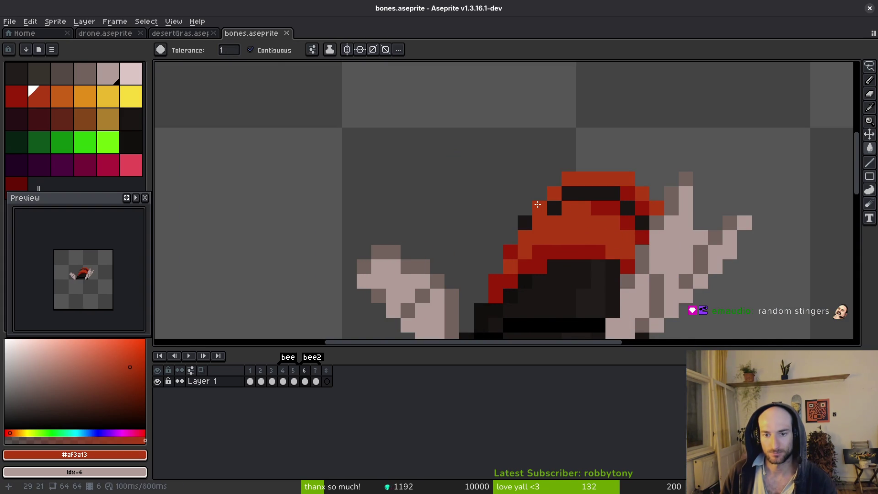
{"action": "key", "text": "ctrl+z"}
{"action": "key", "text": "ctrl+z"}
{"action": "key", "text": "ctrl+z"}
{"action": "key", "text": "ctrl+z"}
{"action": "key", "text": "ctrl+z"}
{"action": "key", "text": "ctrl+z"}
{"action": "key", "text": "ctrl+y"}
Step: Repaint the cap's edge pixels with red, dark red and an orange upper row
{"action": "key", "text": "b"}
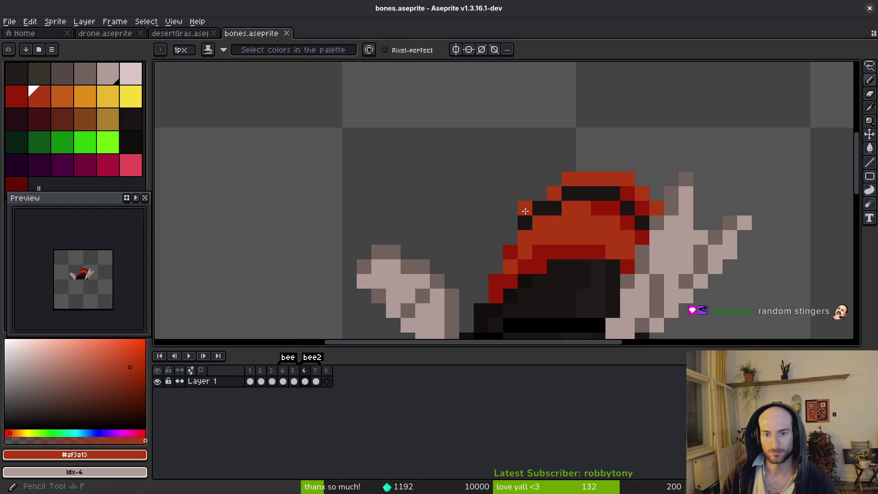
{"action": "left_click", "coordinate": [540, 193]}
{"action": "left_click", "coordinate": [512, 233]}
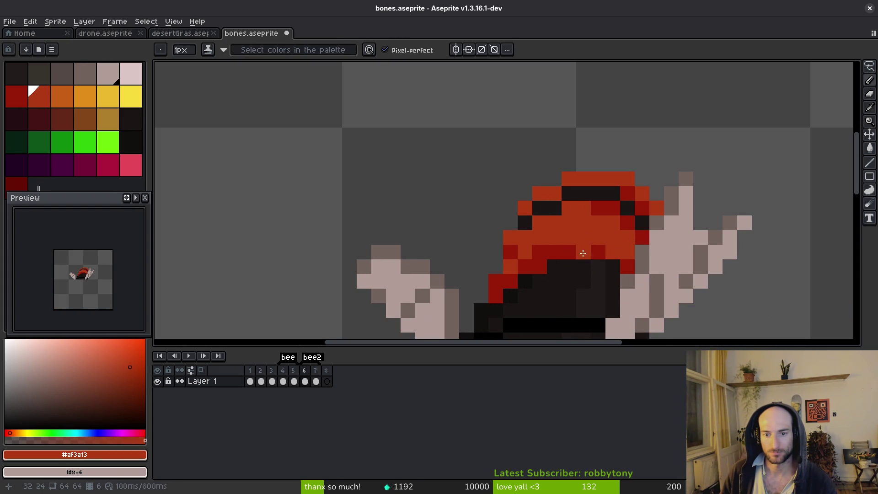
{"action": "scroll", "coordinate": [583, 253], "scroll_direction": "down", "scroll_amount": 1}
{"action": "scroll", "coordinate": [581, 267], "scroll_direction": "up", "scroll_amount": 1}
{"action": "left_click", "coordinate": [577, 245], "text": "alt"}
{"action": "left_click", "coordinate": [522, 235]}
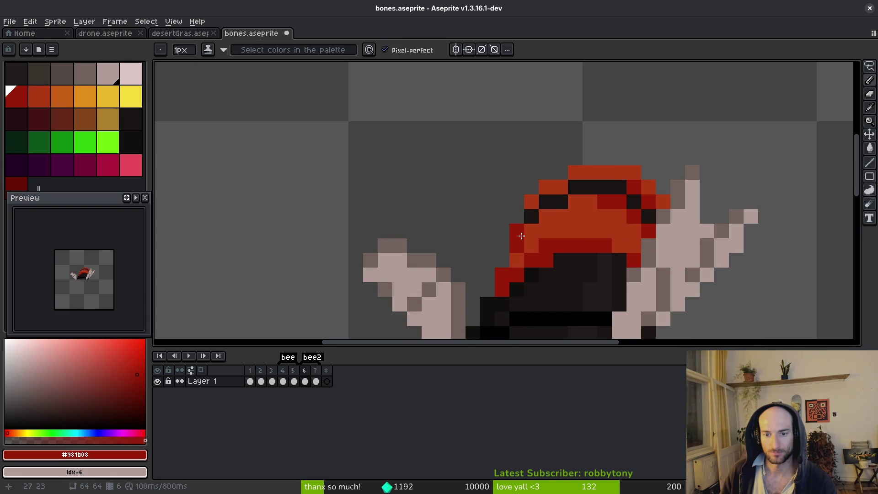
{"action": "left_click", "coordinate": [546, 216]}
{"action": "mouse_move", "coordinate": [575, 201]}
{"action": "left_mouse_down"}
{"action": "mouse_move", "coordinate": [592, 200]}
{"action": "mouse_move", "coordinate": [531, 233]}
{"action": "left_mouse_up"}
{"action": "scroll", "coordinate": [537, 233], "scroll_direction": "down", "scroll_amount": 3}
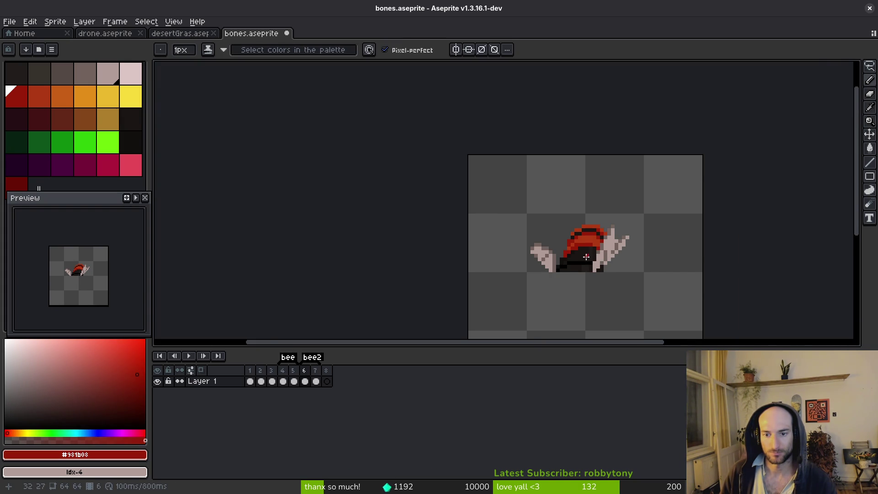
{"action": "scroll", "coordinate": [586, 257], "scroll_direction": "down", "scroll_amount": 5}
{"action": "scroll", "coordinate": [590, 259], "scroll_direction": "up", "scroll_amount": 4}
{"action": "scroll", "coordinate": [590, 259], "scroll_direction": "up", "scroll_amount": 3}
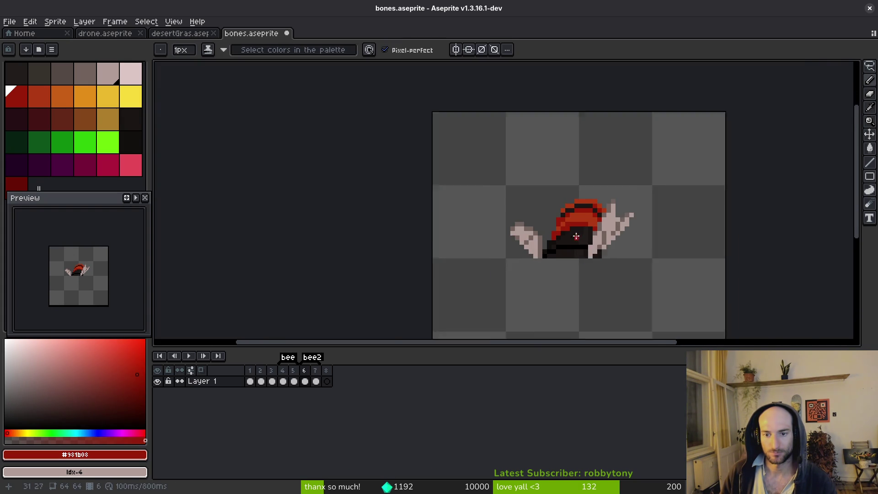
Step: Revert the last pencil, lasso and eraser edits, then save bones.aseprite
{"action": "key", "text": "ctrl+z"}
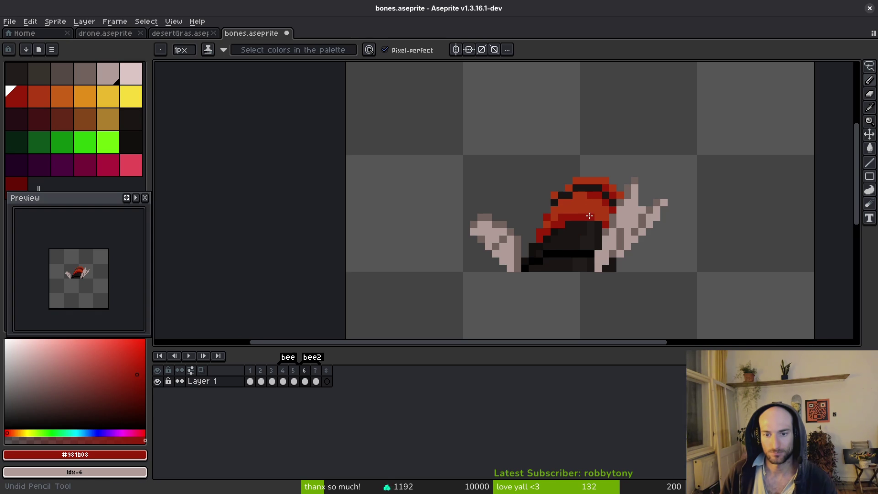
{"action": "key", "text": "ctrl+z"}
{"action": "key", "text": "ctrl+z"}
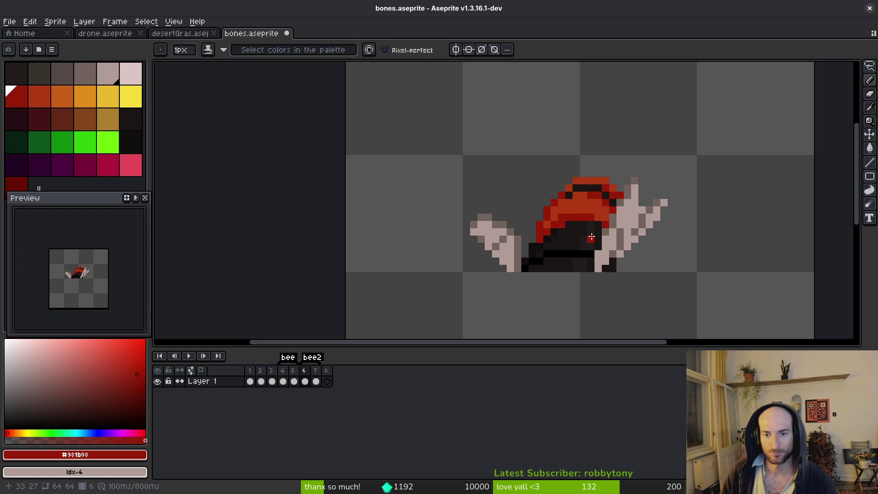
{"action": "scroll", "coordinate": [592, 236], "scroll_direction": "down", "scroll_amount": 2}
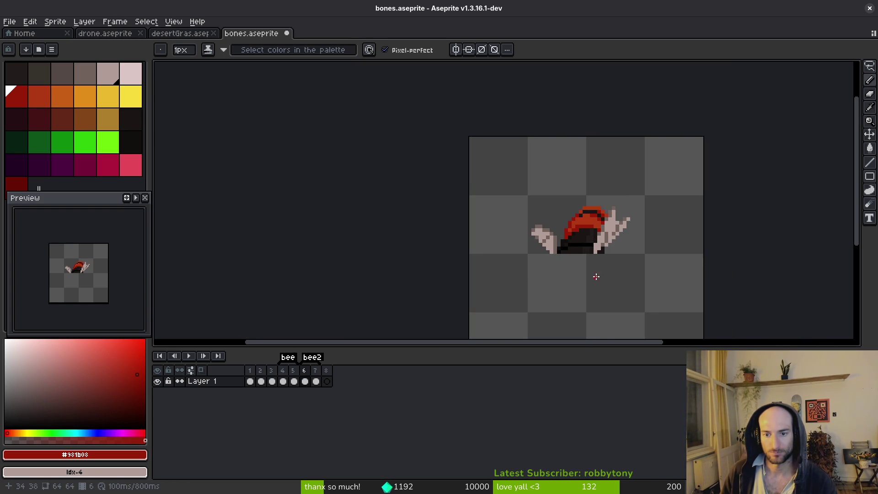
{"action": "key", "text": "ctrl+z"}
{"action": "key", "text": "ctrl+z"}
{"action": "key", "text": "ctrl+z"}
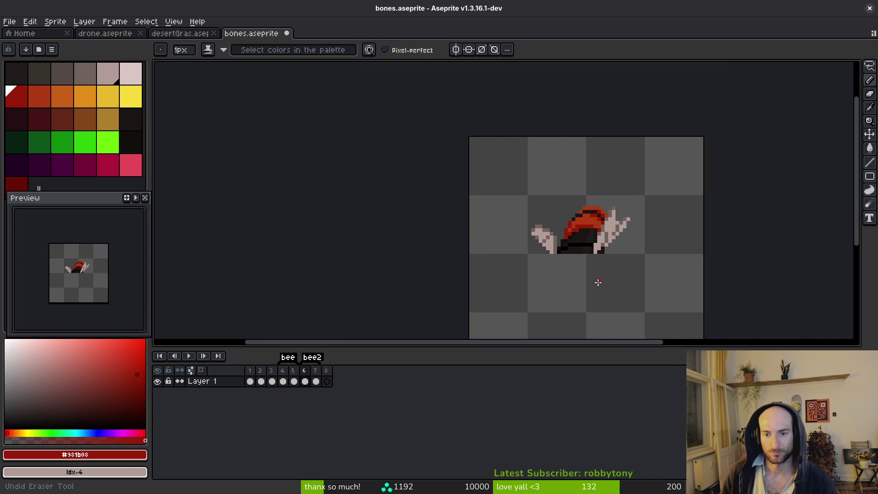
{"action": "scroll", "coordinate": [595, 274], "scroll_direction": "up", "scroll_amount": 2}
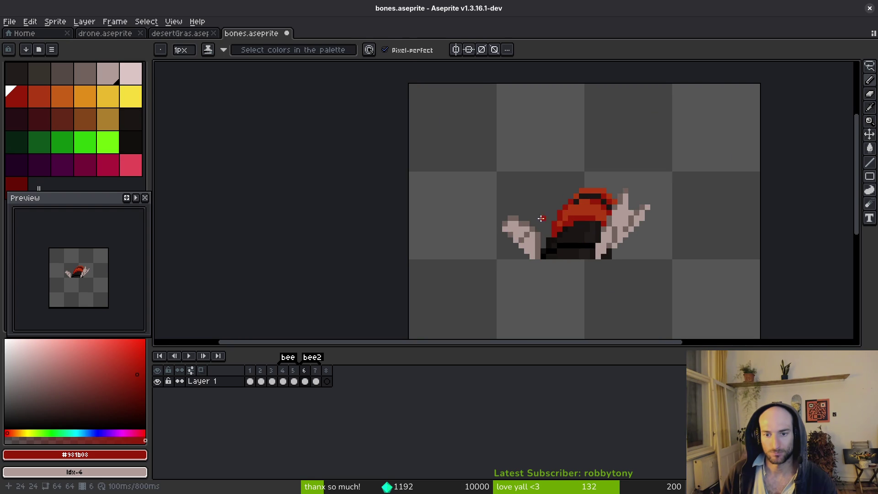
{"action": "key", "text": "e"}
{"action": "scroll", "coordinate": [585, 256], "scroll_direction": "down", "scroll_amount": 2}
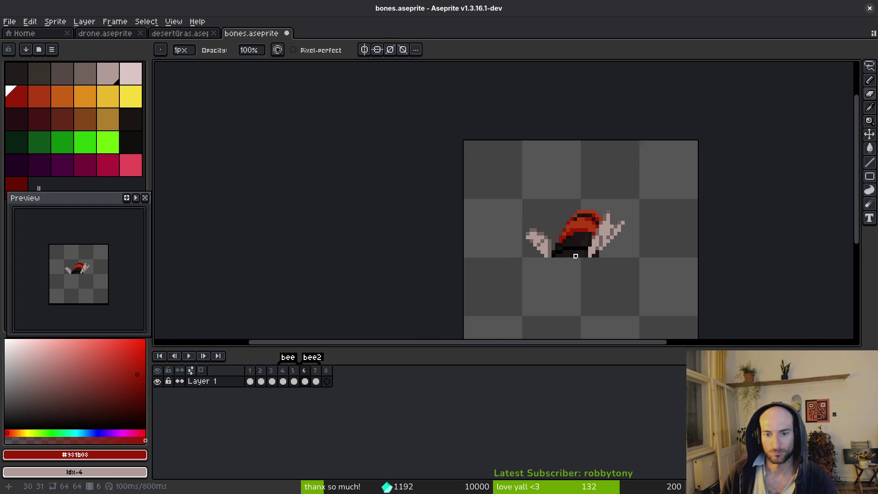
{"action": "key", "text": "ctrl+s"}
{"action": "scroll", "coordinate": [591, 263], "scroll_direction": "down", "scroll_amount": 4}
{"action": "scroll", "coordinate": [591, 262], "scroll_direction": "up", "scroll_amount": 4}
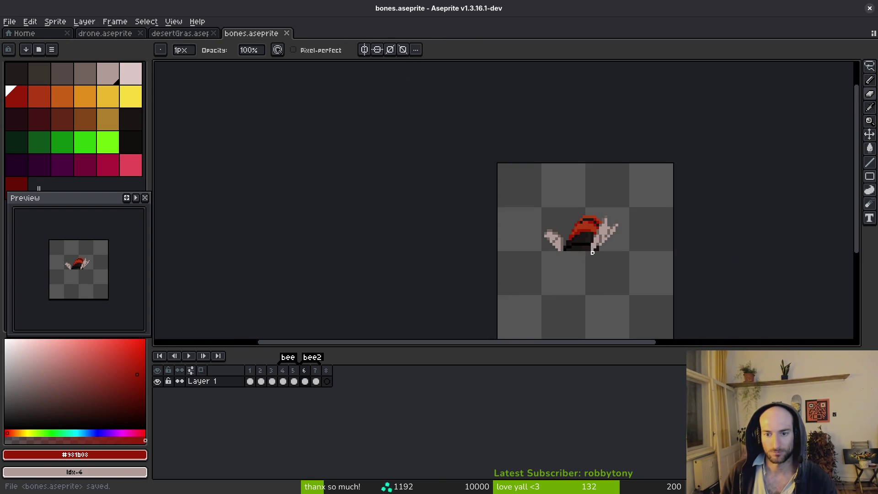
{"action": "scroll", "coordinate": [595, 228], "scroll_direction": "down", "scroll_amount": 2}
{"action": "scroll", "coordinate": [595, 229], "scroll_direction": "right", "scroll_amount": 1}
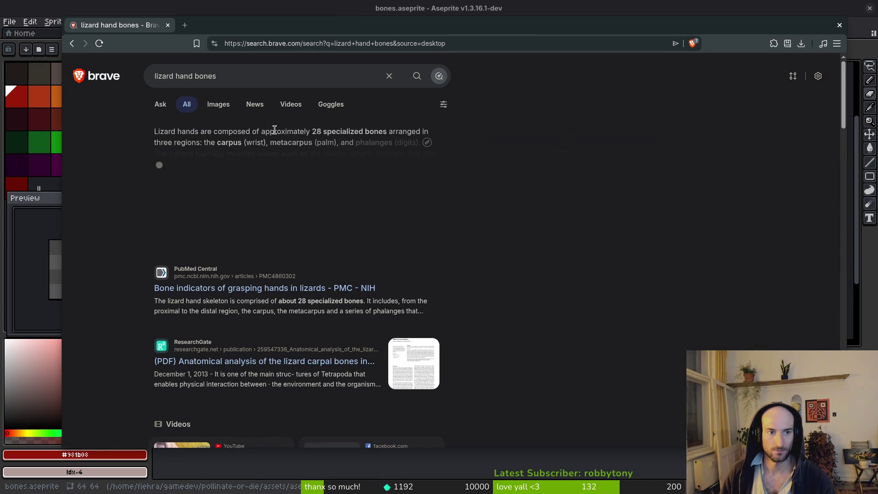
Step: Browse image results for lizard hand bones, then leave Brave for Aseprite
{"action": "left_click", "coordinate": [218, 104]}
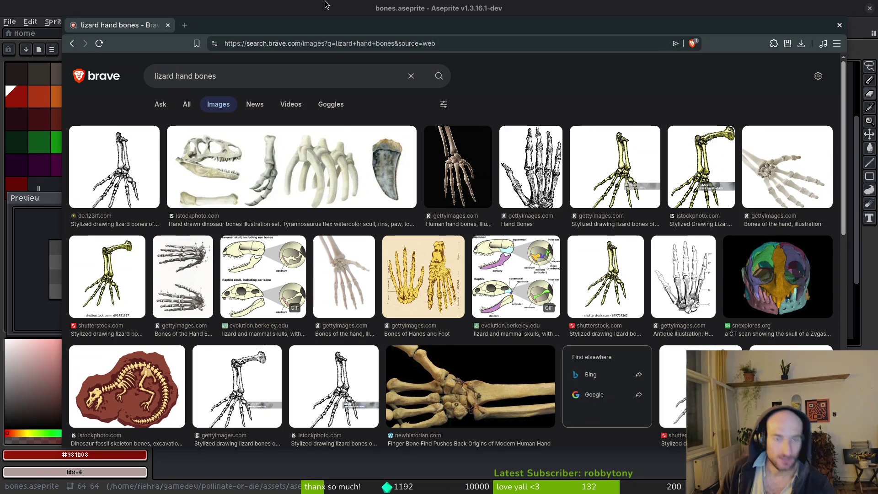
{"action": "key", "text": "alt+Tab"}
Step: Draw a pale skeletal hand on the new empty frame: central bone, finger bones and palm
{"action": "key", "text": "Left"}
{"action": "key", "text": "Left"}
{"action": "key", "text": "Left"}
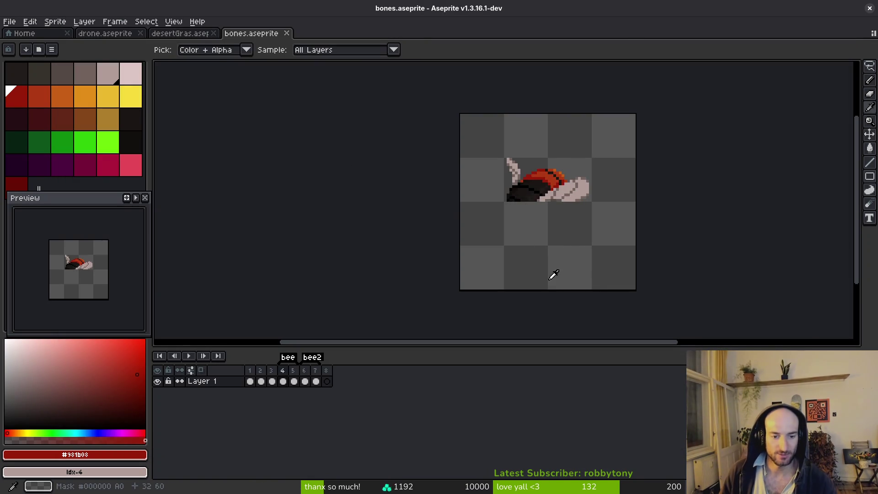
{"action": "left_click", "coordinate": [554, 183], "text": "alt"}
{"action": "scroll", "coordinate": [582, 195], "scroll_direction": "up", "scroll_amount": 2}
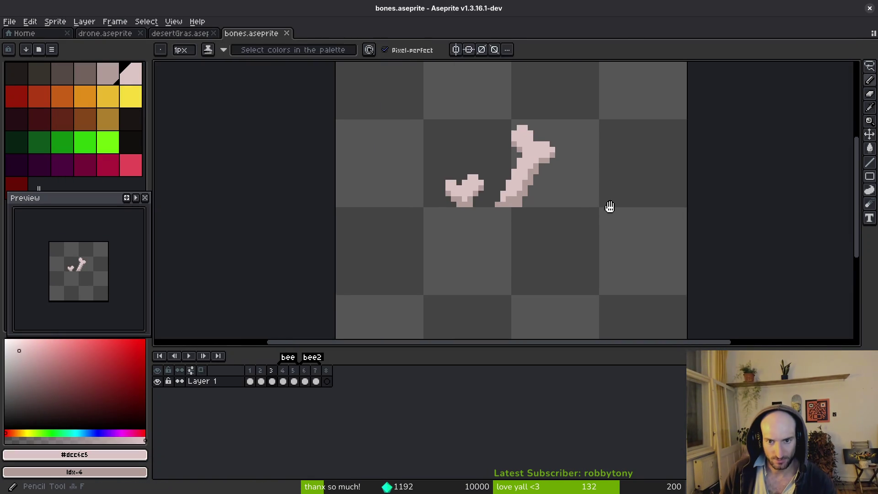
{"action": "key", "text": "Right"}
{"action": "key", "text": "Right"}
{"action": "key", "text": "Right"}
{"action": "scroll", "coordinate": [521, 214], "scroll_direction": "up", "scroll_amount": 3}
{"action": "mouse_move", "coordinate": [494, 228]}
{"action": "left_mouse_down"}
{"action": "mouse_move", "coordinate": [505, 204]}
{"action": "mouse_move", "coordinate": [516, 208]}
{"action": "mouse_move", "coordinate": [482, 173]}
{"action": "mouse_move", "coordinate": [504, 151]}
{"action": "left_mouse_up"}
{"action": "mouse_move", "coordinate": [525, 184]}
{"action": "left_mouse_down"}
{"action": "mouse_move", "coordinate": [529, 140]}
{"action": "mouse_move", "coordinate": [538, 197]}
{"action": "mouse_move", "coordinate": [560, 169]}
{"action": "mouse_move", "coordinate": [534, 202]}
{"action": "left_mouse_up"}
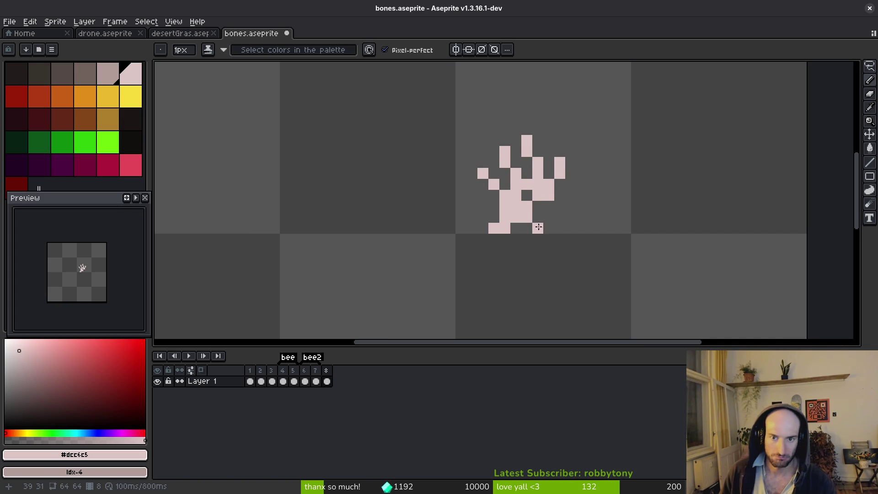
{"action": "left_click_drag", "start_coordinate": [516, 238], "coordinate": [526, 198]}
{"action": "left_click", "coordinate": [548, 217]}
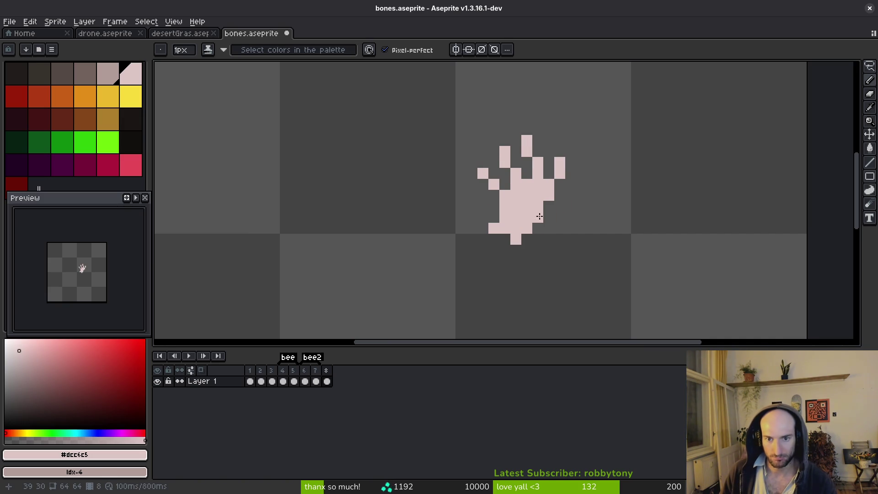
Step: Erase the stray pixel below the hand
{"action": "key", "text": "e"}
{"action": "left_click", "coordinate": [516, 238]}
{"action": "scroll", "coordinate": [568, 255], "scroll_direction": "down", "scroll_amount": 3}
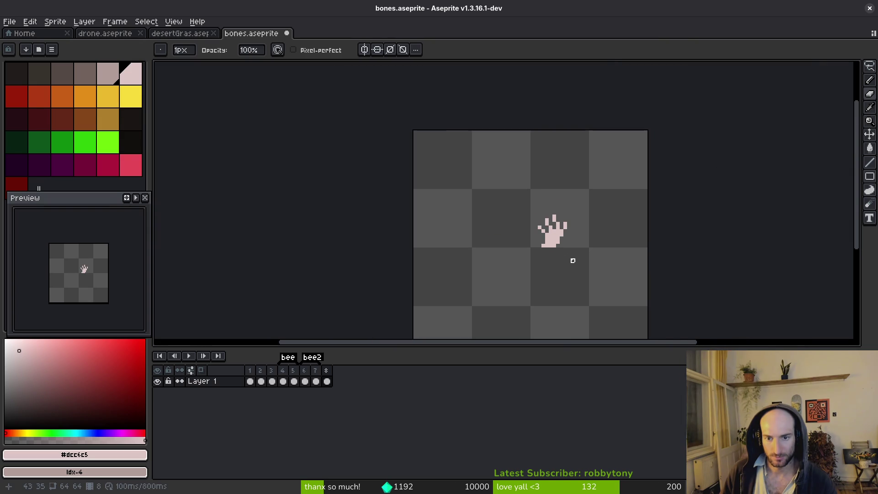
{"action": "scroll", "coordinate": [569, 257], "scroll_direction": "up", "scroll_amount": 1}
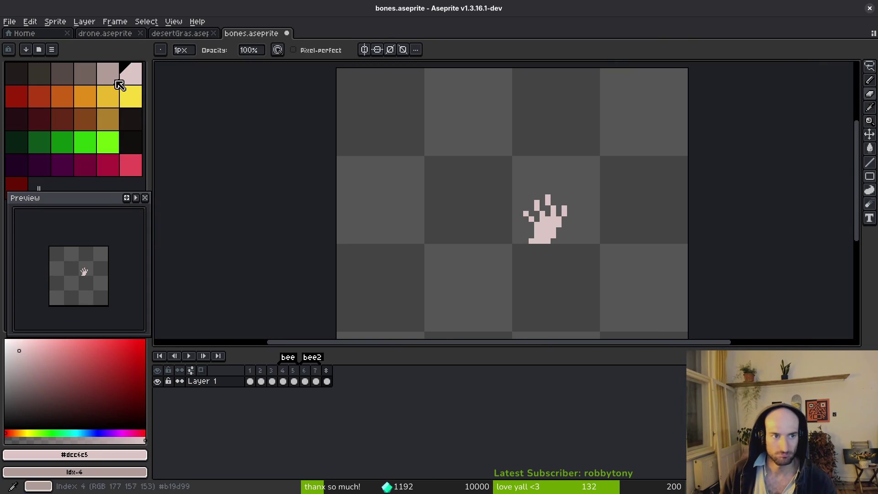
Step: Shade the hand's lower-right diagonal edge and bottom row a darker tone
{"action": "key", "text": "b"}
{"action": "scroll", "coordinate": [557, 227], "scroll_direction": "up", "scroll_amount": 6}
{"action": "left_click", "coordinate": [498, 166]}
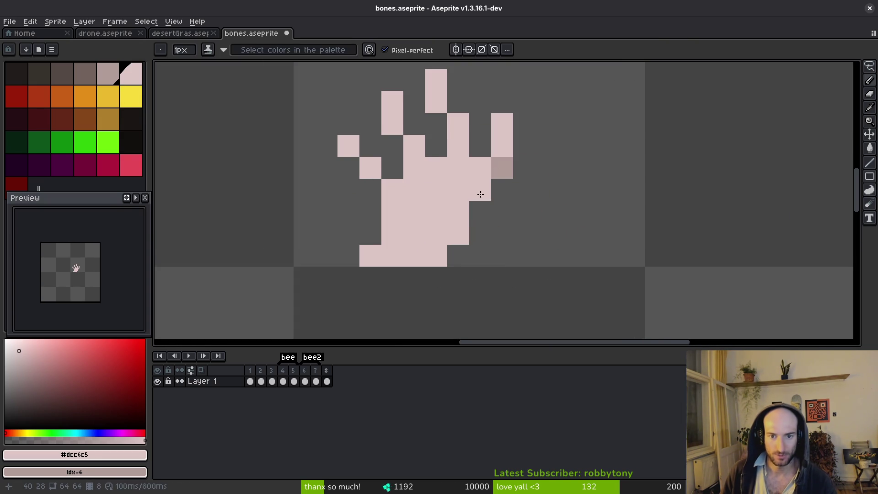
{"action": "left_click", "coordinate": [478, 192]}
{"action": "key", "text": "ctrl+z"}
{"action": "mouse_move", "coordinate": [478, 201]}
{"action": "left_mouse_down"}
{"action": "mouse_move", "coordinate": [461, 235]}
{"action": "mouse_move", "coordinate": [435, 255]}
{"action": "mouse_move", "coordinate": [457, 280]}
{"action": "left_mouse_up"}
{"action": "left_click_drag", "start_coordinate": [388, 260], "coordinate": [436, 256]}
{"action": "left_click", "coordinate": [434, 256]}
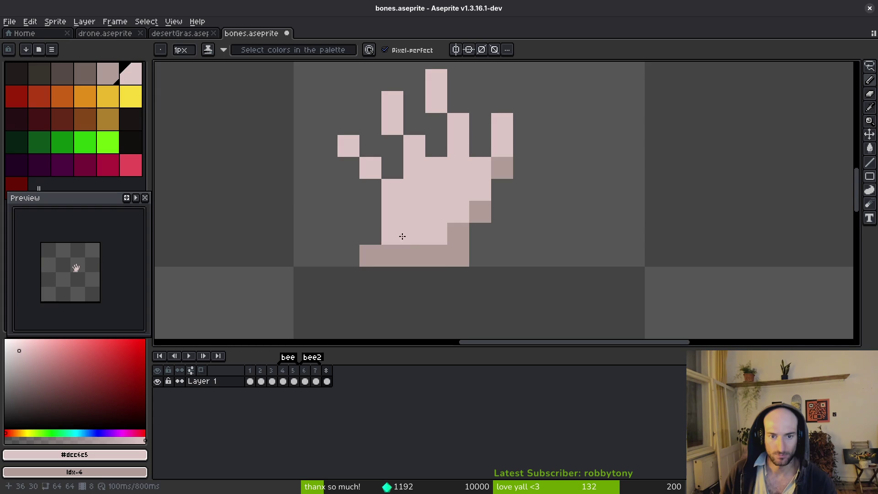
{"action": "left_click", "coordinate": [401, 235]}
{"action": "scroll", "coordinate": [457, 249], "scroll_direction": "down", "scroll_amount": 5}
{"action": "scroll", "coordinate": [453, 245], "scroll_direction": "up", "scroll_amount": 4}
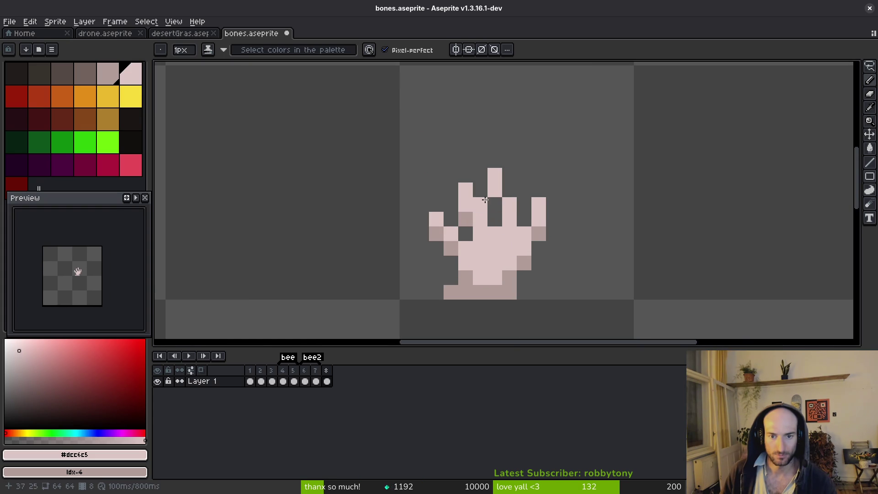
{"action": "scroll", "coordinate": [546, 279], "scroll_direction": "down", "scroll_amount": 5}
{"action": "scroll", "coordinate": [550, 286], "scroll_direction": "up", "scroll_amount": 4}
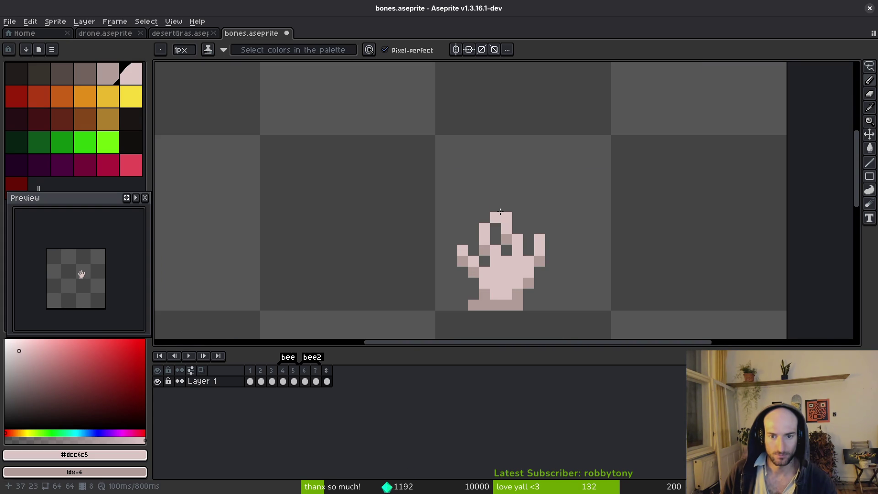
Step: Zoom in on the hand and add darker shading between its fingers
{"action": "scroll", "coordinate": [554, 272], "scroll_direction": "down", "scroll_amount": 4}
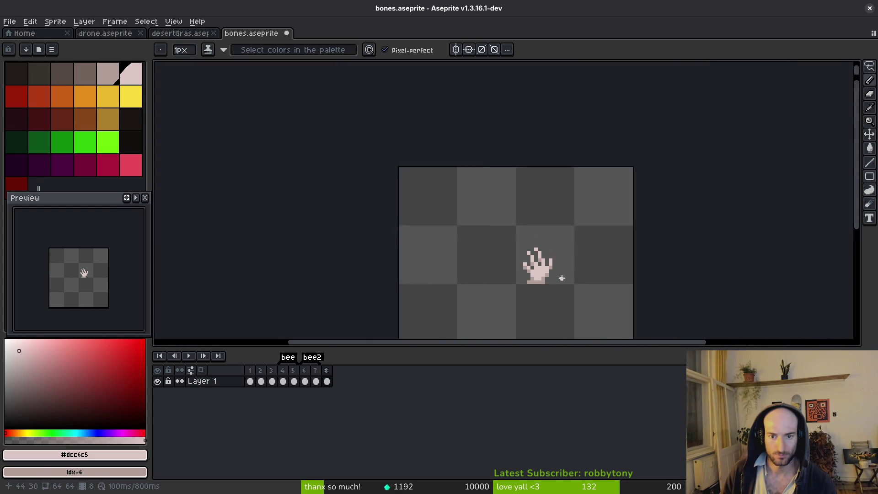
{"action": "scroll", "coordinate": [550, 250], "scroll_direction": "up", "scroll_amount": 3}
{"action": "scroll", "coordinate": [584, 283], "scroll_direction": "down", "scroll_amount": 4}
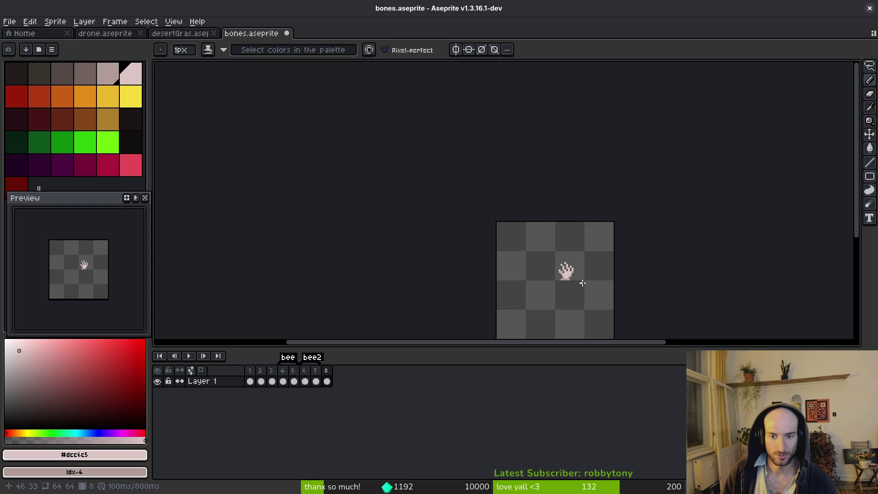
{"action": "scroll", "coordinate": [582, 283], "scroll_direction": "down", "scroll_amount": 2}
{"action": "scroll", "coordinate": [578, 285], "scroll_direction": "up", "scroll_amount": 2}
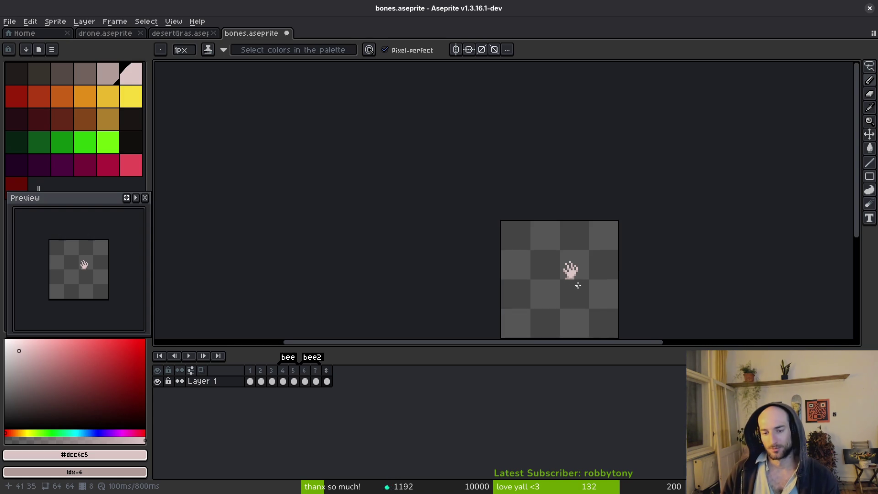
{"action": "scroll", "coordinate": [576, 281], "scroll_direction": "up", "scroll_amount": 5}
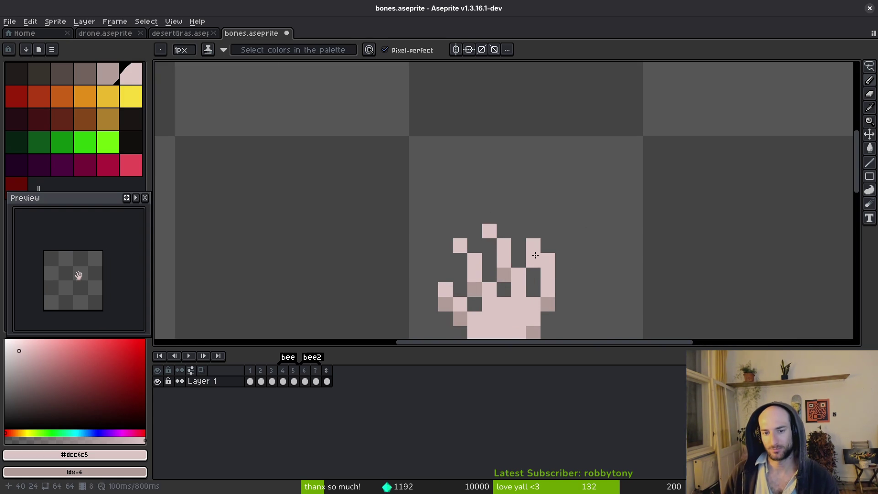
{"action": "scroll", "coordinate": [535, 254], "scroll_direction": "down", "scroll_amount": 3}
{"action": "scroll", "coordinate": [525, 265], "scroll_direction": "up", "scroll_amount": 3}
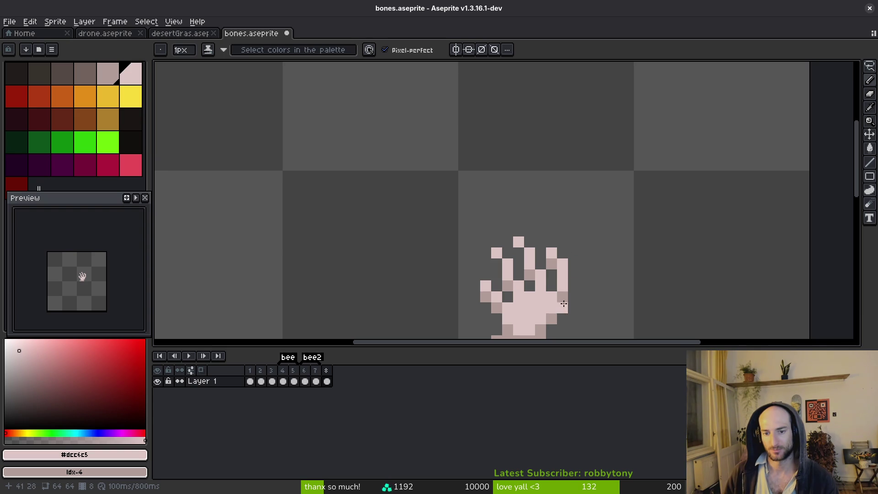
{"action": "scroll", "coordinate": [613, 311], "scroll_direction": "down", "scroll_amount": 6}
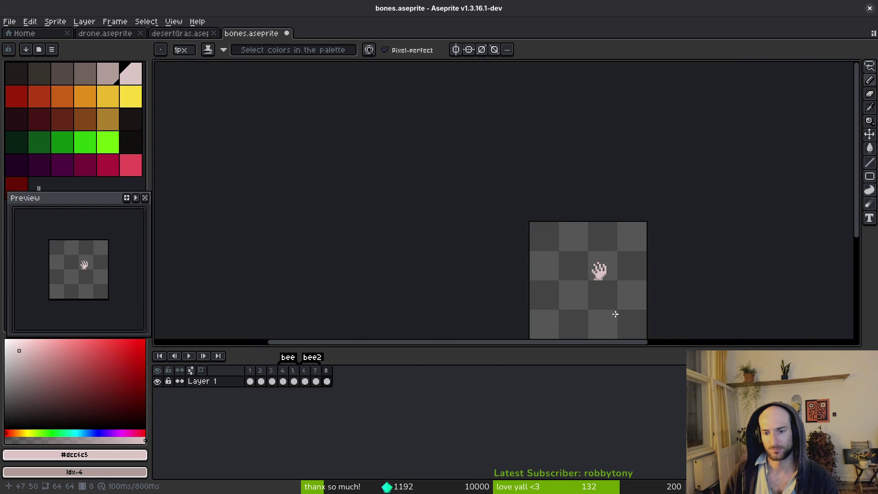
{"action": "left_click_drag", "start_coordinate": [616, 297], "coordinate": [588, 258]}
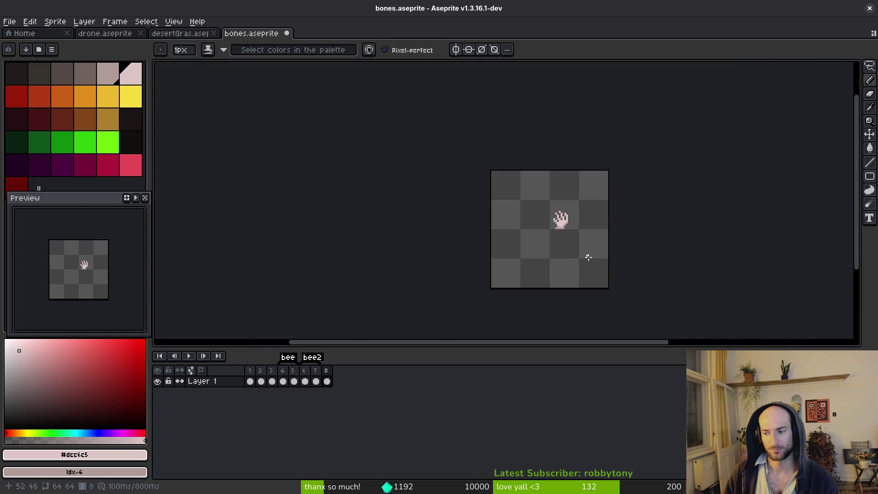
{"action": "scroll", "coordinate": [593, 264], "scroll_direction": "up", "scroll_amount": 5}
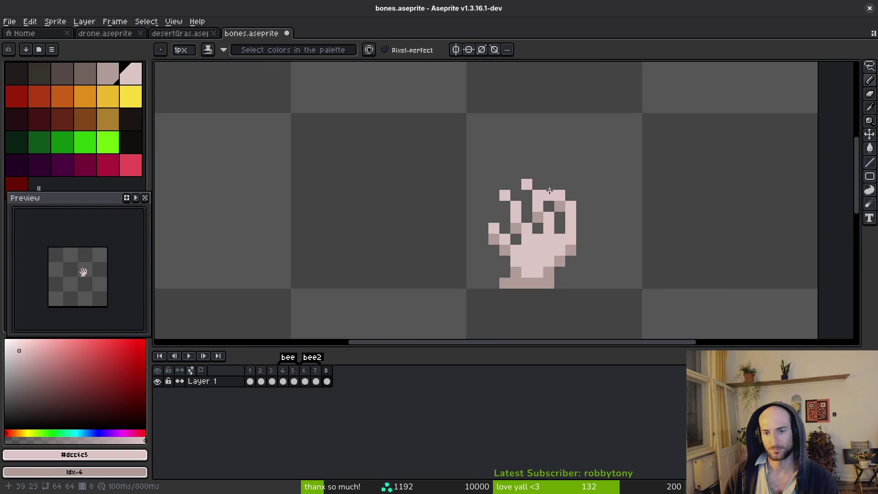
{"action": "scroll", "coordinate": [587, 274], "scroll_direction": "down", "scroll_amount": 5}
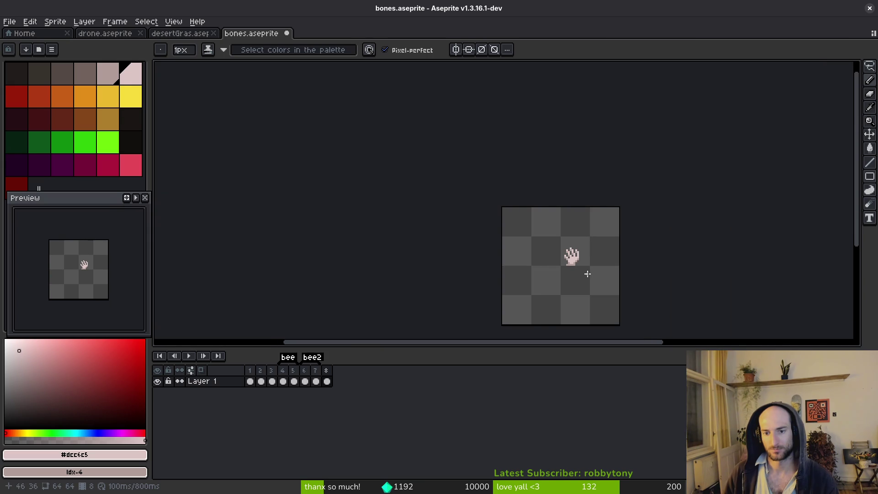
{"action": "left_click_drag", "start_coordinate": [584, 275], "coordinate": [570, 283]}
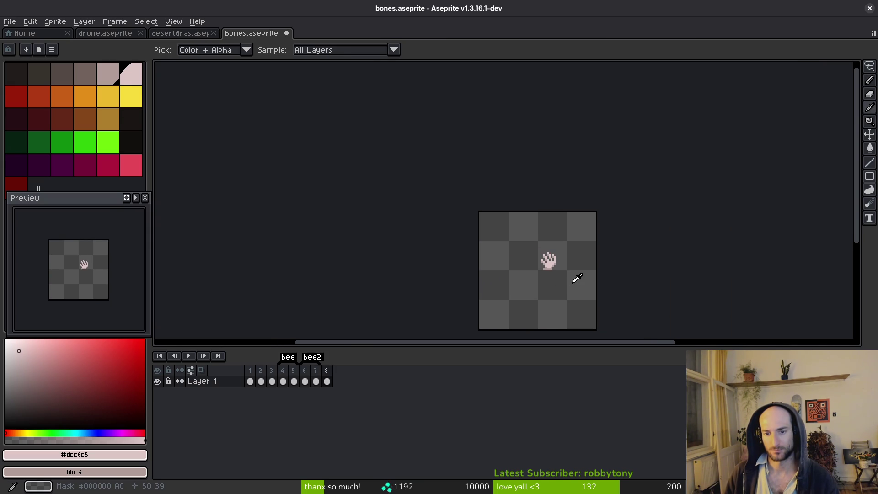
Step: Undo and redo the last shading stroke to compare the result
{"action": "scroll", "coordinate": [554, 269], "scroll_direction": "up", "scroll_amount": 4}
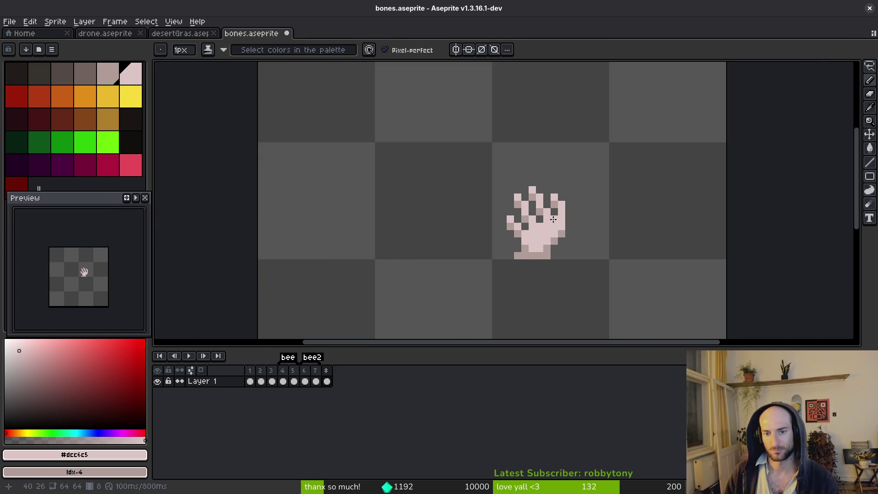
{"action": "scroll", "coordinate": [558, 254], "scroll_direction": "down", "scroll_amount": 4}
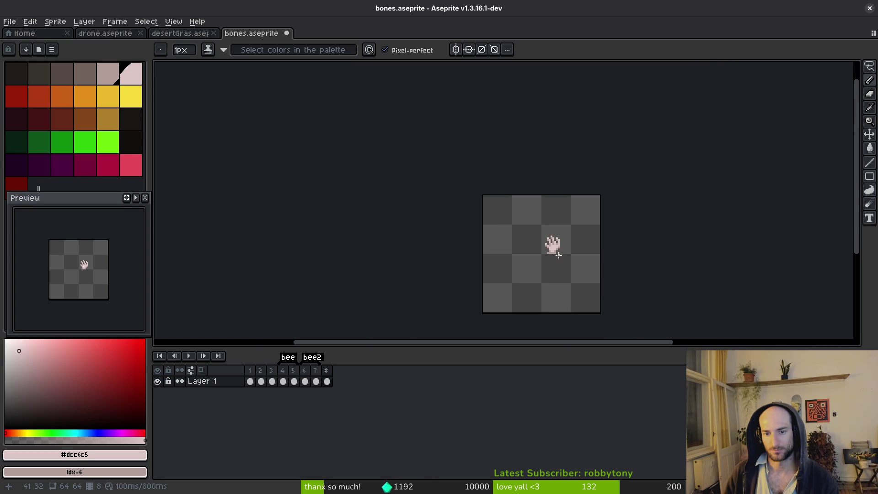
{"action": "scroll", "coordinate": [557, 234], "scroll_direction": "up", "scroll_amount": 4}
{"action": "scroll", "coordinate": [565, 254], "scroll_direction": "down", "scroll_amount": 3}
{"action": "scroll", "coordinate": [558, 250], "scroll_direction": "up", "scroll_amount": 4}
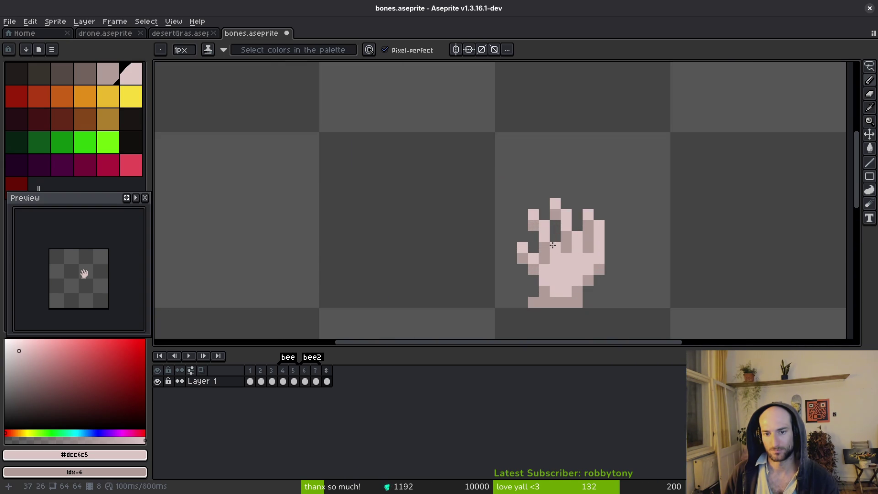
{"action": "scroll", "coordinate": [556, 252], "scroll_direction": "down", "scroll_amount": 4}
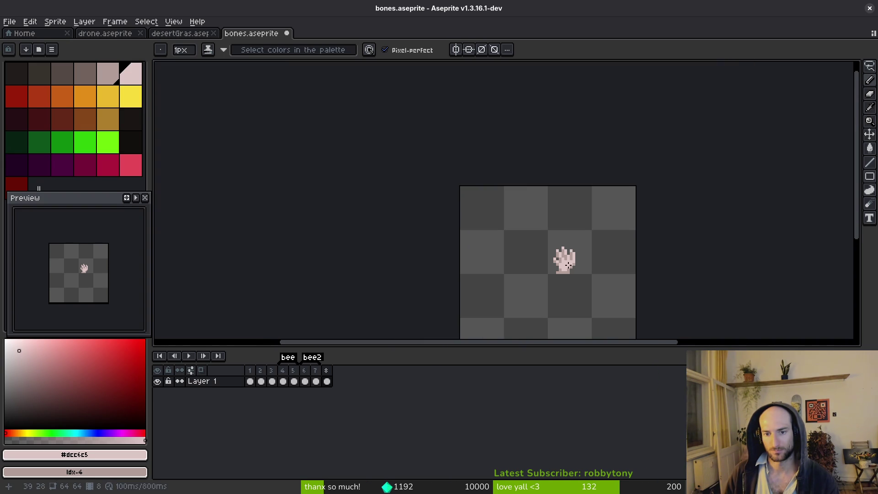
{"action": "scroll", "coordinate": [570, 267], "scroll_direction": "down", "scroll_amount": 2}
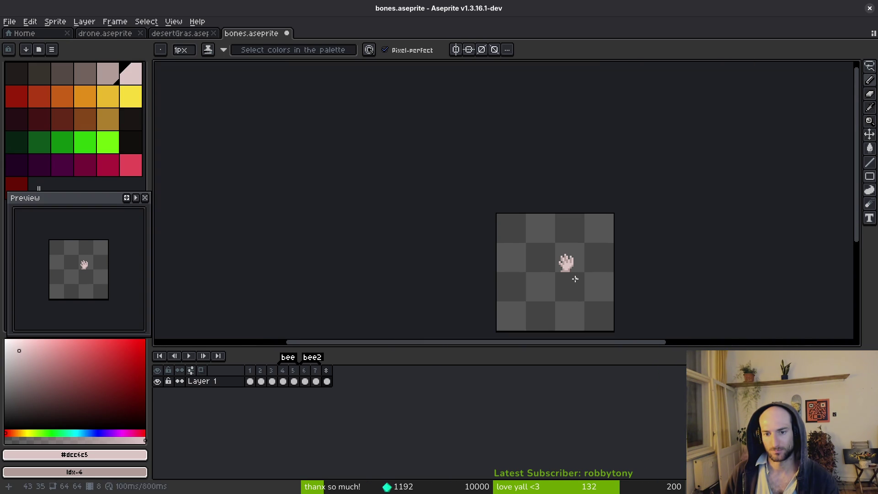
{"action": "key", "text": "ctrl+z"}
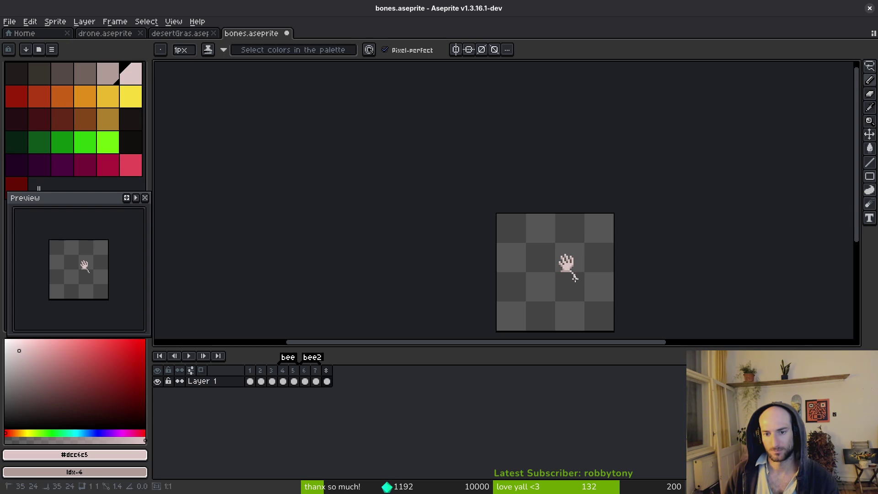
{"action": "key", "text": "ctrl+y"}
Step: Bring the whole hand back into view and save bones.aseprite
{"action": "scroll", "coordinate": [574, 279], "scroll_direction": "up", "scroll_amount": 4}
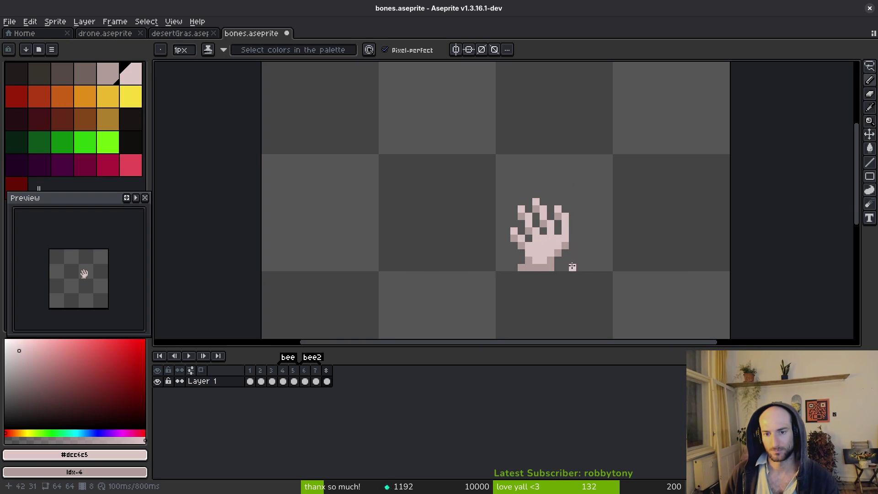
{"action": "scroll", "coordinate": [592, 252], "scroll_direction": "down", "scroll_amount": 1}
{"action": "scroll", "coordinate": [592, 253], "scroll_direction": "down", "scroll_amount": 1}
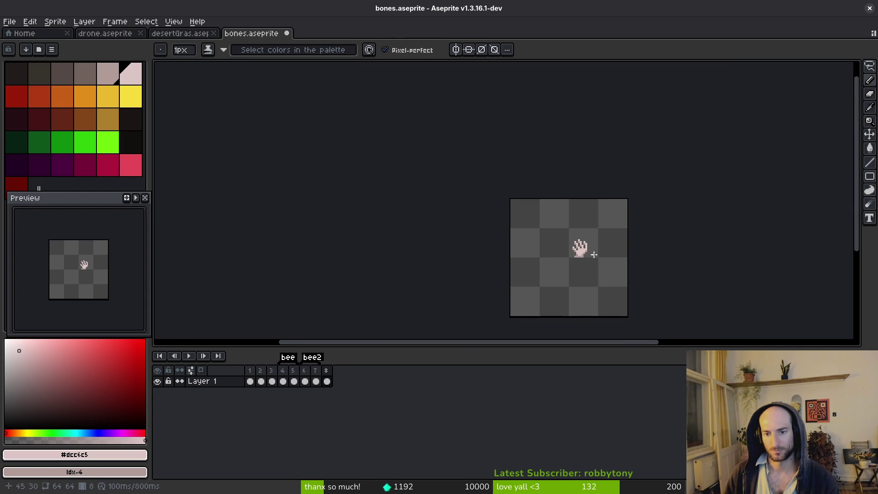
{"action": "left_click_drag", "start_coordinate": [593, 254], "coordinate": [534, 241]}
{"action": "key", "text": "ctrl+s"}
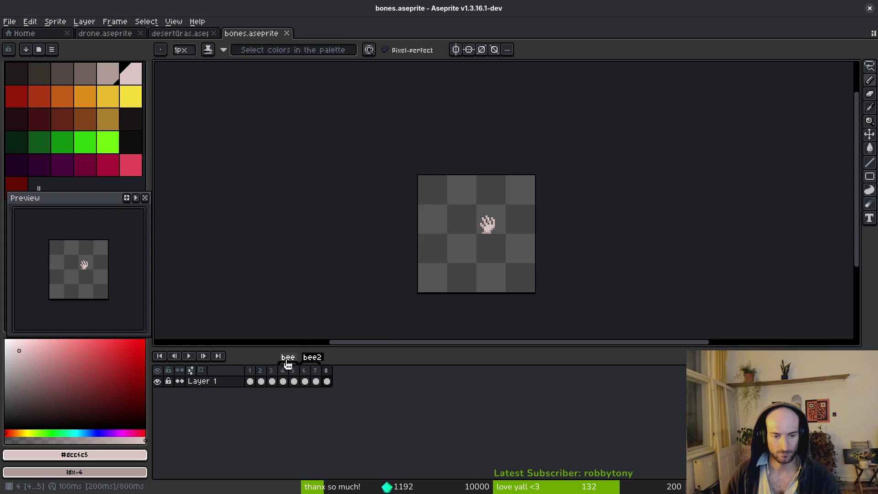
Step: Set the sprite sheet export to All frames in a single horizontal strip
{"action": "key", "text": "ctrl+e"}
{"action": "key", "text": "Escape"}
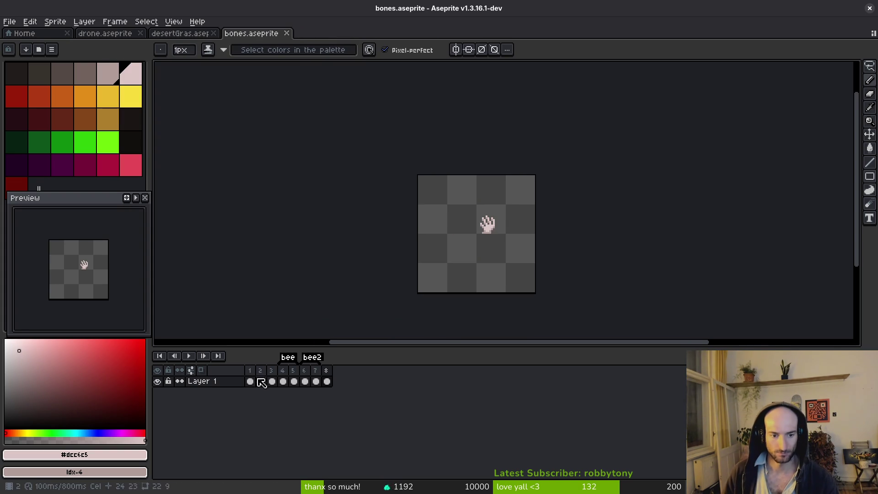
{"action": "key", "text": "ctrl+e"}
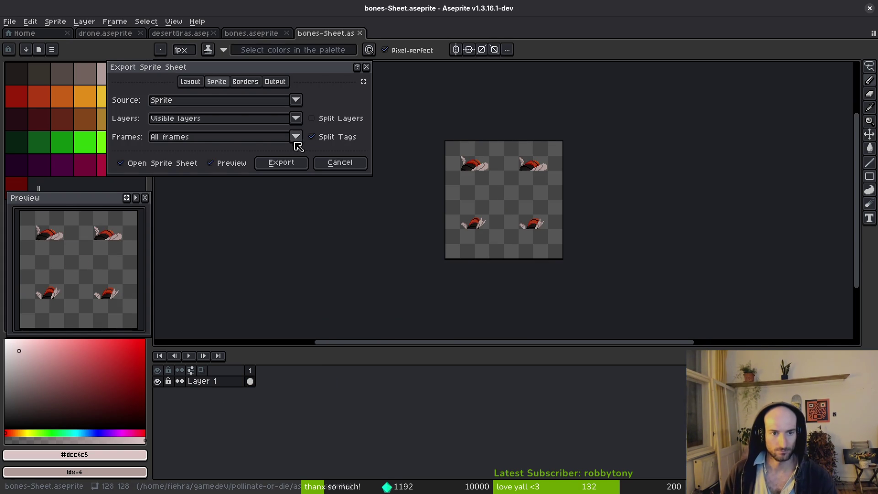
{"action": "left_click", "coordinate": [297, 141]}
{"action": "left_click", "coordinate": [188, 159]}
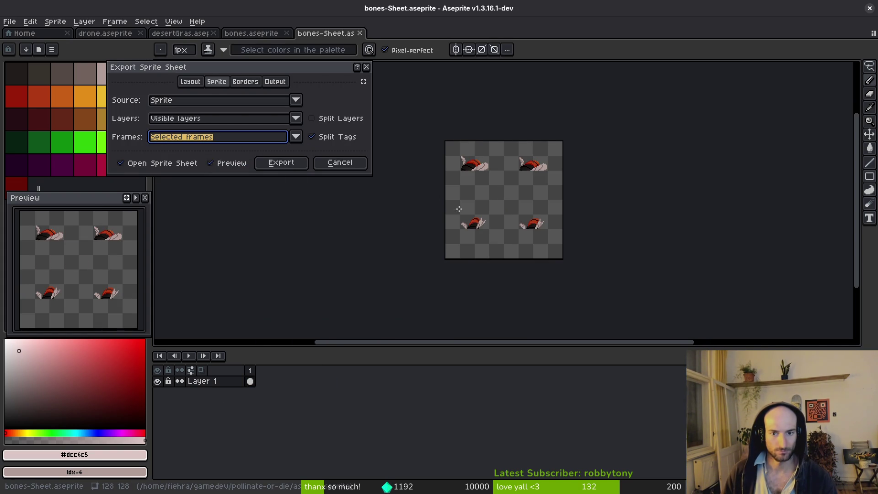
{"action": "left_click", "coordinate": [341, 137]}
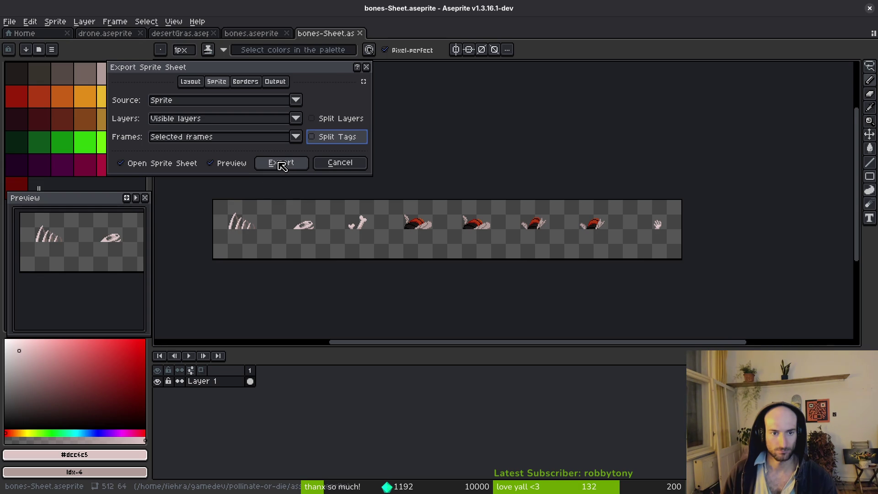
{"action": "left_click", "coordinate": [256, 137]}
{"action": "left_click", "coordinate": [203, 154]}
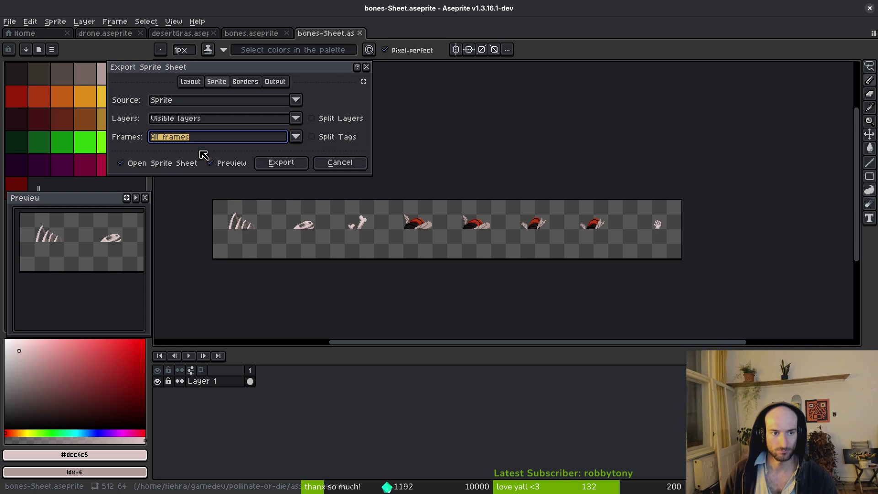
{"action": "left_click", "coordinate": [281, 163]}
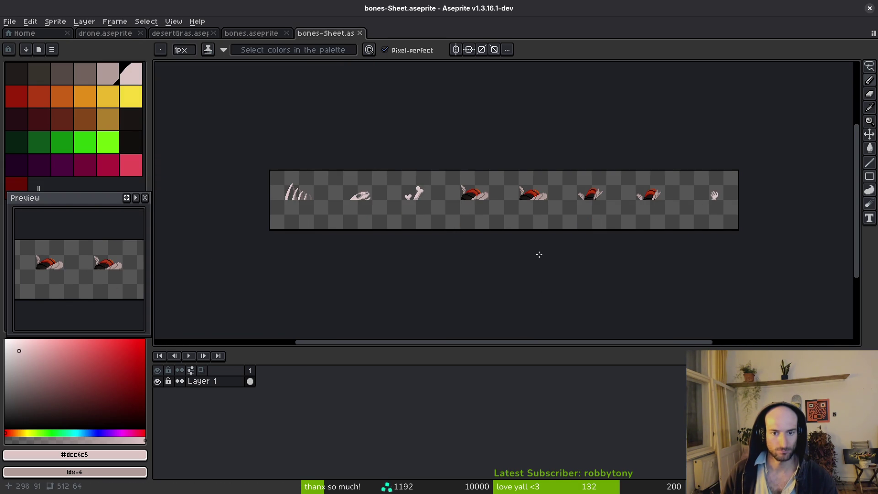
Step: Export to art/objects/bones-Sheet.png, overwriting the existing file
{"action": "left_click", "coordinate": [222, 43]}
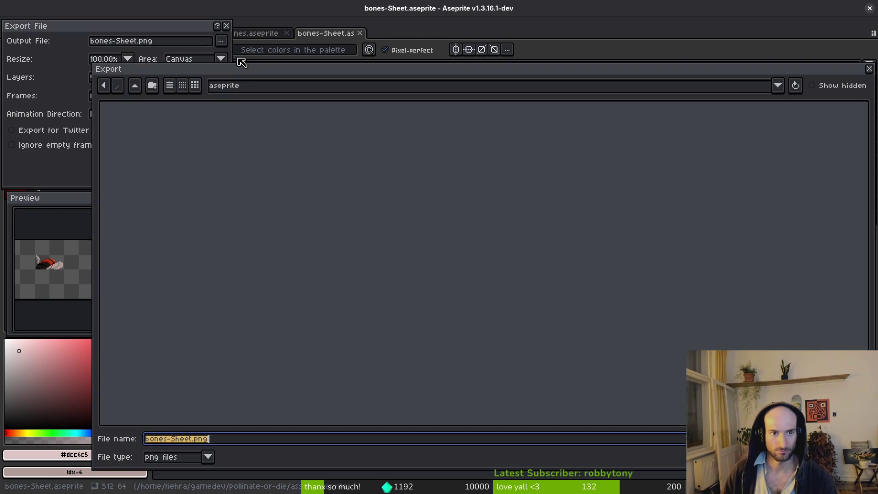
{"action": "left_click", "coordinate": [136, 88]}
{"action": "double_click", "coordinate": [157, 139]}
{"action": "double_click", "coordinate": [505, 156]}
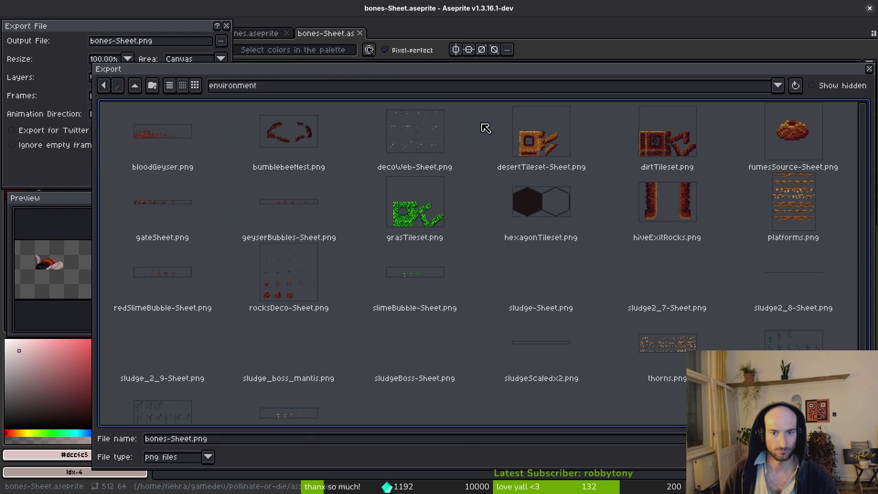
{"action": "scroll", "coordinate": [475, 216], "scroll_direction": "down", "scroll_amount": 1}
{"action": "scroll", "coordinate": [482, 235], "scroll_direction": "up", "scroll_amount": 1}
{"action": "left_click", "coordinate": [436, 217]}
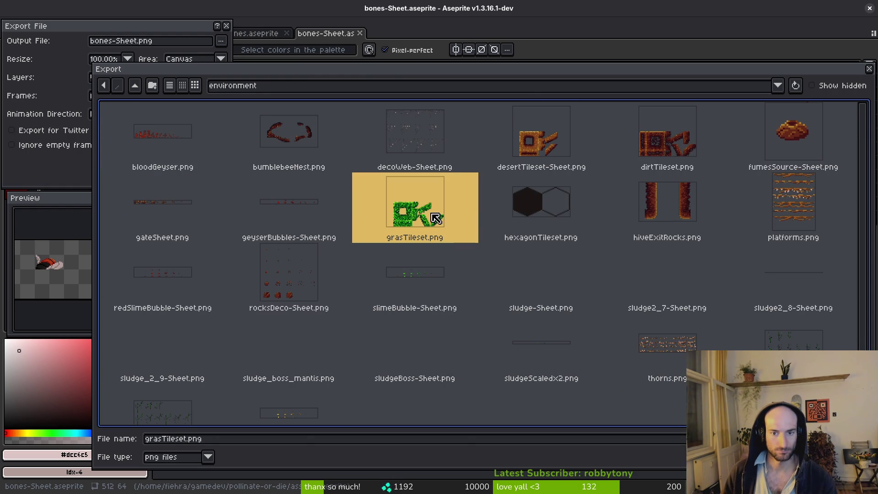
{"action": "left_click", "coordinate": [135, 86]}
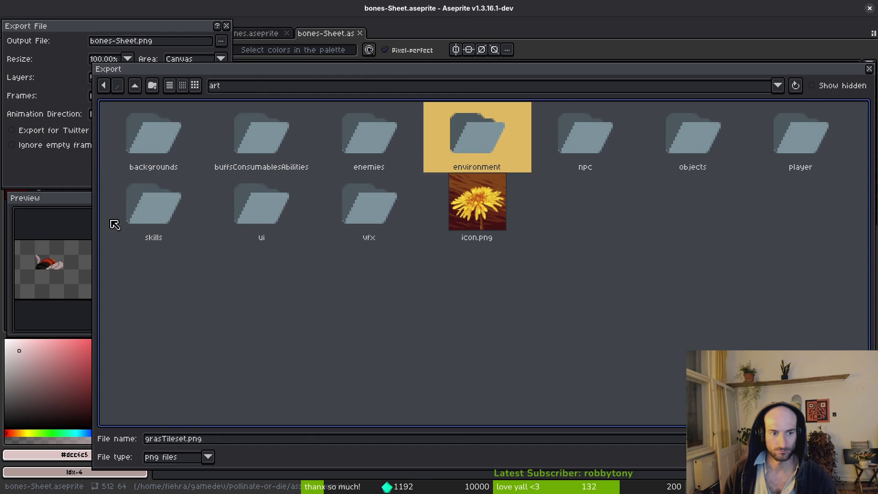
{"action": "double_click", "coordinate": [692, 147]}
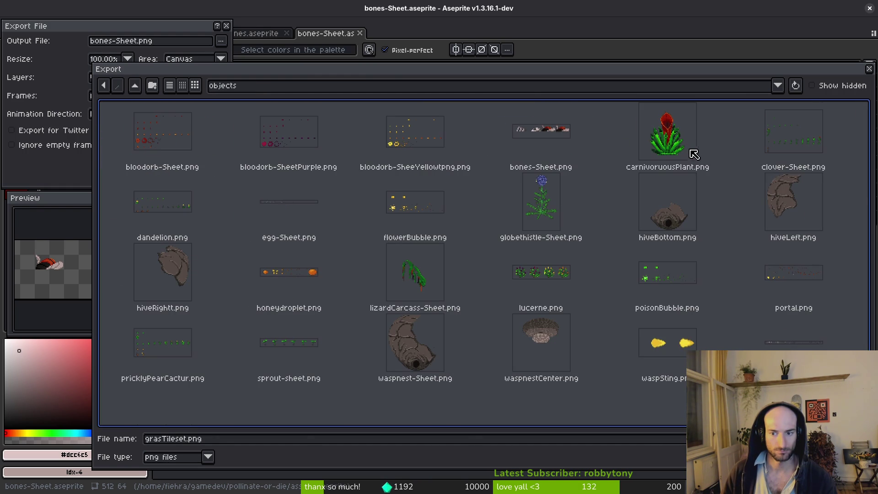
{"action": "left_click", "coordinate": [550, 157]}
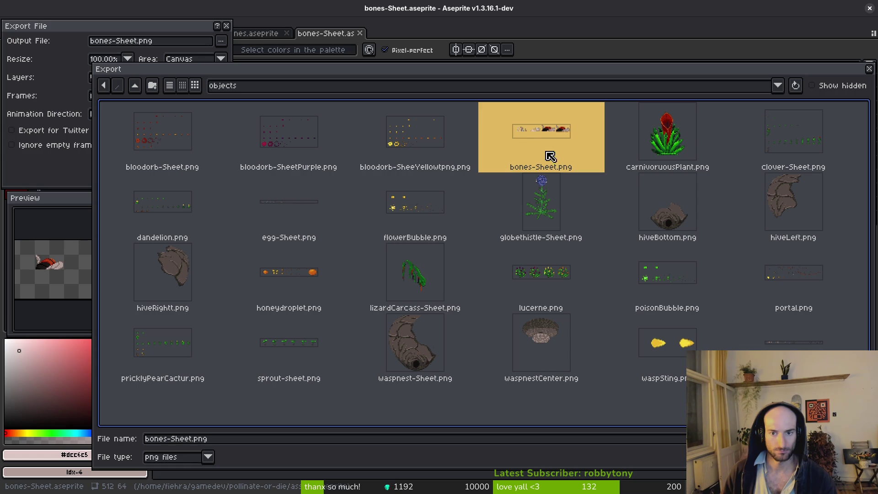
{"action": "left_click", "coordinate": [841, 457]}
{"action": "left_click", "coordinate": [381, 276]}
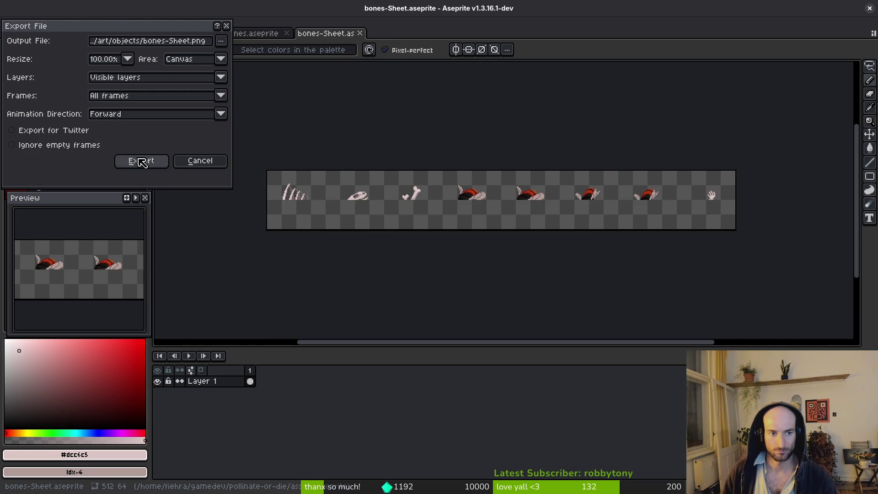
{"action": "left_click", "coordinate": [137, 160]}
Step: Switch back to the arena_mantis scene in Godot
{"action": "key", "text": "alt+Tab"}
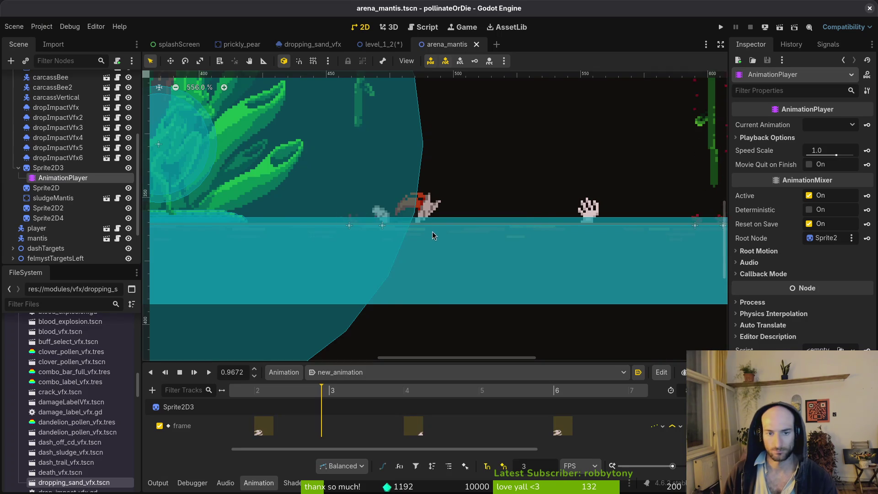
{"action": "scroll", "coordinate": [443, 229], "scroll_direction": "down", "scroll_amount": 4}
{"action": "scroll", "coordinate": [446, 226], "scroll_direction": "left", "scroll_amount": 3}
Step: Select Sprite2D3 and set its Hframes to 7
{"action": "scroll", "coordinate": [378, 250], "scroll_direction": "up", "scroll_amount": 4}
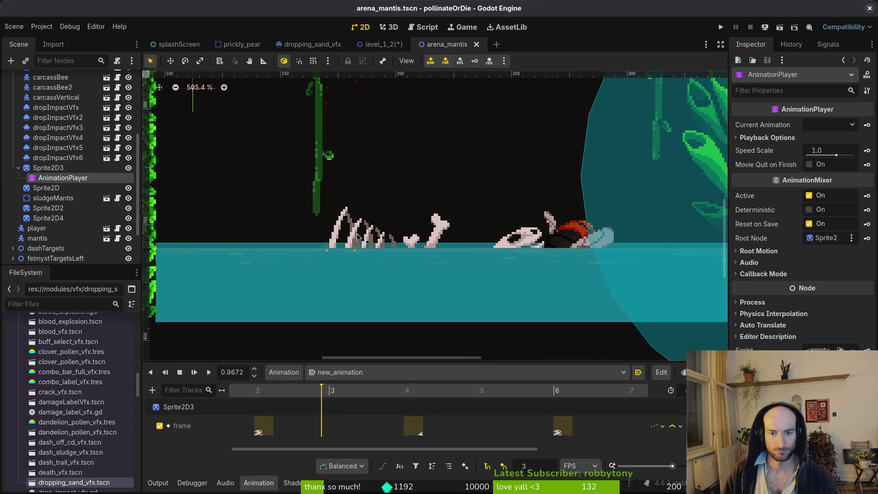
{"action": "scroll", "coordinate": [358, 237], "scroll_direction": "down", "scroll_amount": 5}
{"action": "scroll", "coordinate": [62, 219], "scroll_direction": "up", "scroll_amount": 2}
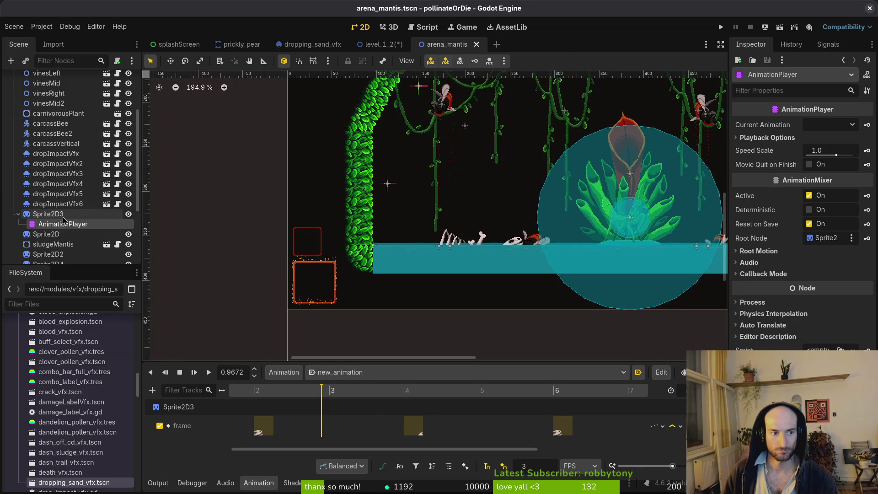
{"action": "left_click", "coordinate": [48, 213]}
{"action": "double_click", "coordinate": [827, 179]}
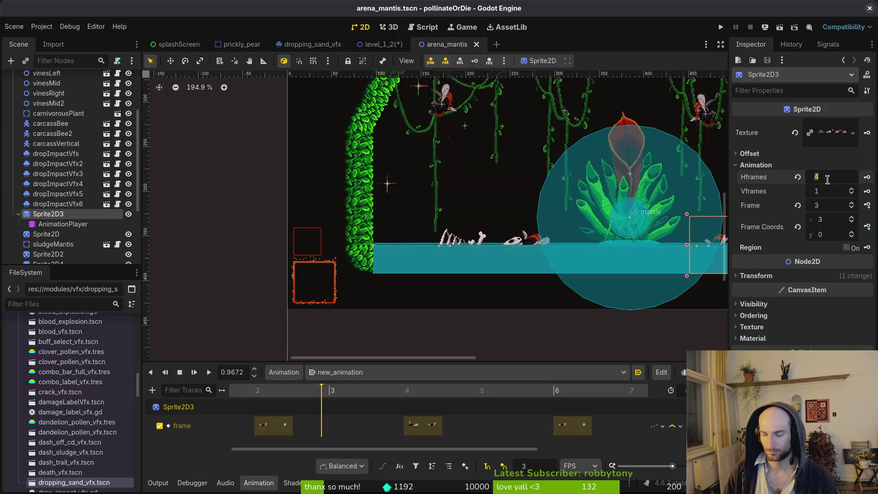
{"action": "key", "text": "Return"}
Step: Correct Sprite2D3's Hframes to 8 after counting the bones sheet's frames
{"action": "scroll", "coordinate": [527, 254], "scroll_direction": "right", "scroll_amount": 5}
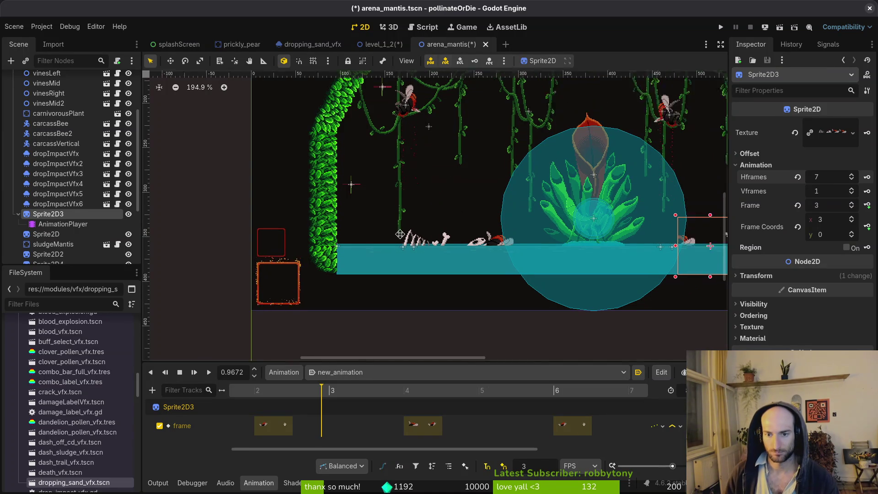
{"action": "scroll", "coordinate": [581, 244], "scroll_direction": "up", "scroll_amount": 3}
{"action": "double_click", "coordinate": [829, 178]}
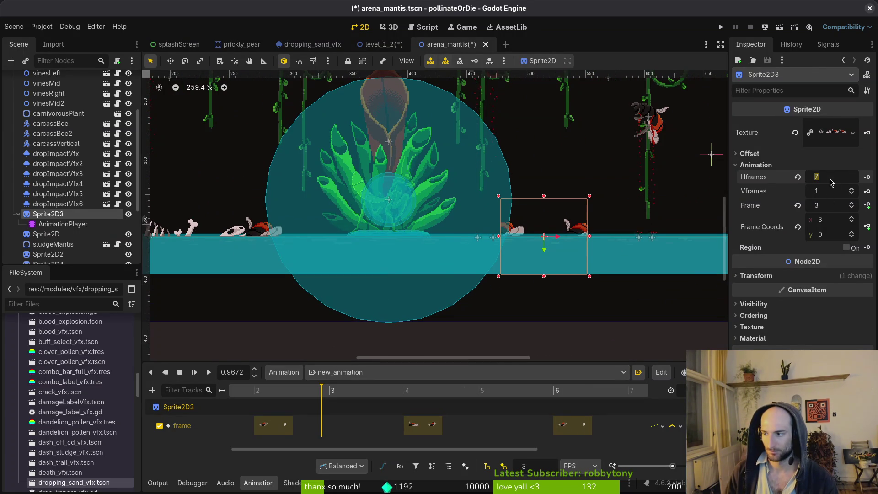
{"action": "key", "text": "alt+Tab"}
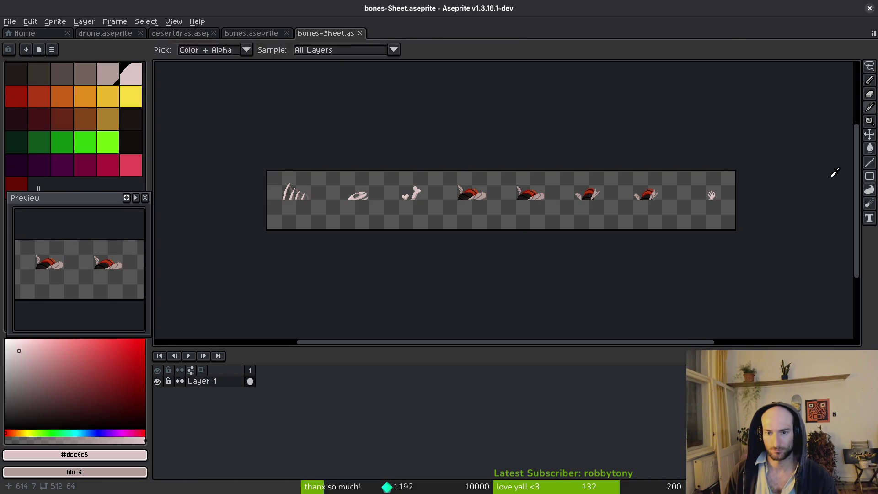
{"action": "key", "text": "alt+Tab"}
{"action": "key", "text": "Return"}
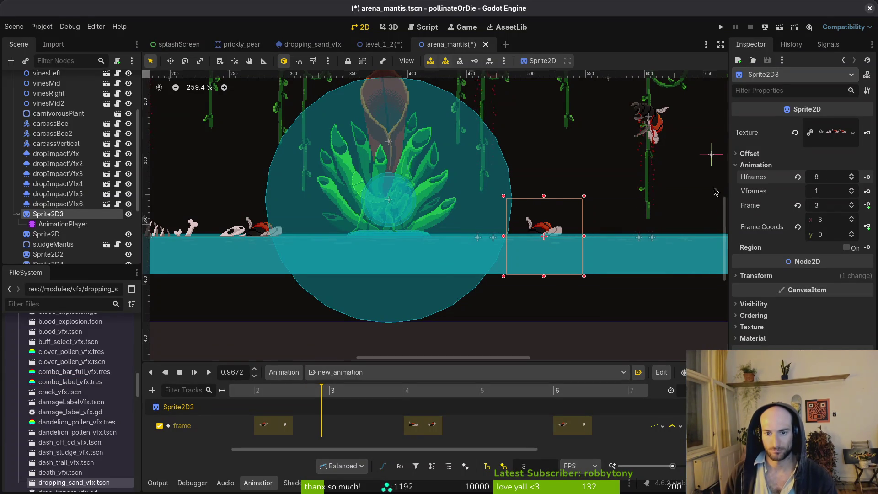
Step: Save the scene and give Sprite2D 8 horizontal frames
{"action": "key", "text": "ctrl+s"}
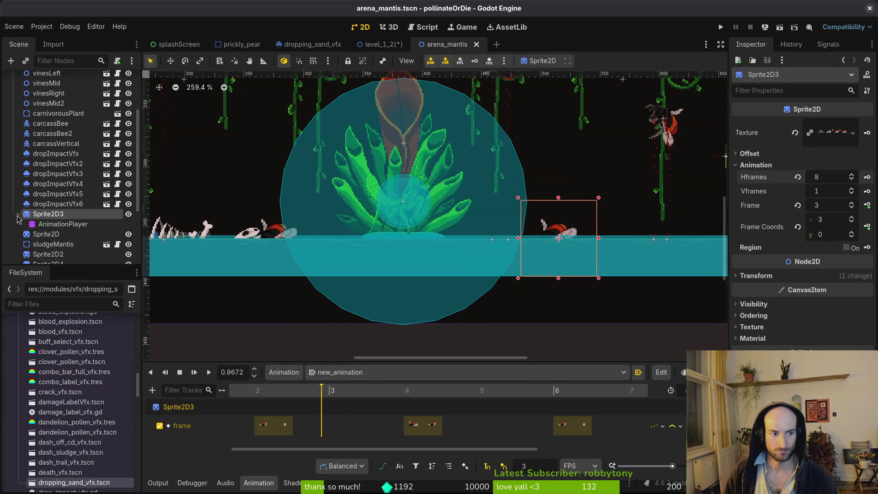
{"action": "left_click", "coordinate": [17, 214]}
{"action": "left_click", "coordinate": [46, 223]}
{"action": "left_click", "coordinate": [819, 178]}
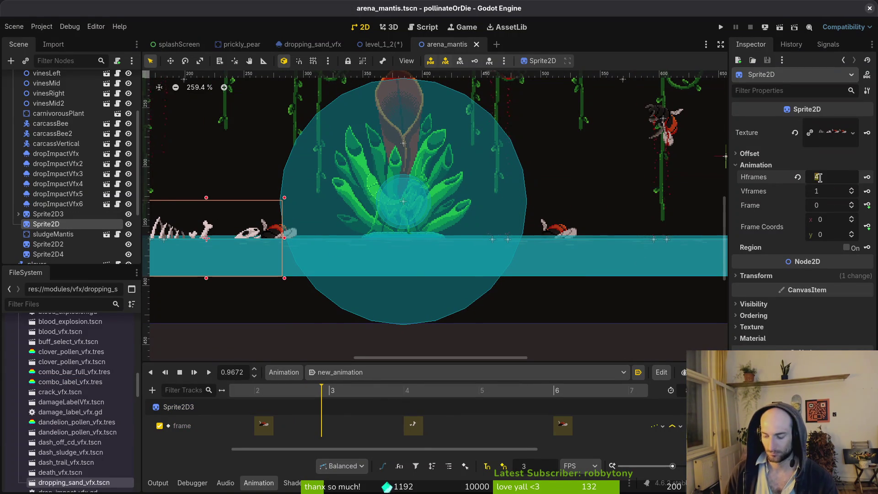
{"action": "type", "text": "8"}
{"action": "key", "text": "Return"}
{"action": "key", "text": "ctrl+s"}
Step: Set Hframes to 8 on Sprite2D2 and Sprite2D4, saving the scene
{"action": "left_click", "coordinate": [49, 245]}
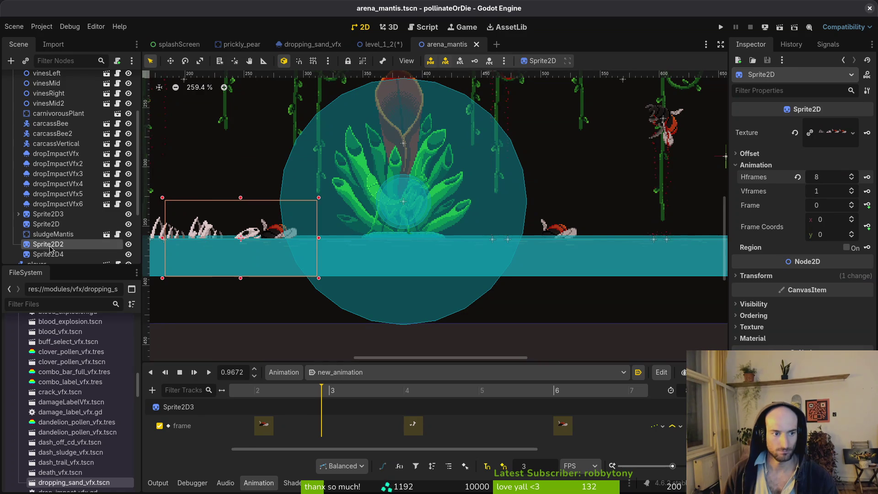
{"action": "left_click", "coordinate": [824, 177]}
{"action": "type", "text": "8"}
{"action": "key", "text": "Return"}
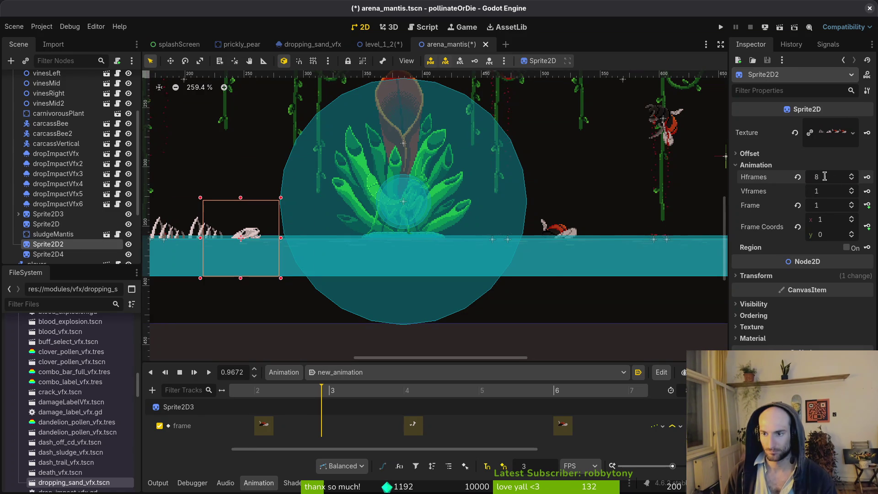
{"action": "key", "text": "ctrl+s"}
{"action": "left_click", "coordinate": [48, 254]}
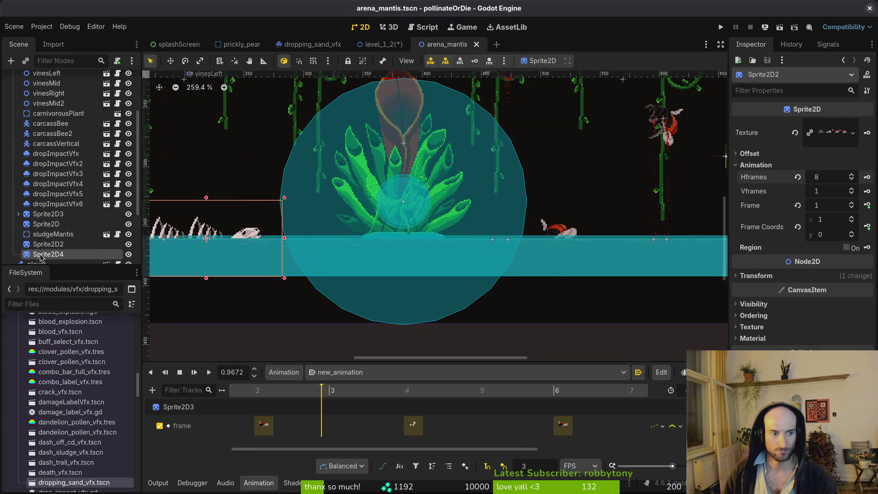
{"action": "left_click", "coordinate": [778, 165]}
{"action": "left_click", "coordinate": [826, 178]}
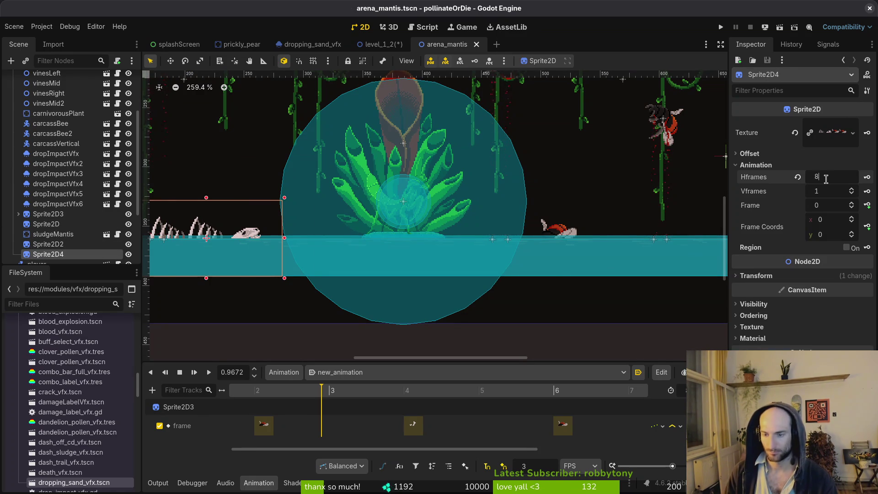
{"action": "key", "text": "Return"}
{"action": "scroll", "coordinate": [379, 241], "scroll_direction": "left", "scroll_amount": 3}
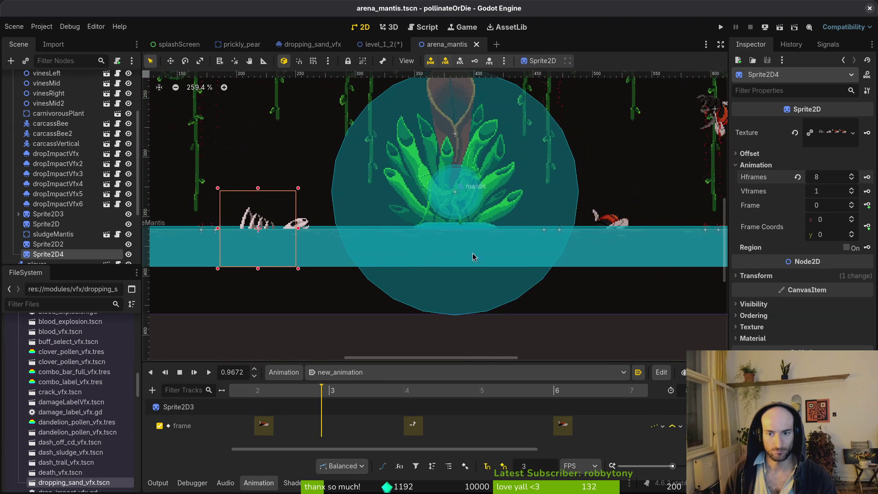
{"action": "scroll", "coordinate": [473, 257], "scroll_direction": "left", "scroll_amount": 1}
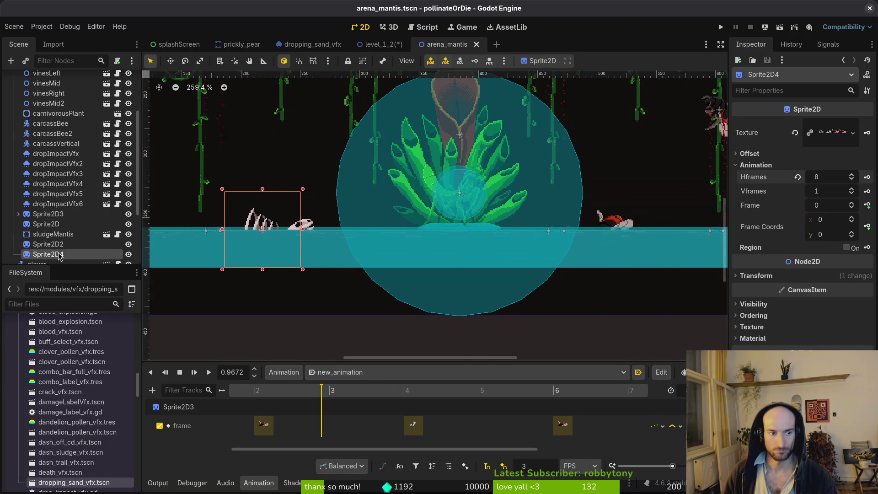
Step: Duplicate Sprite2D4 as Sprite2D5 and reposition it in the scene tree
{"action": "key", "text": "ctrl+d"}
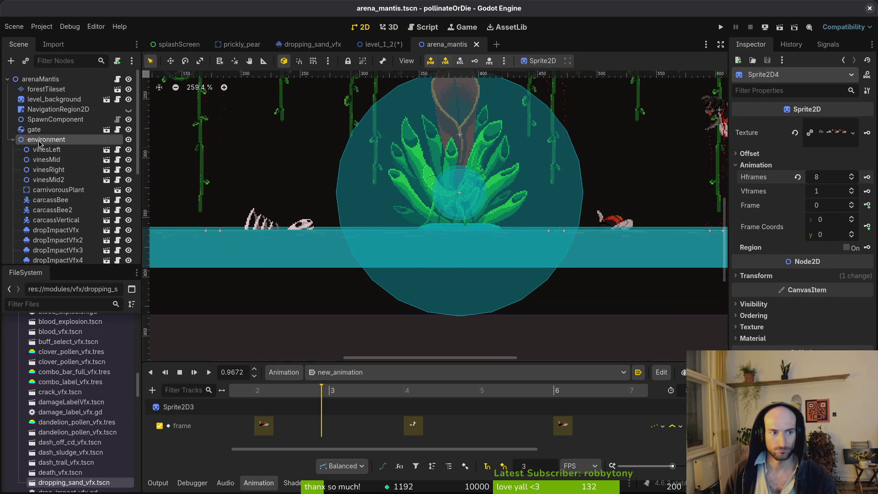
{"action": "scroll", "coordinate": [69, 174], "scroll_direction": "down", "scroll_amount": 3}
{"action": "scroll", "coordinate": [54, 165], "scroll_direction": "up", "scroll_amount": 2}
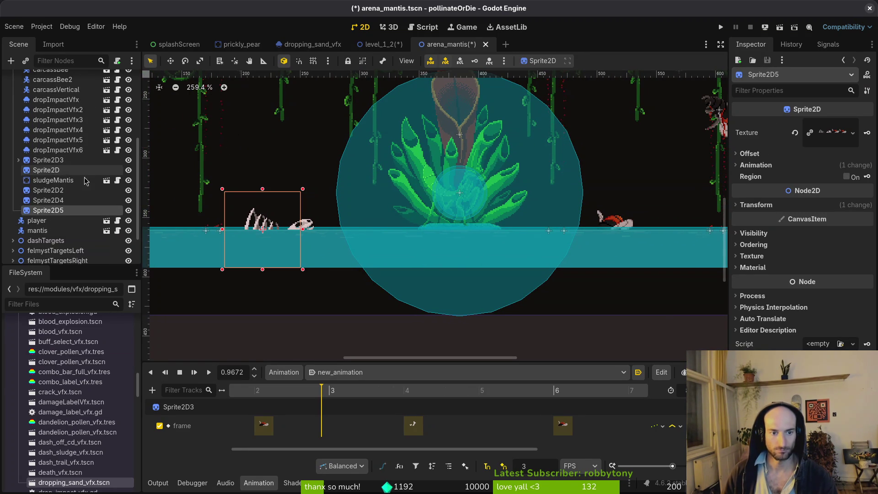
{"action": "left_click_drag", "start_coordinate": [55, 204], "coordinate": [56, 207]}
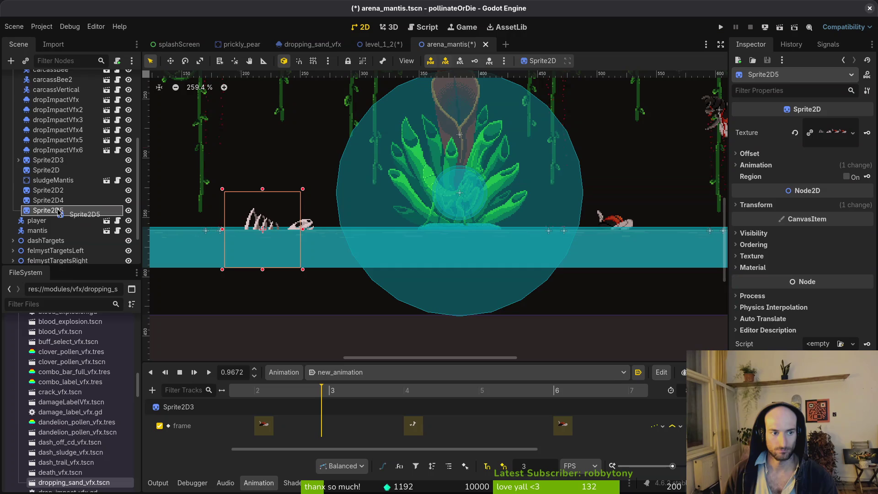
Step: Rename Sprite2D3 to deadBee1, duplicate it as deadBee2 and place it directly below
{"action": "left_click", "coordinate": [45, 164]}
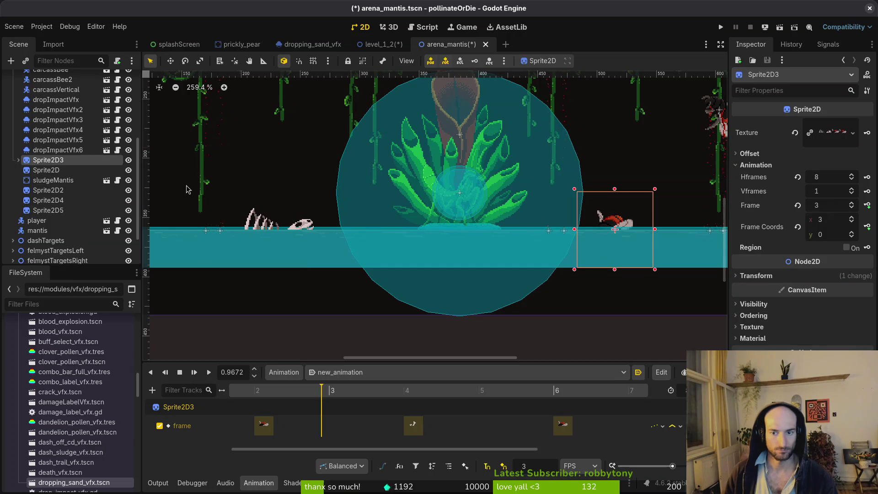
{"action": "key", "text": "F2"}
{"action": "type", "text": "deadBee1"}
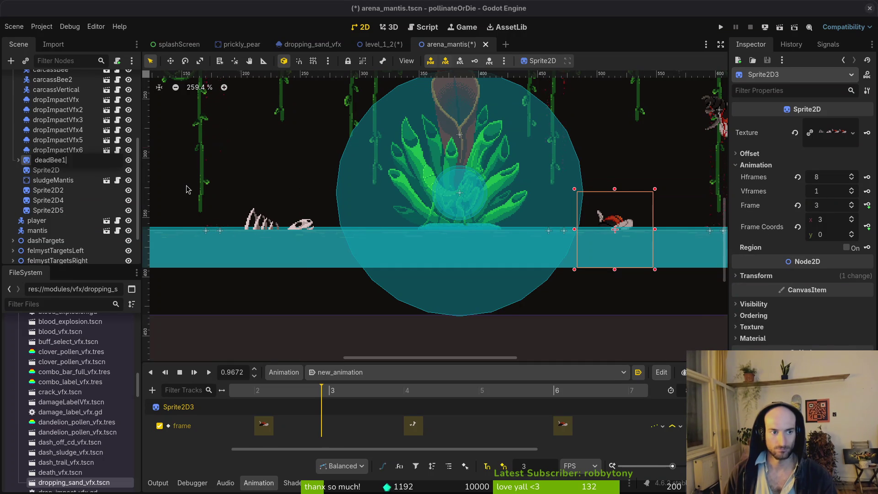
{"action": "key", "text": "Return"}
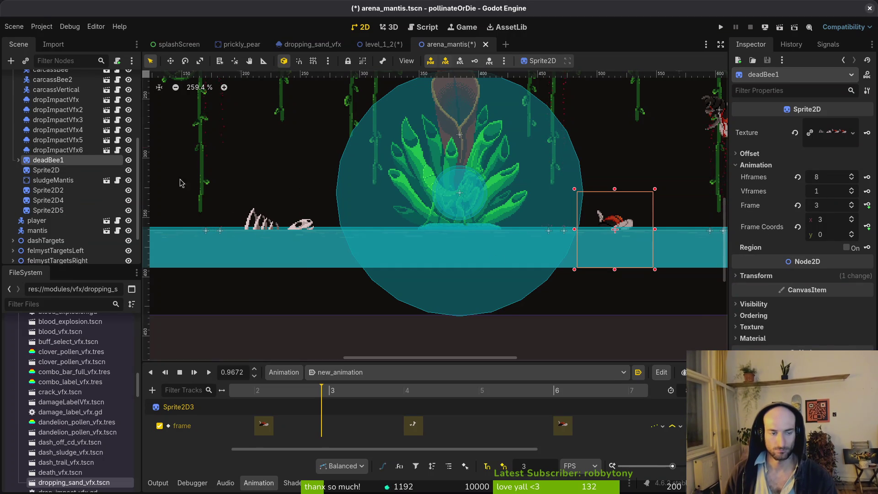
{"action": "left_click", "coordinate": [64, 171]}
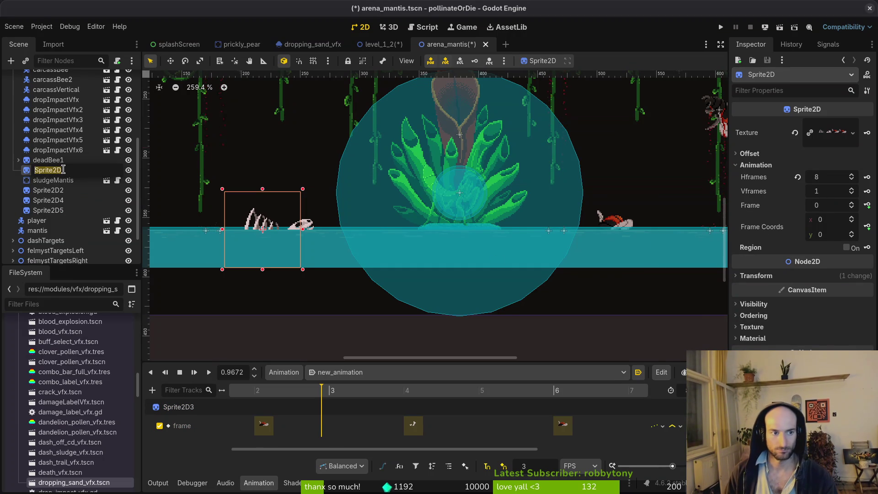
{"action": "left_click", "coordinate": [54, 160]}
{"action": "key", "text": "ctrl+d"}
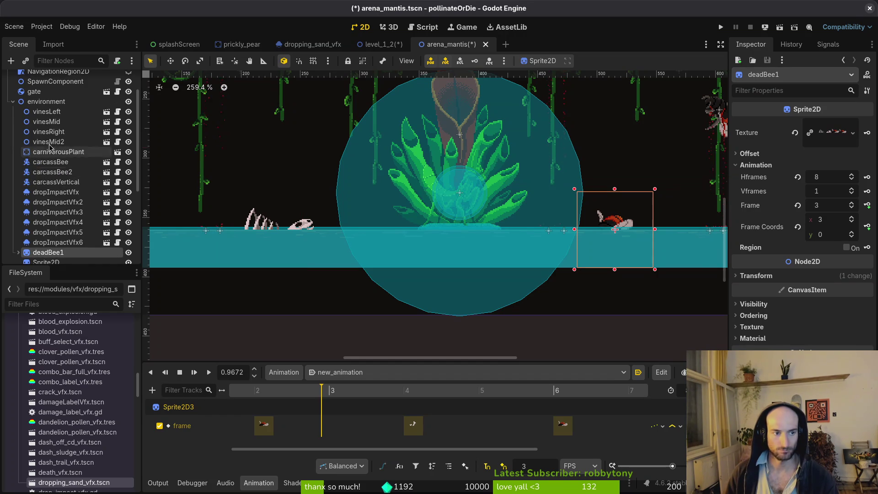
{"action": "scroll", "coordinate": [81, 194], "scroll_direction": "down", "scroll_amount": 3}
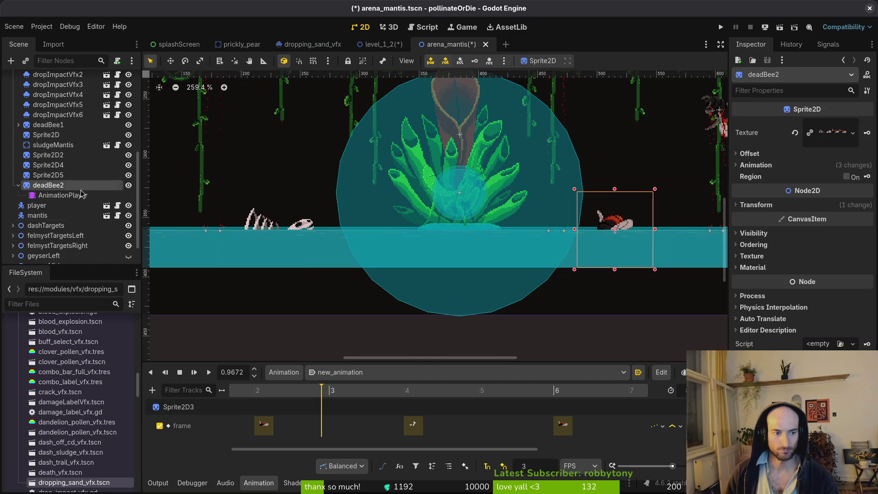
{"action": "left_click", "coordinate": [18, 186]}
{"action": "left_click_drag", "start_coordinate": [59, 135], "coordinate": [56, 131]}
Step: Rename Sprite2D to bones and move the other three numbered sprites above sludgeMantis
{"action": "left_click", "coordinate": [39, 145]}
{"action": "double_click", "coordinate": [39, 145]}
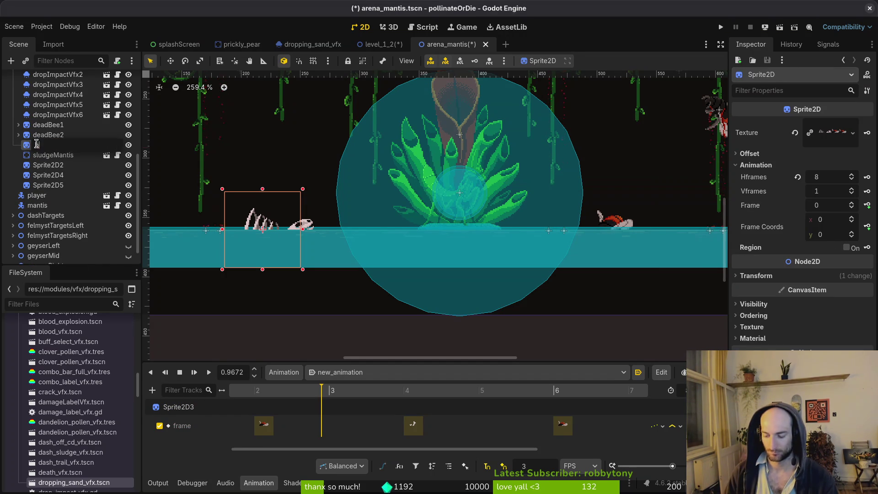
{"action": "type", "text": "bones"}
{"action": "key", "text": "Return"}
{"action": "left_click", "coordinate": [54, 166]}
{"action": "left_click", "coordinate": [48, 185], "text": "shift"}
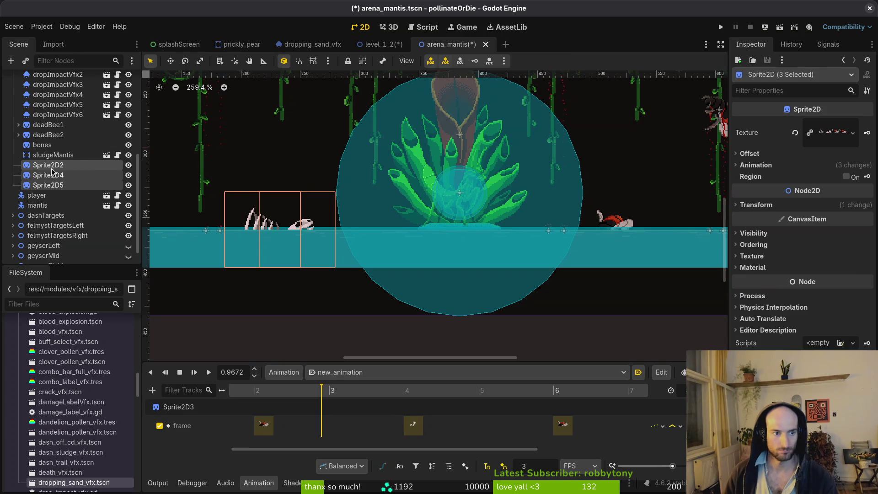
{"action": "left_click_drag", "start_coordinate": [49, 185], "coordinate": [55, 151]}
Step: Rename Sprite2D2, Sprite2D4 and Sprite2D5 to bones2, bones3 and bones4
{"action": "left_click", "coordinate": [54, 156]}
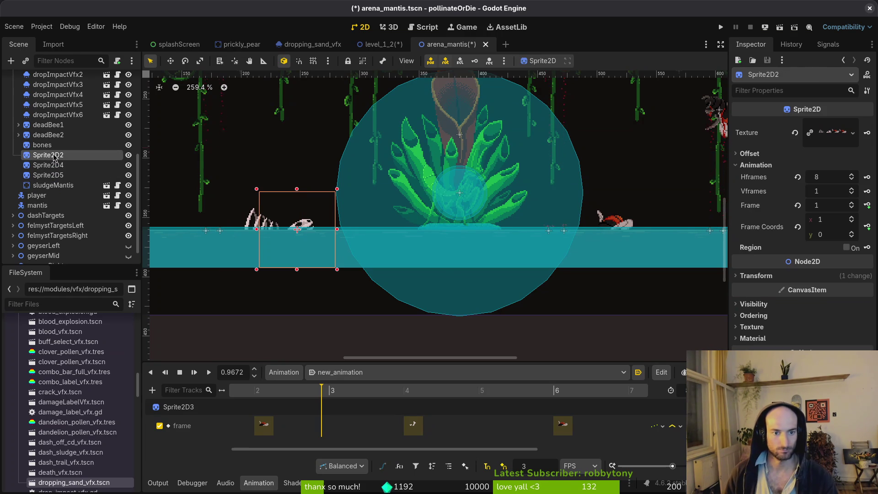
{"action": "double_click", "coordinate": [76, 157]}
{"action": "type", "text": "bones2"}
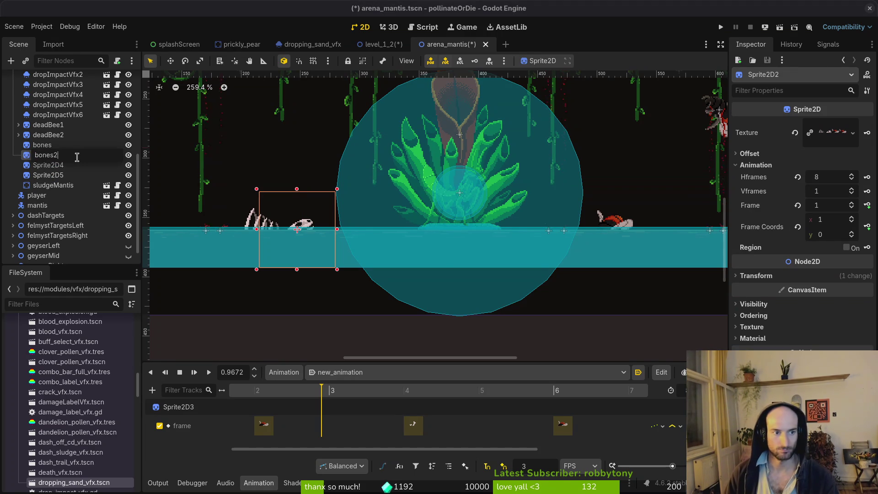
{"action": "key", "text": "Return"}
{"action": "left_click", "coordinate": [58, 166]}
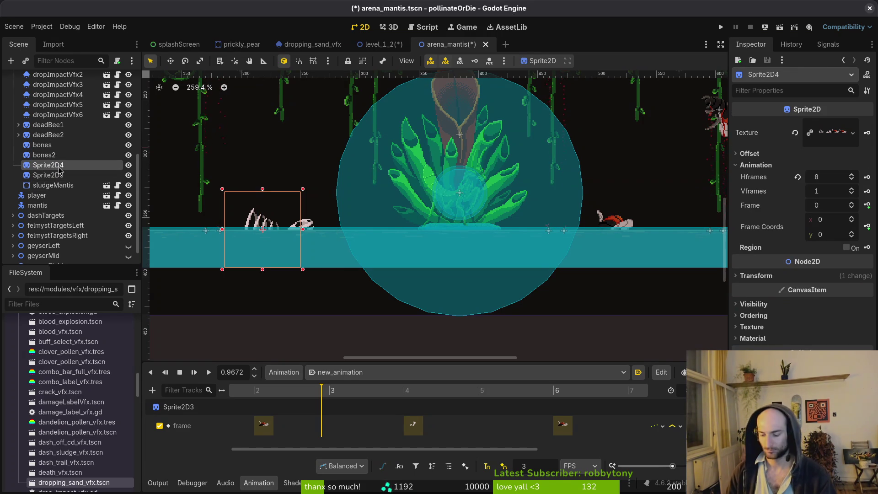
{"action": "double_click", "coordinate": [58, 166]}
{"action": "type", "text": "bones3"}
{"action": "key", "text": "Return"}
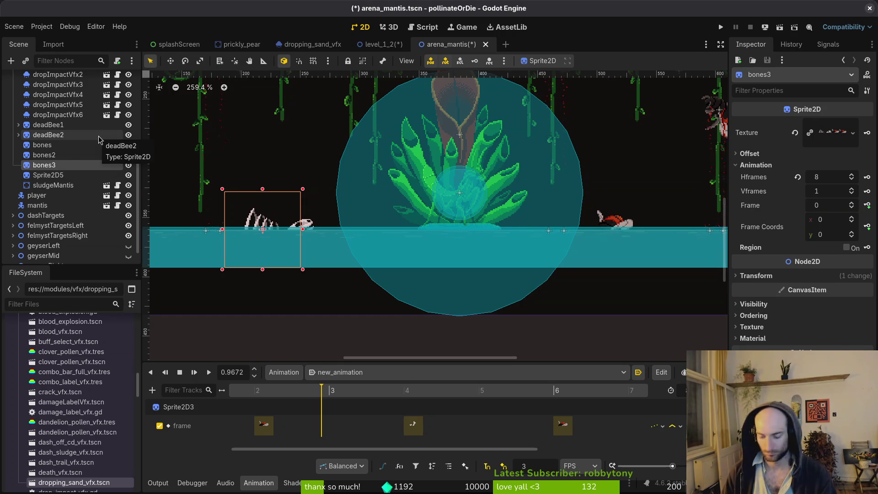
{"action": "key", "text": "Down"}
{"action": "key", "text": "F2"}
{"action": "type", "text": "bones4"}
{"action": "key", "text": "Return"}
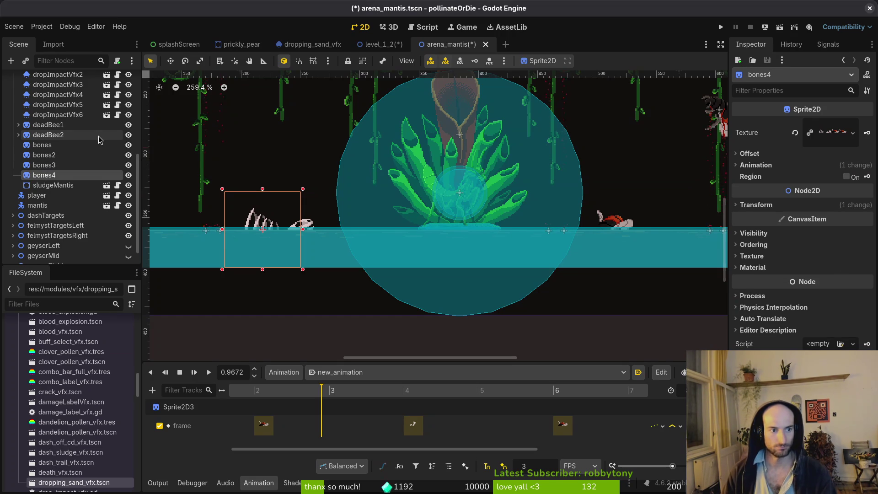
{"action": "left_click", "coordinate": [74, 145]}
Step: Move bones3 right past the red bee, set it to frame 2, and save
{"action": "scroll", "coordinate": [456, 265], "scroll_direction": "down", "scroll_amount": 4}
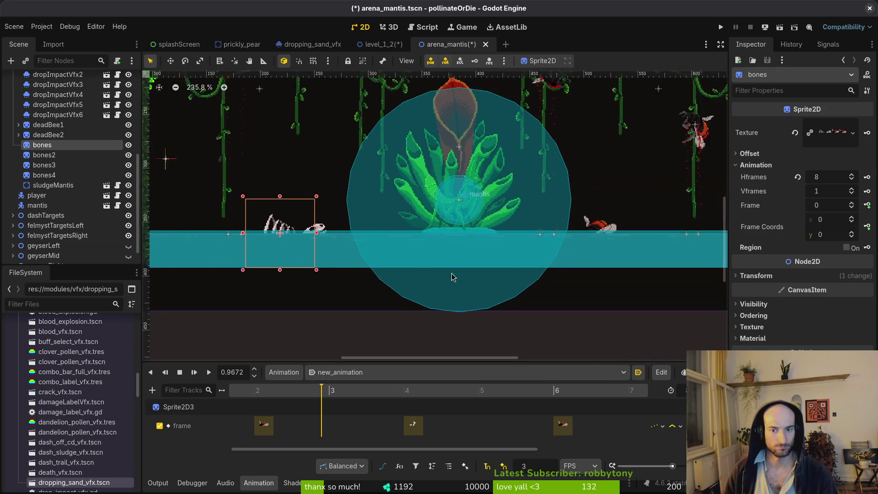
{"action": "left_click", "coordinate": [52, 155]}
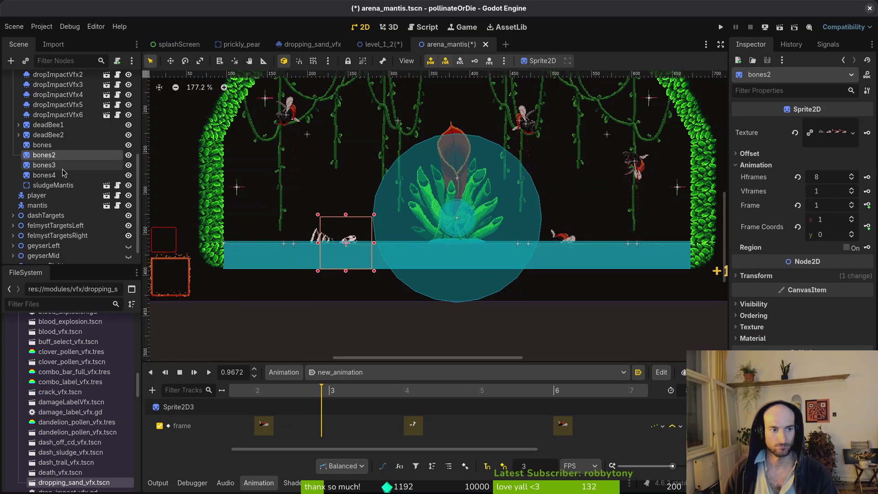
{"action": "left_click", "coordinate": [46, 165]}
{"action": "mouse_move", "coordinate": [328, 244]}
{"action": "left_mouse_down"}
{"action": "mouse_move", "coordinate": [293, 241]}
{"action": "mouse_move", "coordinate": [638, 239]}
{"action": "mouse_move", "coordinate": [567, 245]}
{"action": "mouse_move", "coordinate": [577, 247]}
{"action": "left_mouse_up"}
{"action": "scroll", "coordinate": [635, 239], "scroll_direction": "up", "scroll_amount": 6}
{"action": "scroll", "coordinate": [571, 247], "scroll_direction": "up", "scroll_amount": 4}
{"action": "scroll", "coordinate": [571, 247], "scroll_direction": "up", "scroll_amount": 4}
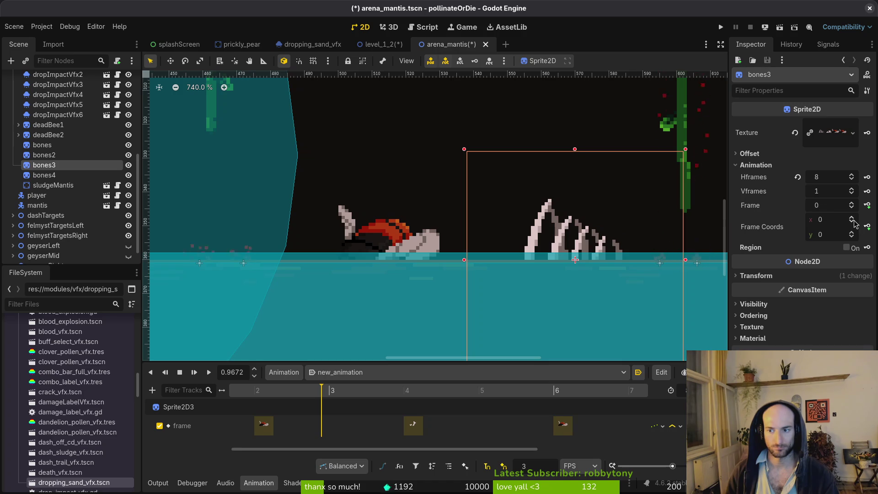
{"action": "left_click", "coordinate": [853, 203]}
{"action": "left_click", "coordinate": [852, 203]}
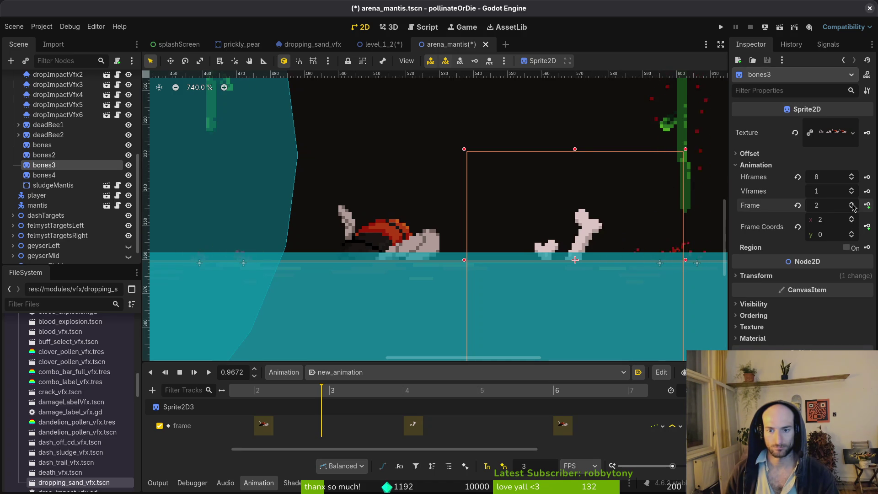
{"action": "left_click", "coordinate": [591, 250]}
{"action": "key", "text": "ctrl+s"}
{"action": "scroll", "coordinate": [590, 250], "scroll_direction": "down", "scroll_amount": 5}
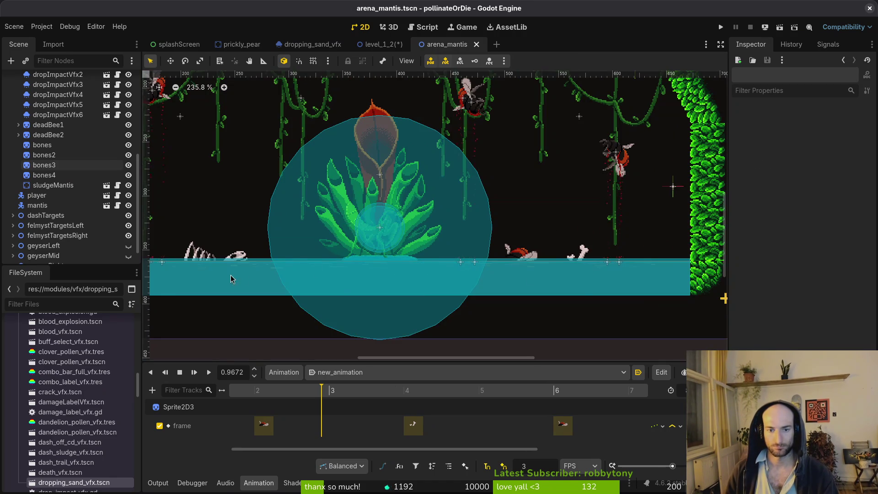
{"action": "scroll", "coordinate": [232, 277], "scroll_direction": "up", "scroll_amount": 1}
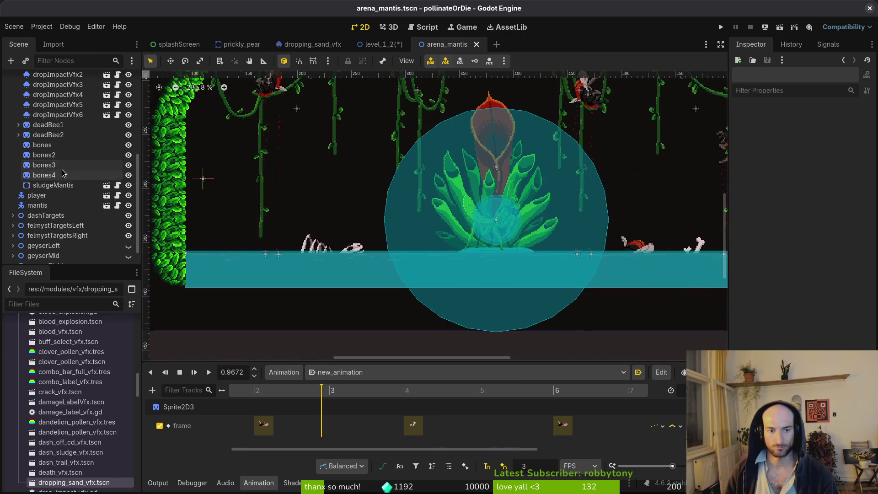
Step: Move bones4 beside the skull and set its frame to 7, the skeletal hand
{"action": "left_click", "coordinate": [50, 145]}
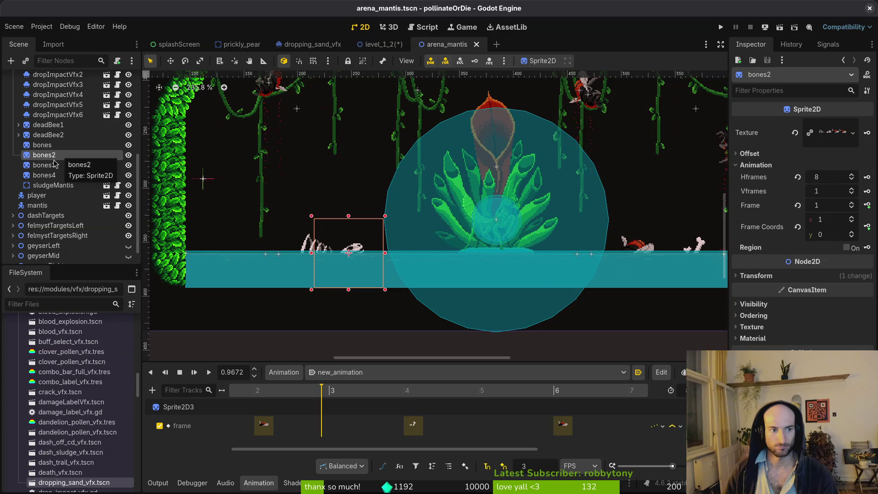
{"action": "left_click", "coordinate": [51, 165]}
{"action": "left_click", "coordinate": [51, 175]}
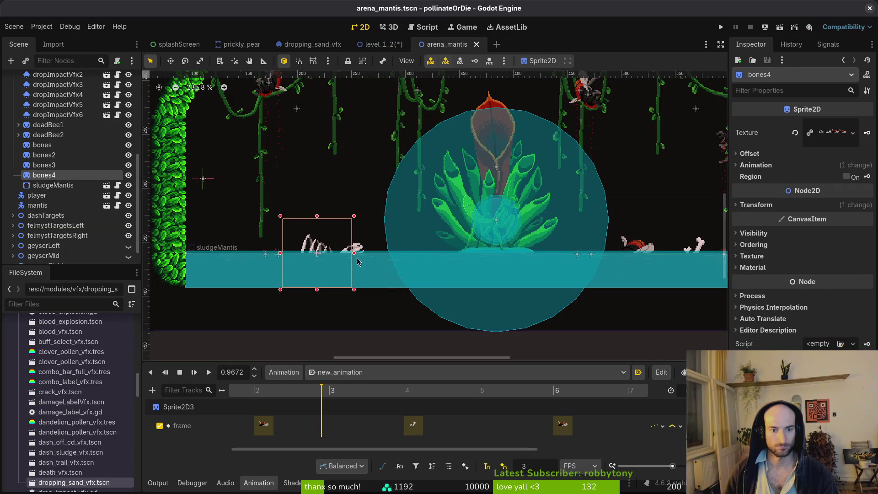
{"action": "left_click_drag", "start_coordinate": [320, 251], "coordinate": [378, 251]}
{"action": "scroll", "coordinate": [378, 251], "scroll_direction": "up", "scroll_amount": 5}
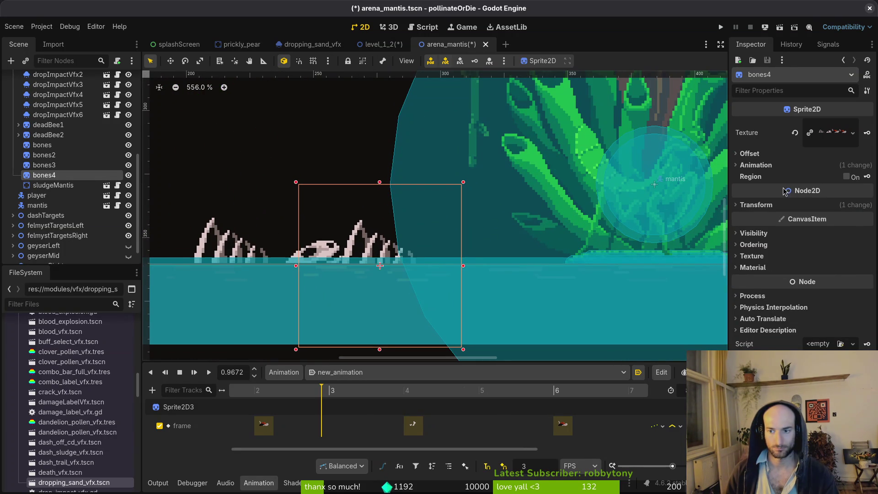
{"action": "left_click", "coordinate": [756, 165]}
{"action": "left_click", "coordinate": [853, 221]}
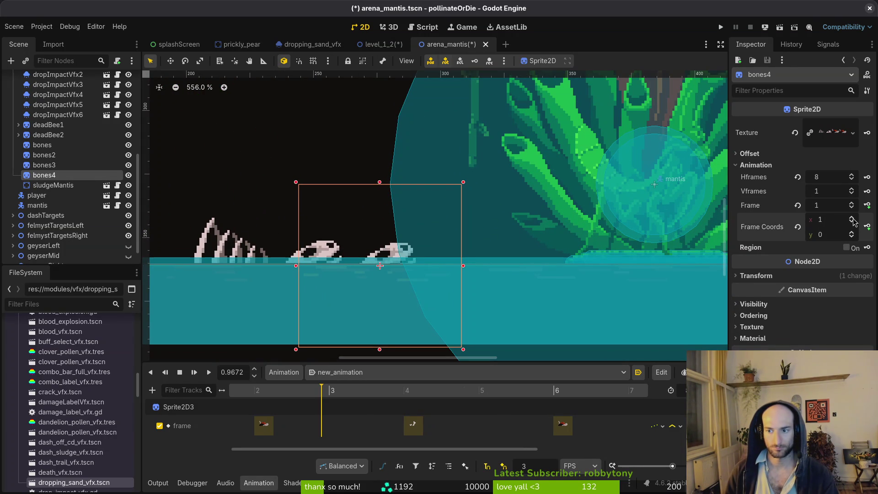
{"action": "left_click", "coordinate": [853, 220]}
{"action": "left_click", "coordinate": [852, 220]}
{"action": "left_click", "coordinate": [852, 219]}
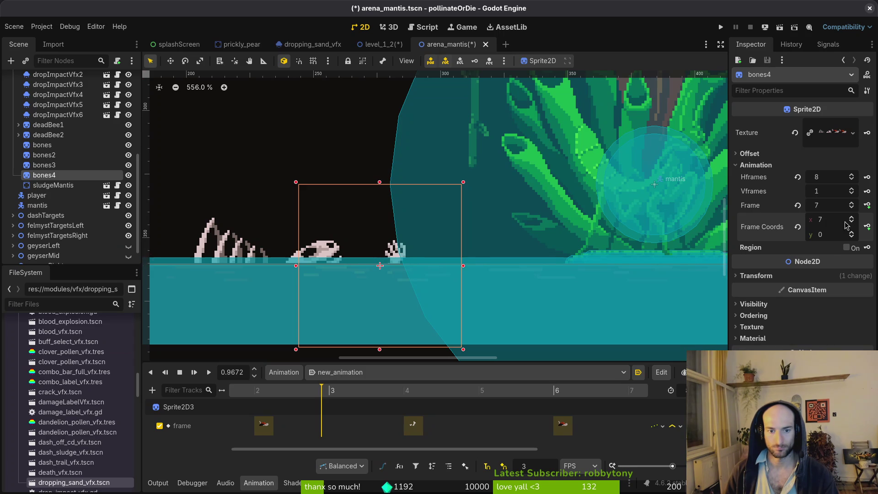
Step: Nudge the skeletal hand slightly left, save the scene, and recheck bones4's frame
{"action": "mouse_move", "coordinate": [395, 250]}
{"action": "left_mouse_down"}
{"action": "mouse_move", "coordinate": [325, 250]}
{"action": "mouse_move", "coordinate": [357, 249]}
{"action": "left_mouse_up"}
{"action": "left_click", "coordinate": [391, 249]}
{"action": "key", "text": "ctrl+s"}
{"action": "scroll", "coordinate": [386, 256], "scroll_direction": "down", "scroll_amount": 5}
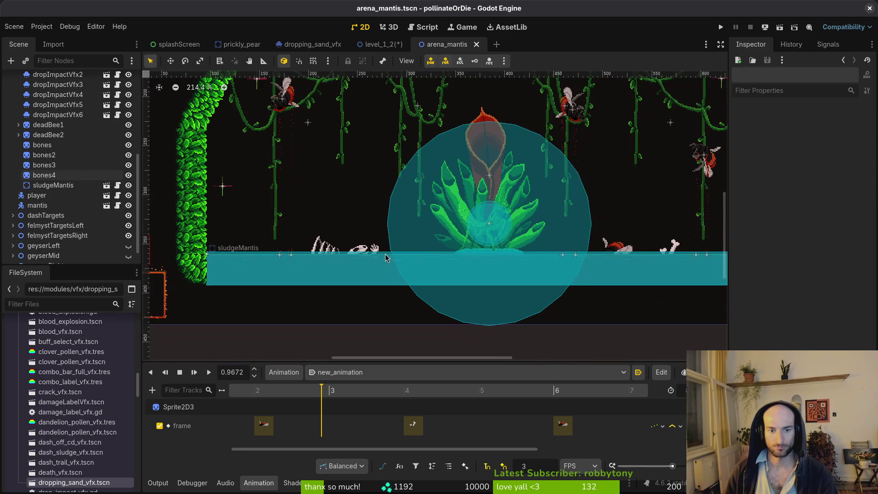
{"action": "left_click", "coordinate": [378, 251]}
{"action": "scroll", "coordinate": [379, 249], "scroll_direction": "up", "scroll_amount": 5}
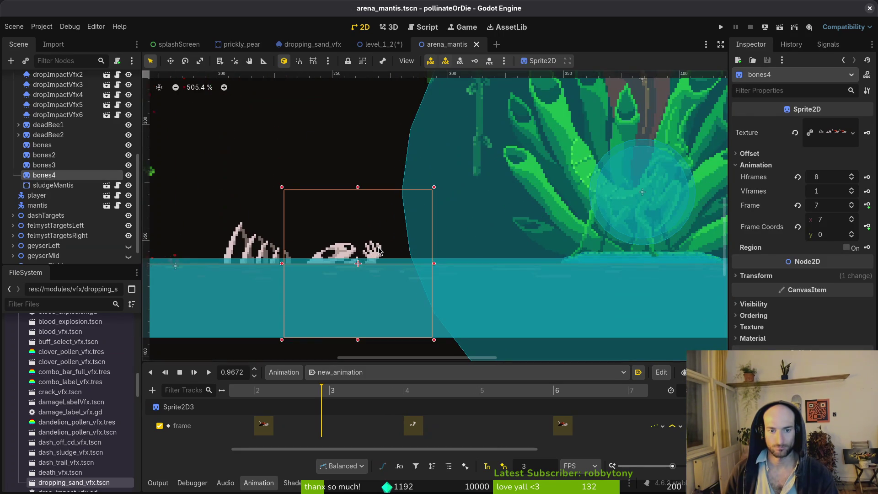
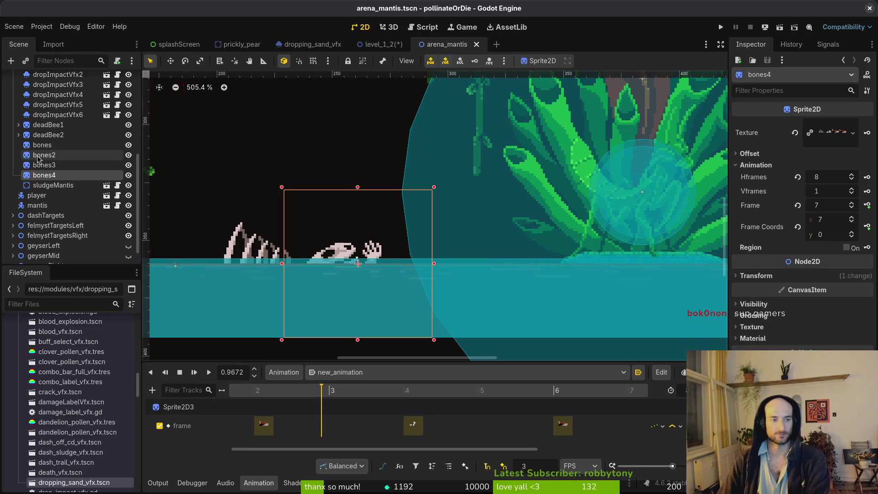
Step: Drag the bones4 hand sprite left, then down onto the water line beside the skull
{"action": "mouse_move", "coordinate": [368, 252]}
{"action": "left_mouse_down"}
{"action": "mouse_move", "coordinate": [206, 254]}
{"action": "mouse_move", "coordinate": [402, 248]}
{"action": "mouse_move", "coordinate": [367, 208]}
{"action": "left_mouse_up"}
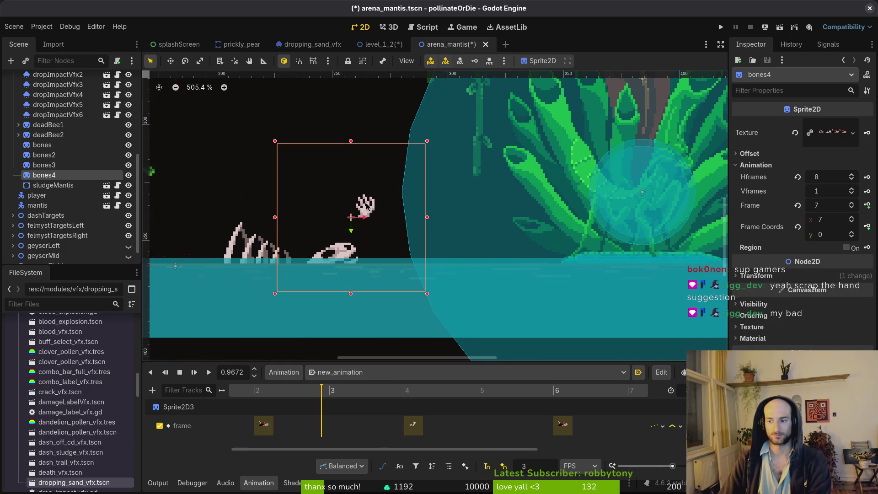
{"action": "scroll", "coordinate": [375, 228], "scroll_direction": "down", "scroll_amount": 3}
{"action": "scroll", "coordinate": [369, 215], "scroll_direction": "up", "scroll_amount": 4}
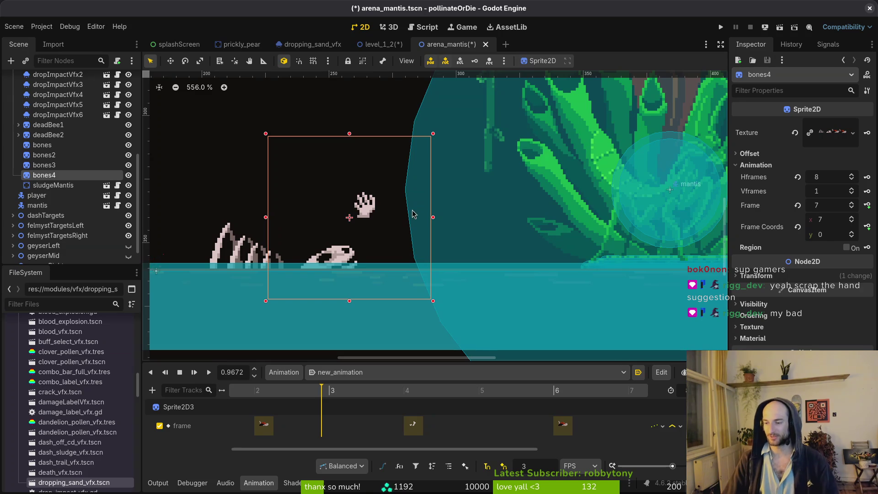
{"action": "scroll", "coordinate": [372, 203], "scroll_direction": "up", "scroll_amount": 4}
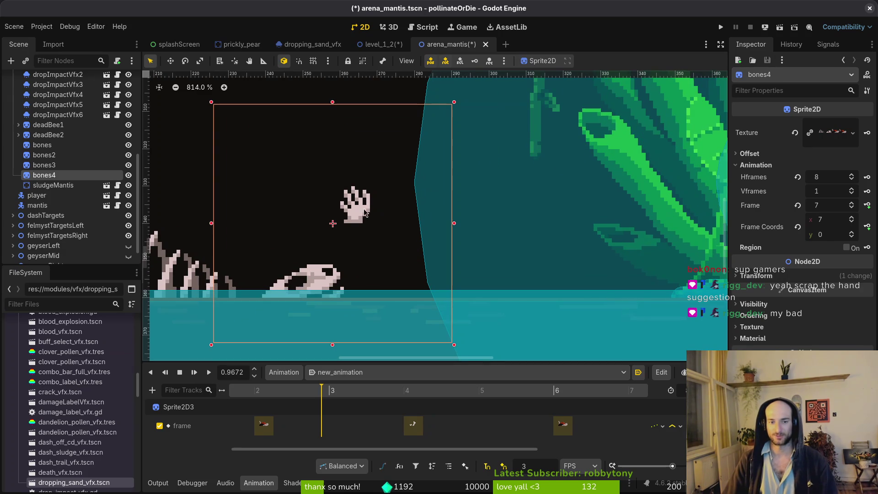
{"action": "scroll", "coordinate": [365, 215], "scroll_direction": "down", "scroll_amount": 10}
{"action": "scroll", "coordinate": [363, 217], "scroll_direction": "up", "scroll_amount": 2}
{"action": "left_click_drag", "start_coordinate": [367, 215], "coordinate": [374, 249]}
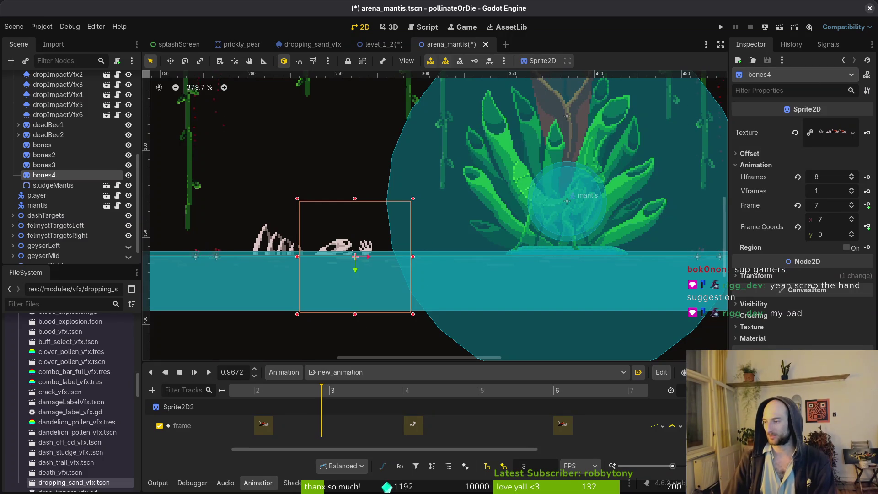
Step: Switch to Aseprite and bring up the bones.aseprite file
{"action": "key", "text": "alt+Tab"}
{"action": "scroll", "coordinate": [602, 270], "scroll_direction": "up", "scroll_amount": 6}
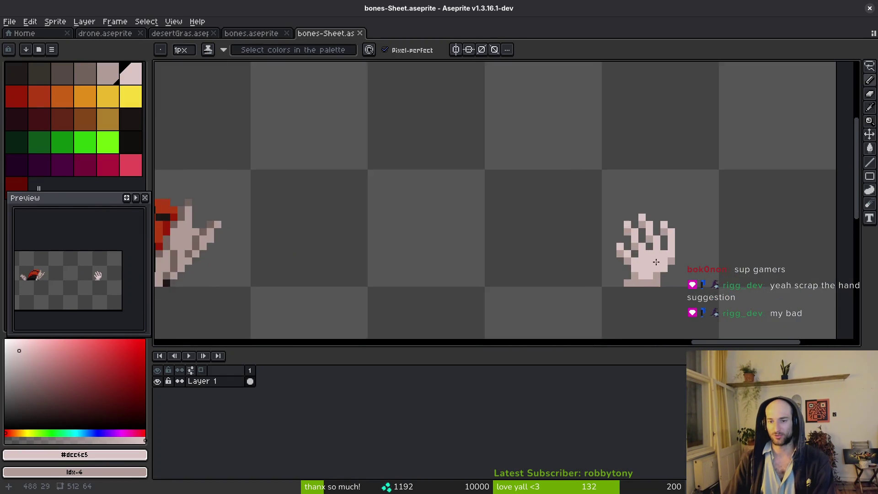
{"action": "scroll", "coordinate": [554, 226], "scroll_direction": "right", "scroll_amount": 3}
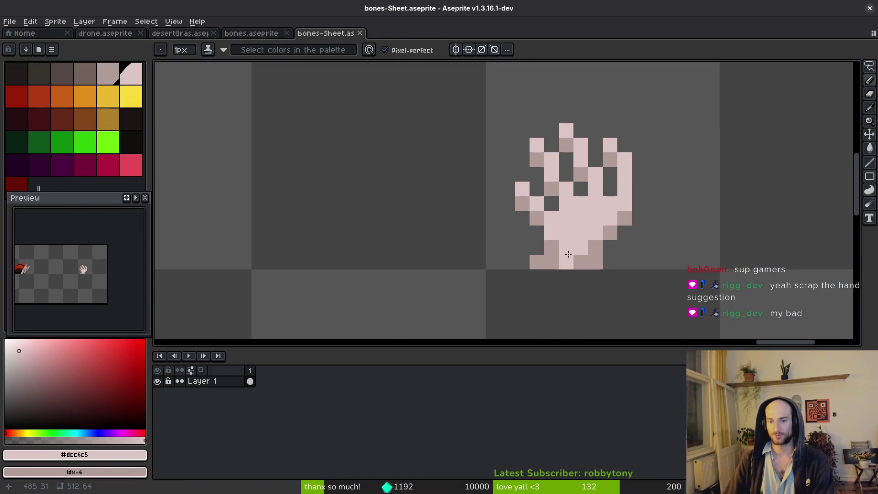
{"action": "left_click", "coordinate": [263, 27]}
{"action": "scroll", "coordinate": [486, 221], "scroll_direction": "up", "scroll_amount": 5}
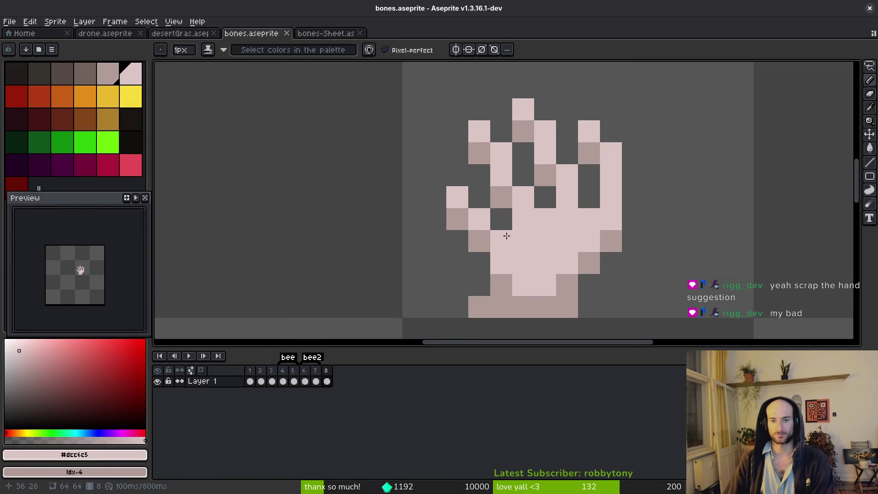
{"action": "scroll", "coordinate": [470, 226], "scroll_direction": "down", "scroll_amount": 3}
{"action": "scroll", "coordinate": [487, 252], "scroll_direction": "up", "scroll_amount": 3}
Step: Draw a diagonal arm bone up-left from the hand and shade its left edge darker
{"action": "mouse_move", "coordinate": [560, 283]}
{"action": "left_mouse_down"}
{"action": "mouse_move", "coordinate": [560, 293]}
{"action": "mouse_move", "coordinate": [559, 273]}
{"action": "mouse_move", "coordinate": [487, 180]}
{"action": "left_mouse_up"}
{"action": "mouse_move", "coordinate": [501, 210]}
{"action": "left_mouse_down"}
{"action": "mouse_move", "coordinate": [537, 275]}
{"action": "mouse_move", "coordinate": [515, 269]}
{"action": "mouse_move", "coordinate": [538, 286]}
{"action": "left_mouse_up"}
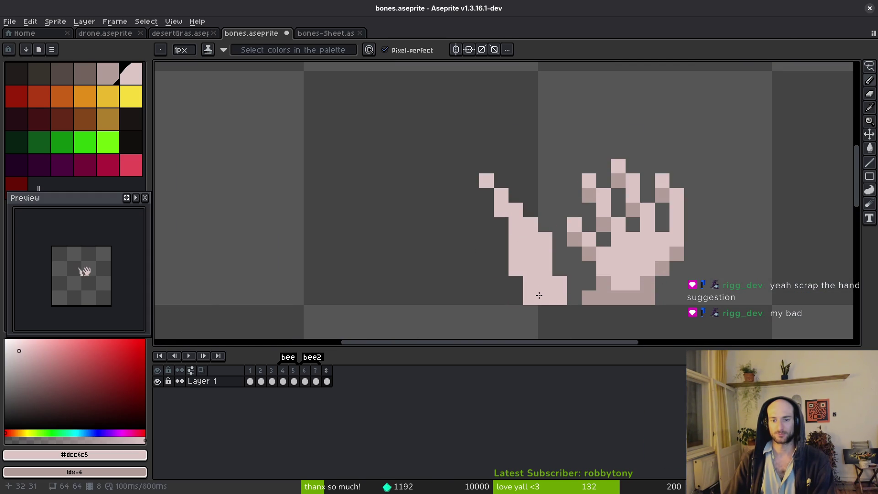
{"action": "left_click_drag", "start_coordinate": [521, 250], "coordinate": [529, 294]}
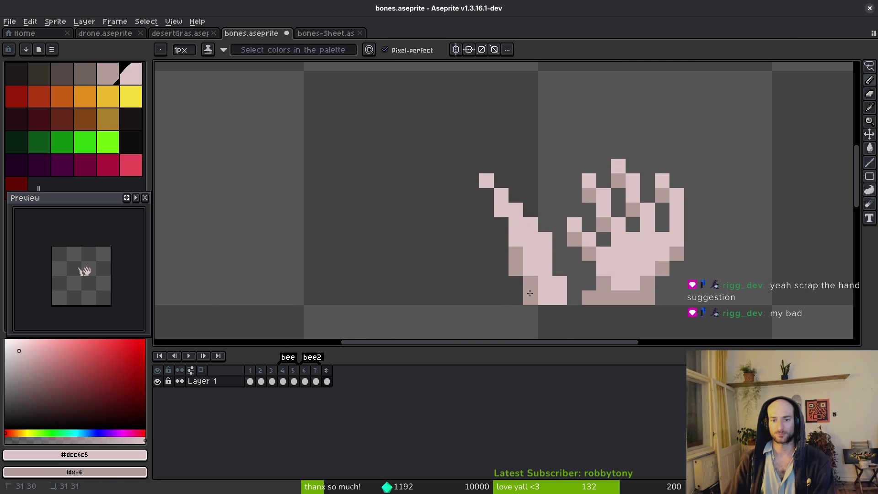
{"action": "left_click", "coordinate": [502, 224]}
{"action": "left_click", "coordinate": [490, 194]}
{"action": "scroll", "coordinate": [526, 229], "scroll_direction": "down", "scroll_amount": 3}
{"action": "scroll", "coordinate": [558, 251], "scroll_direction": "up", "scroll_amount": 3}
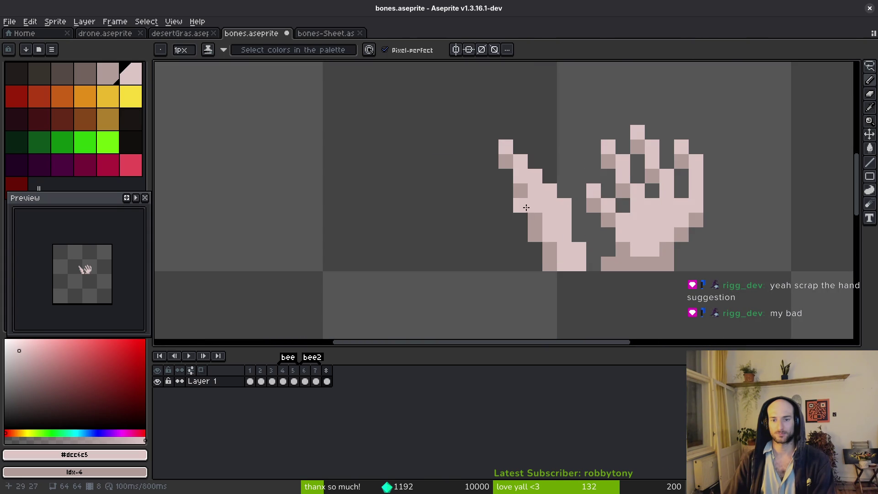
Step: Erase the hand with the Eraser, keeping only the slanted finger bone
{"action": "key", "text": "e"}
{"action": "mouse_move", "coordinate": [666, 177]}
{"action": "left_mouse_down"}
{"action": "mouse_move", "coordinate": [594, 204]}
{"action": "mouse_move", "coordinate": [657, 235]}
{"action": "mouse_move", "coordinate": [660, 265]}
{"action": "mouse_move", "coordinate": [675, 251]}
{"action": "left_mouse_up"}
{"action": "scroll", "coordinate": [656, 235], "scroll_direction": "up", "scroll_amount": 5}
{"action": "scroll", "coordinate": [675, 250], "scroll_direction": "down", "scroll_amount": 1}
{"action": "scroll", "coordinate": [675, 250], "scroll_direction": "down", "scroll_amount": 3}
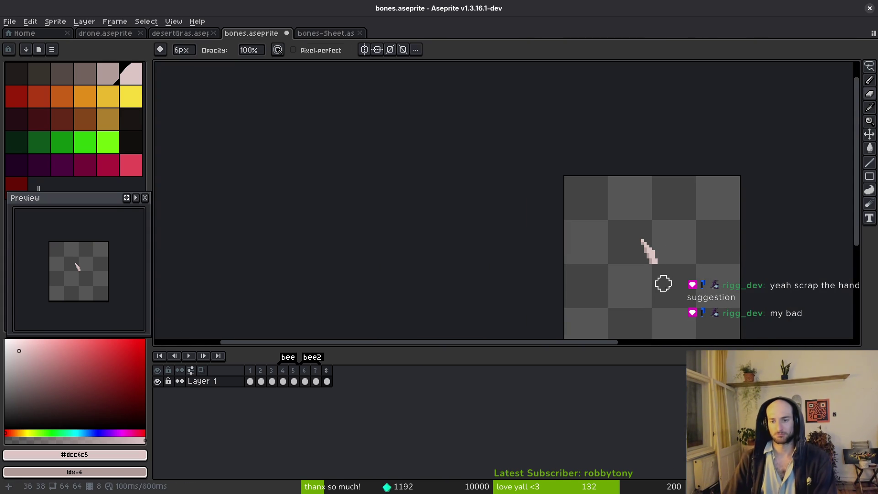
{"action": "scroll", "coordinate": [663, 283], "scroll_direction": "up", "scroll_amount": 4}
{"action": "scroll", "coordinate": [732, 138], "scroll_direction": "down", "scroll_amount": 4}
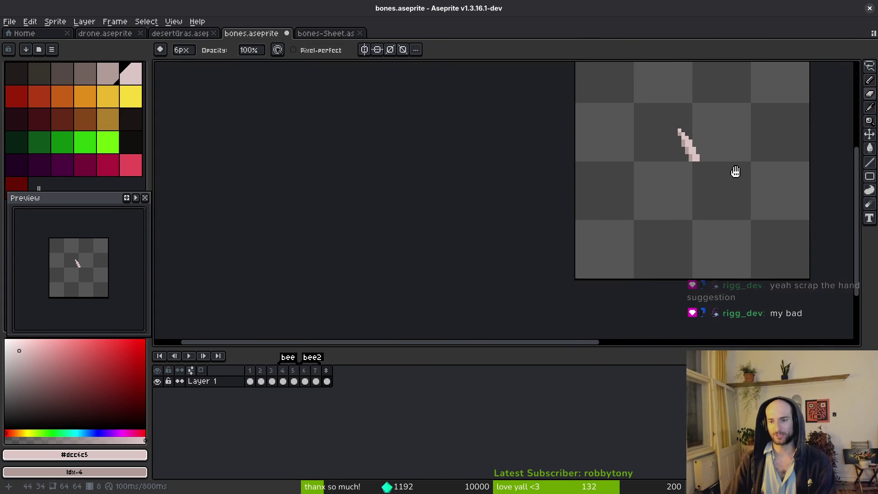
Step: Return to the Pencil and recentre the view to inspect the remaining bone across the frames
{"action": "key", "text": "b"}
{"action": "scroll", "coordinate": [705, 159], "scroll_direction": "up", "scroll_amount": 2}
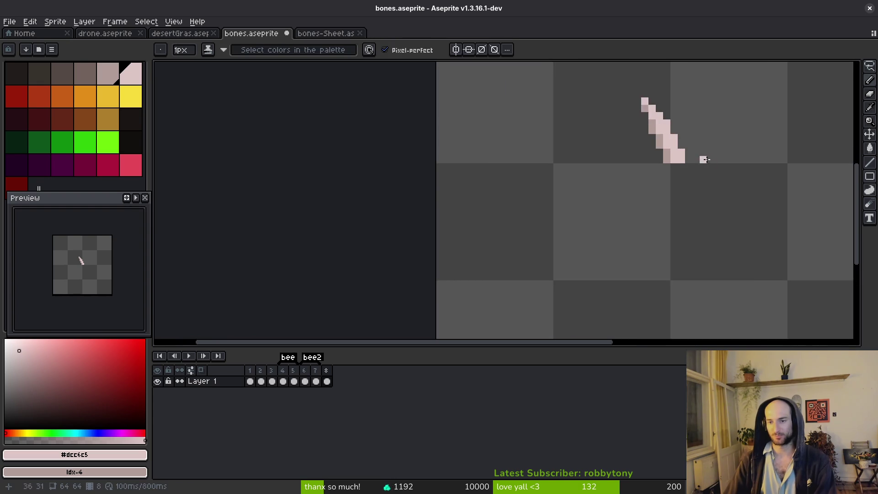
{"action": "left_click_drag", "start_coordinate": [705, 159], "coordinate": [657, 184]}
{"action": "scroll", "coordinate": [616, 177], "scroll_direction": "up", "scroll_amount": 2}
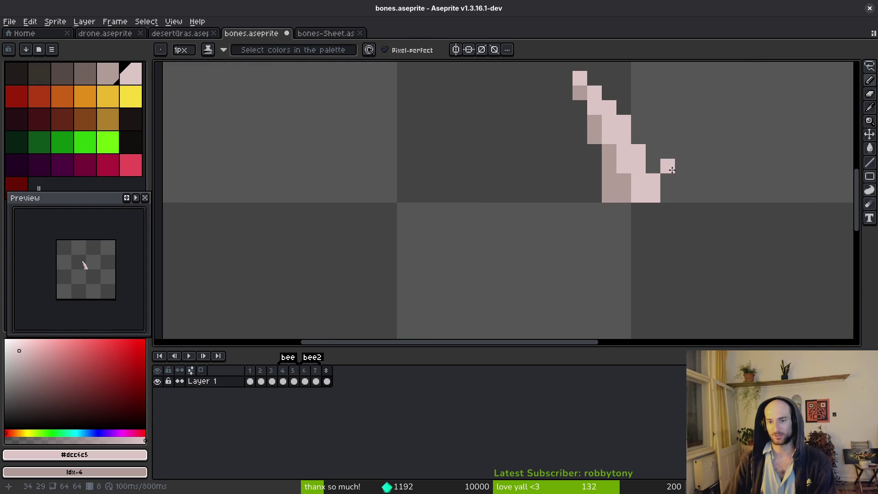
{"action": "scroll", "coordinate": [666, 154], "scroll_direction": "down", "scroll_amount": 6}
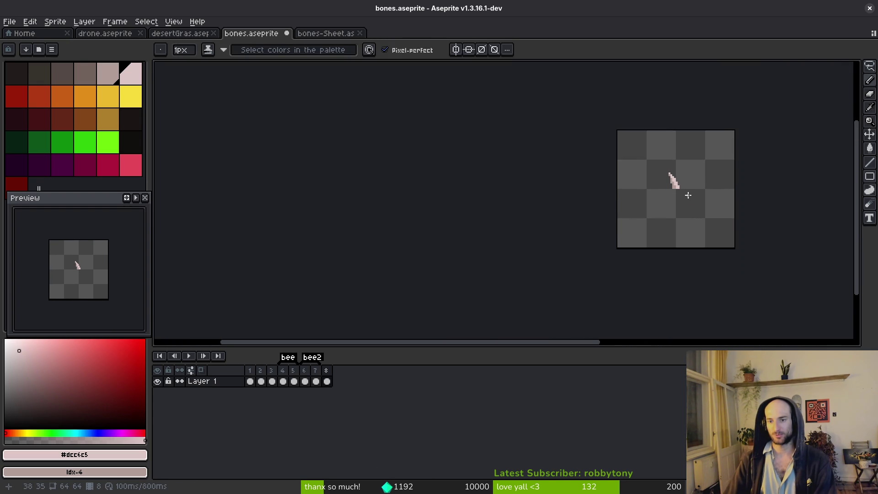
{"action": "scroll", "coordinate": [670, 202], "scroll_direction": "up", "scroll_amount": 5}
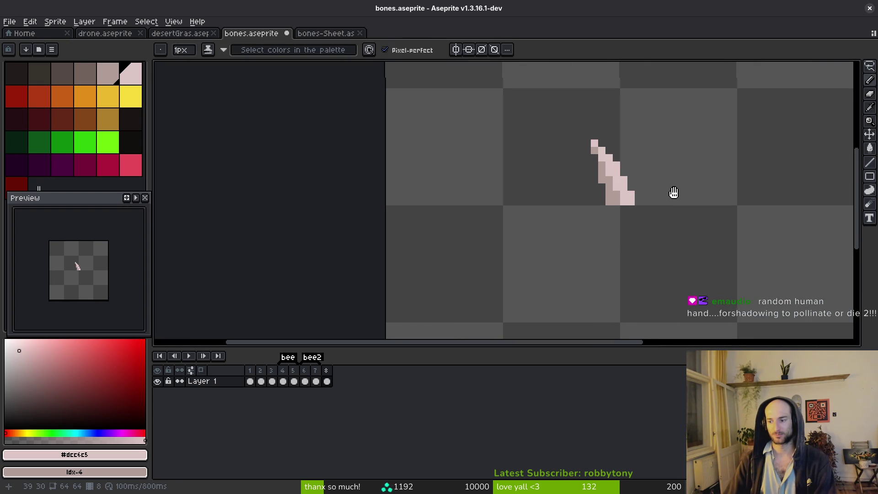
{"action": "left_click_drag", "start_coordinate": [674, 192], "coordinate": [662, 198]}
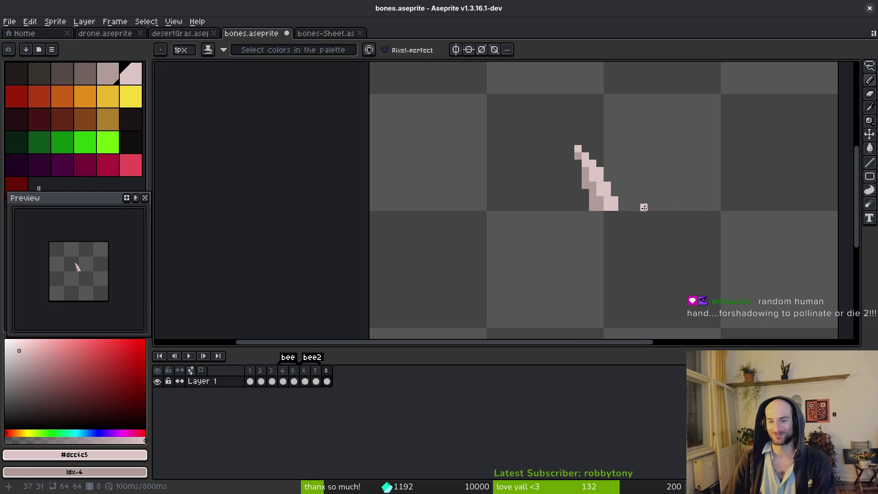
{"action": "scroll", "coordinate": [633, 209], "scroll_direction": "up", "scroll_amount": 4}
{"action": "scroll", "coordinate": [590, 241], "scroll_direction": "down", "scroll_amount": 2}
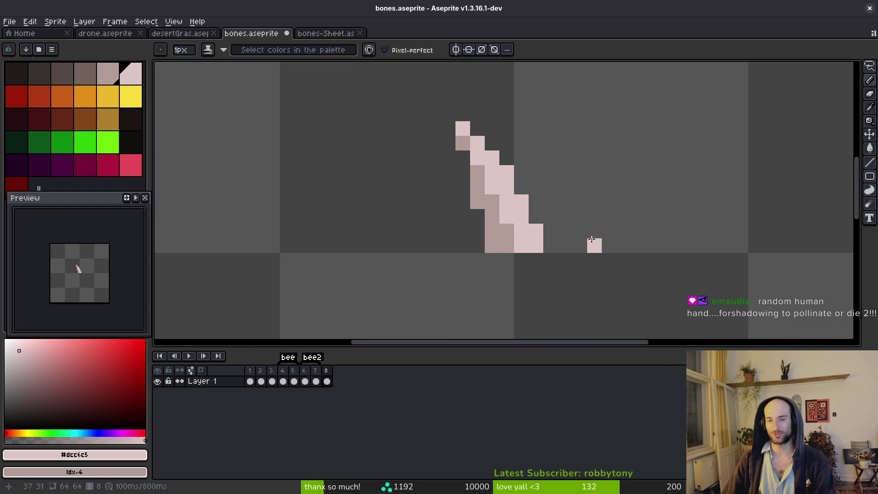
{"action": "scroll", "coordinate": [552, 194], "scroll_direction": "down", "scroll_amount": 3}
{"action": "scroll", "coordinate": [562, 192], "scroll_direction": "up", "scroll_amount": 2}
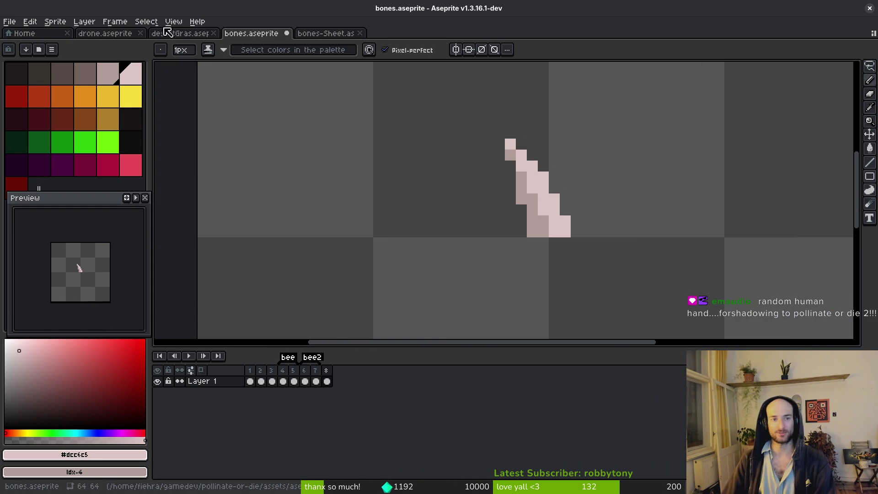
{"action": "scroll", "coordinate": [396, 181], "scroll_direction": "down", "scroll_amount": 2}
{"action": "key", "text": "i"}
{"action": "key", "text": "Return"}
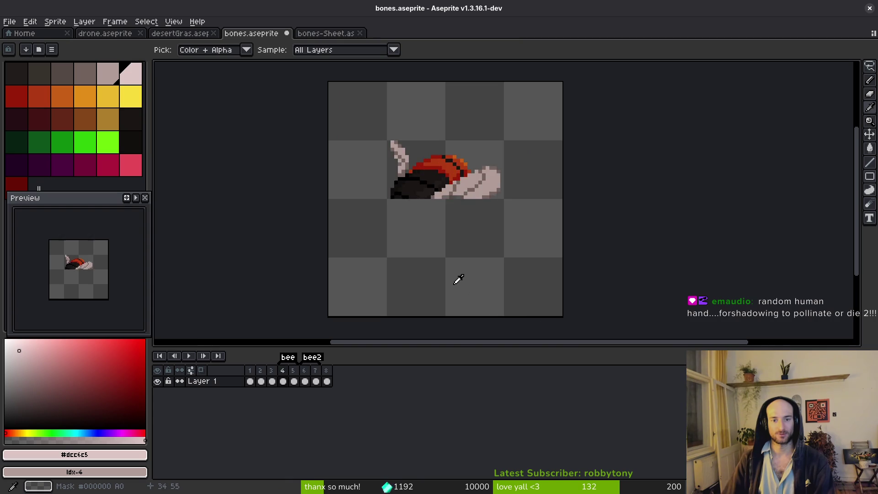
Step: With a 1px eraser, clean stray pixels off the tall left and top bones, saving along the way
{"action": "key", "text": "e"}
{"action": "scroll", "coordinate": [418, 192], "scroll_direction": "up", "scroll_amount": 1}
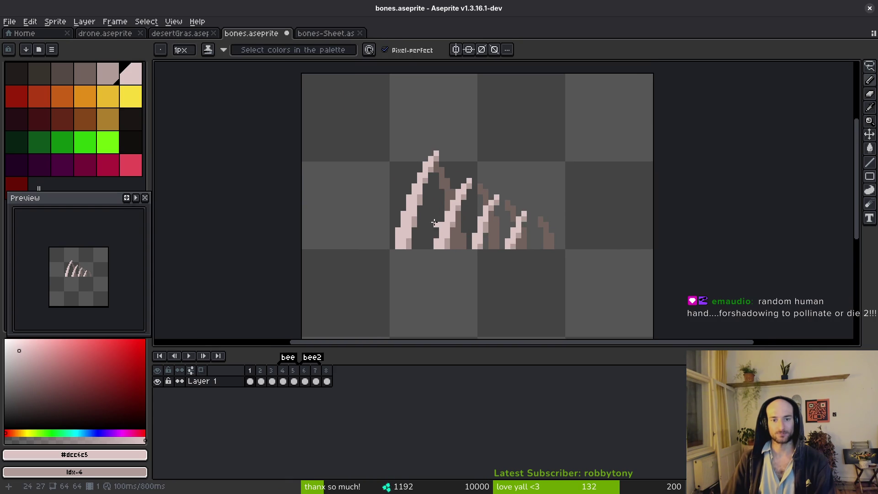
{"action": "key", "text": "minus"}
{"action": "key", "text": "minus"}
{"action": "key", "text": "minus"}
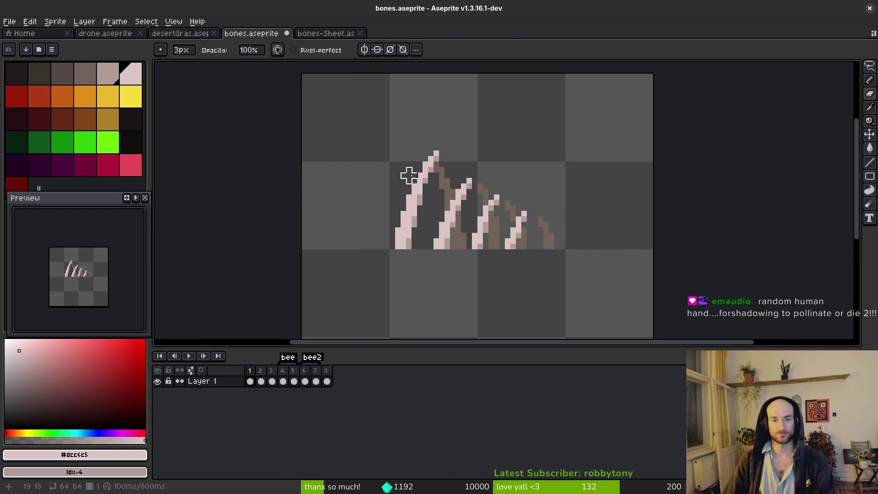
{"action": "scroll", "coordinate": [425, 180], "scroll_direction": "up", "scroll_amount": 3}
{"action": "key", "text": "minus"}
{"action": "key", "text": "minus"}
{"action": "mouse_move", "coordinate": [367, 197]}
{"action": "left_mouse_down"}
{"action": "mouse_move", "coordinate": [338, 226]}
{"action": "mouse_move", "coordinate": [395, 111]}
{"action": "mouse_move", "coordinate": [432, 112]}
{"action": "left_mouse_up"}
{"action": "scroll", "coordinate": [457, 124], "scroll_direction": "up", "scroll_amount": 3}
{"action": "mouse_move", "coordinate": [482, 137]}
{"action": "left_mouse_down"}
{"action": "mouse_move", "coordinate": [450, 140]}
{"action": "mouse_move", "coordinate": [401, 169]}
{"action": "left_mouse_up"}
{"action": "scroll", "coordinate": [388, 170], "scroll_direction": "down", "scroll_amount": 3}
{"action": "scroll", "coordinate": [411, 268], "scroll_direction": "down", "scroll_amount": 3}
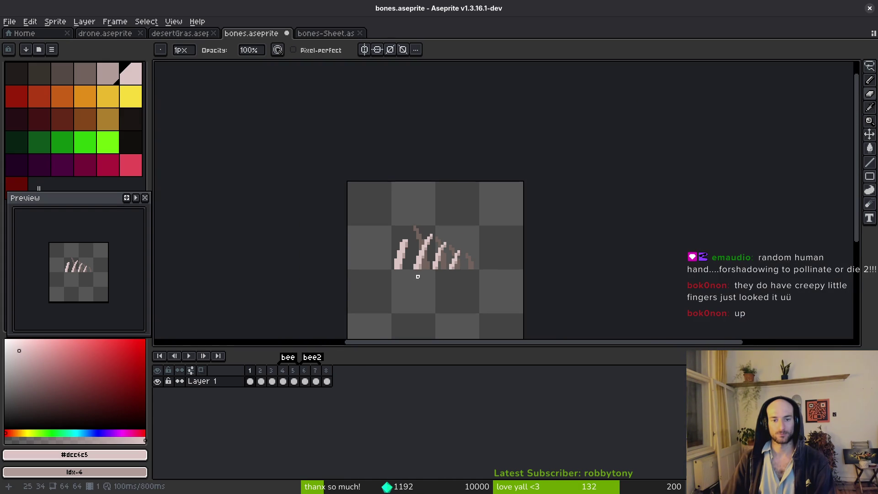
{"action": "key", "text": "ctrl+s"}
{"action": "scroll", "coordinate": [448, 261], "scroll_direction": "up", "scroll_amount": 2}
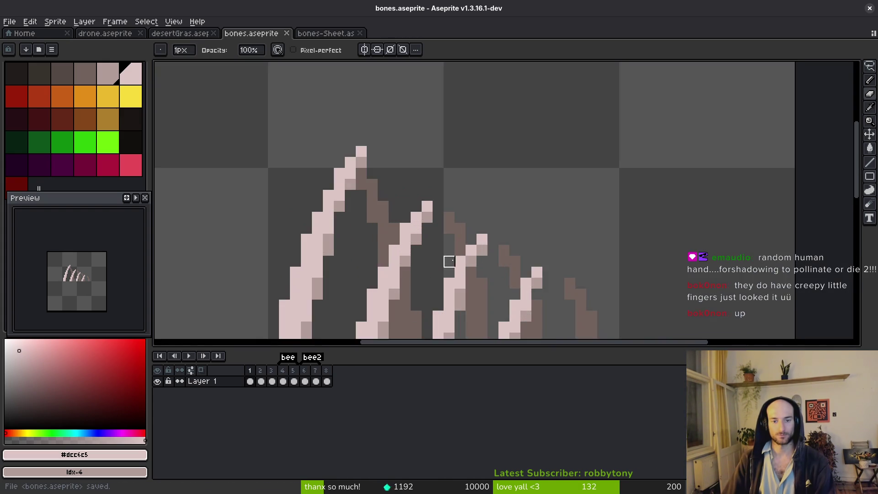
{"action": "mouse_move", "coordinate": [454, 196]}
{"action": "left_mouse_down"}
{"action": "mouse_move", "coordinate": [486, 163]}
{"action": "mouse_move", "coordinate": [443, 206]}
{"action": "left_mouse_up"}
Step: Sample the brown #71625d and light pink #dcc6c5 bone colours from the canvas
{"action": "key", "text": "b"}
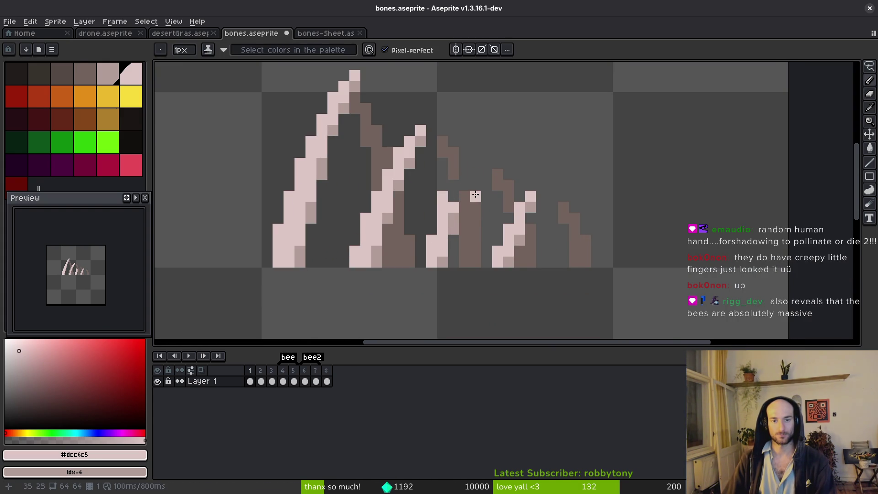
{"action": "left_click", "coordinate": [466, 194], "text": "alt"}
{"action": "scroll", "coordinate": [481, 207], "scroll_direction": "down", "scroll_amount": 3}
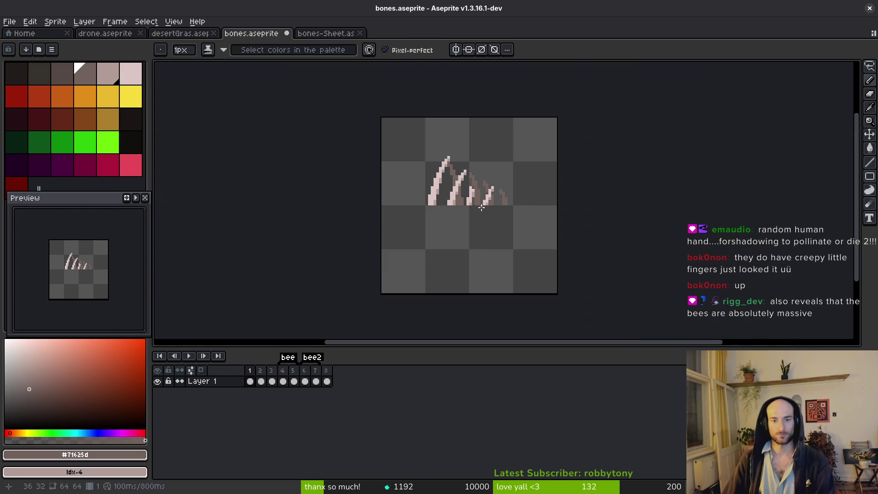
{"action": "scroll", "coordinate": [477, 214], "scroll_direction": "down", "scroll_amount": 1}
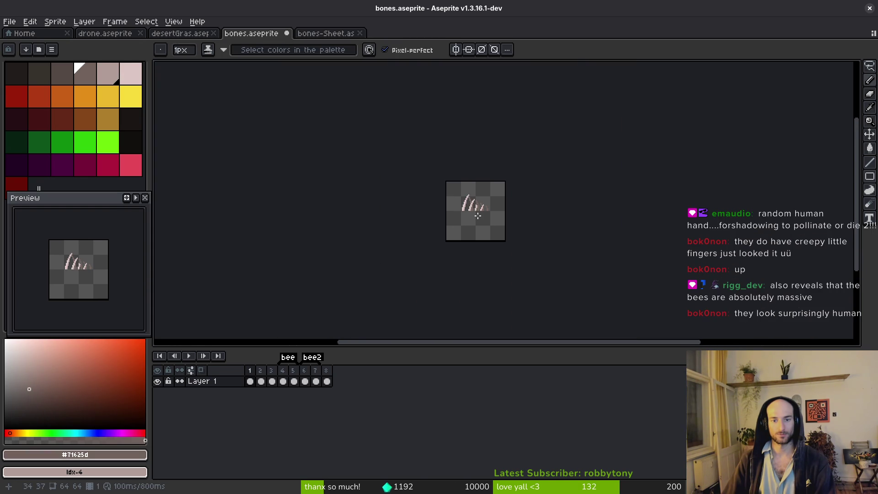
{"action": "scroll", "coordinate": [477, 214], "scroll_direction": "up", "scroll_amount": 2}
{"action": "scroll", "coordinate": [477, 173], "scroll_direction": "up", "scroll_amount": 1}
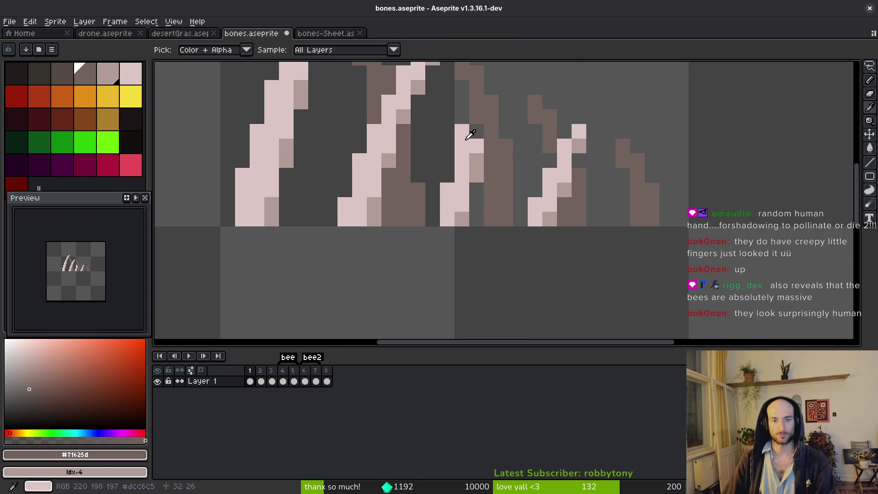
{"action": "left_click", "coordinate": [470, 131], "text": "alt"}
{"action": "key", "text": "e"}
{"action": "scroll", "coordinate": [473, 225], "scroll_direction": "down", "scroll_amount": 2}
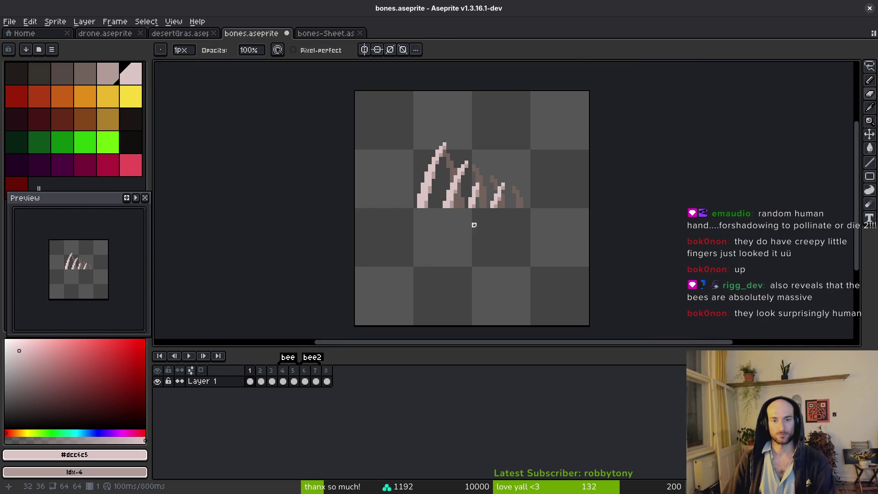
{"action": "scroll", "coordinate": [473, 225], "scroll_direction": "up", "scroll_amount": 1}
{"action": "scroll", "coordinate": [474, 169], "scroll_direction": "down", "scroll_amount": 2}
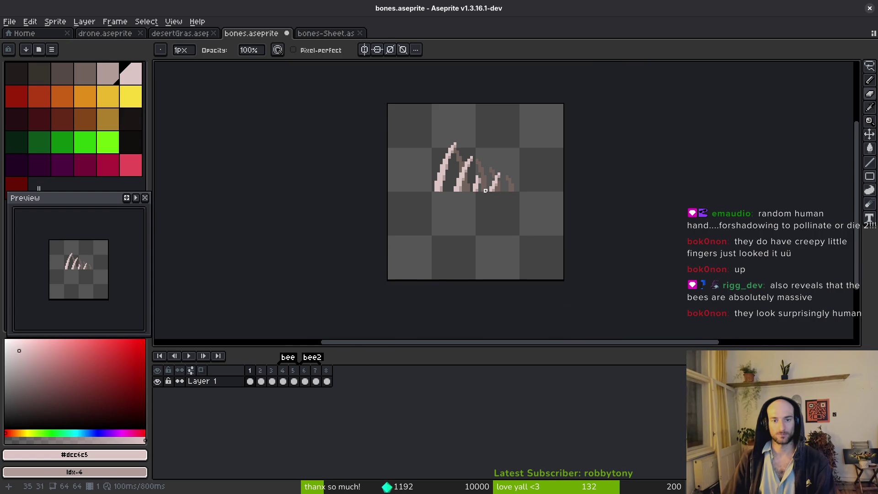
{"action": "scroll", "coordinate": [485, 198], "scroll_direction": "down", "scroll_amount": 4}
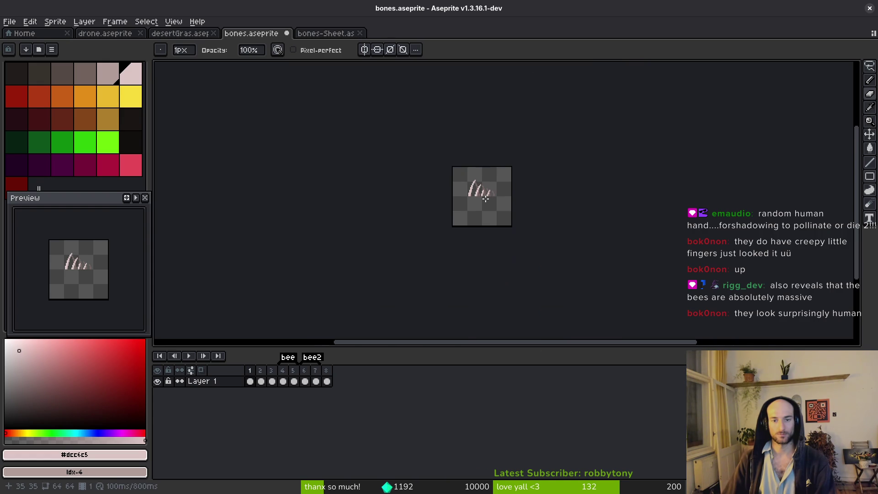
{"action": "scroll", "coordinate": [487, 198], "scroll_direction": "up", "scroll_amount": 4}
Step: Save bones.aseprite and advance through the animation to the final frame's single bone
{"action": "key", "text": "ctrl+s"}
{"action": "scroll", "coordinate": [475, 206], "scroll_direction": "up", "scroll_amount": 2}
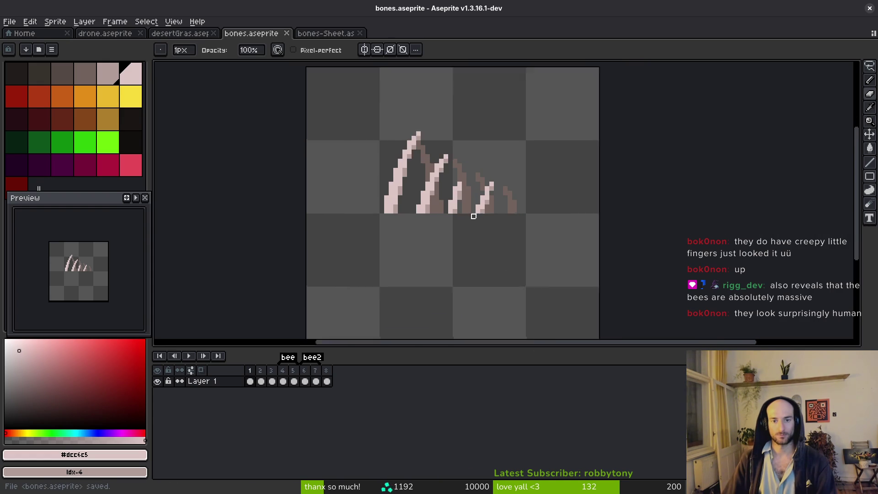
{"action": "scroll", "coordinate": [485, 220], "scroll_direction": "right", "scroll_amount": 1}
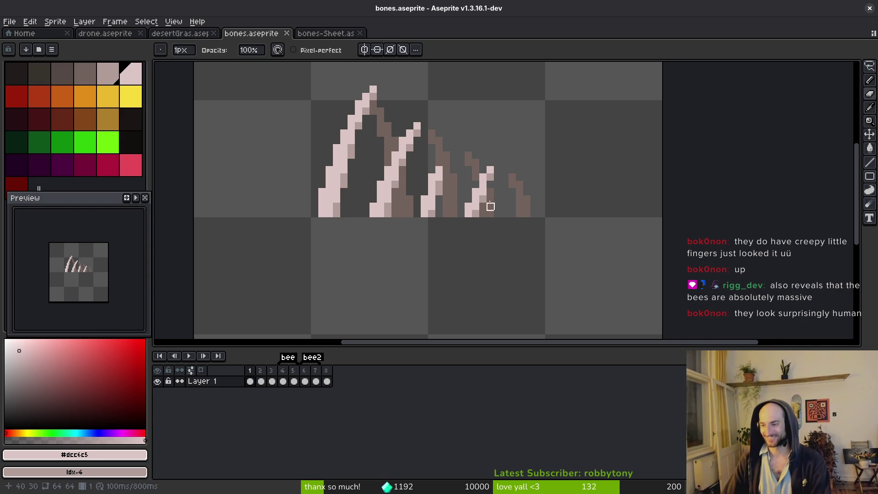
{"action": "key", "text": "ctrl+s"}
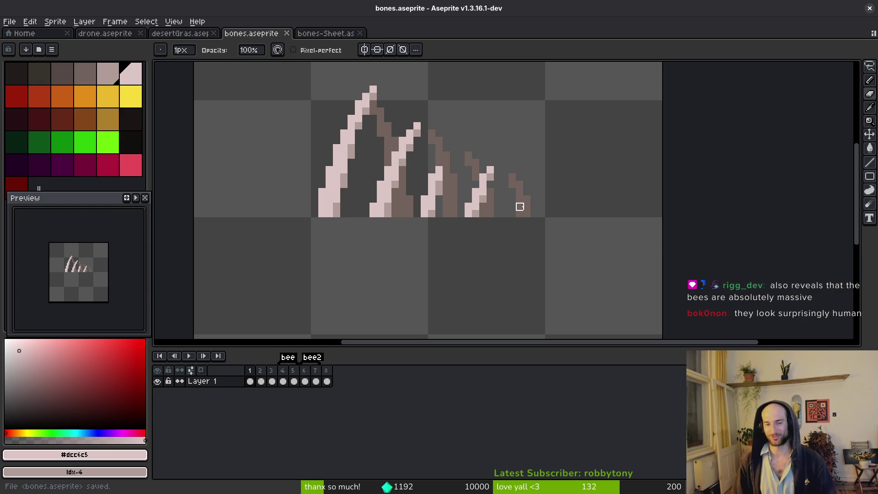
{"action": "scroll", "coordinate": [502, 212], "scroll_direction": "down", "scroll_amount": 3}
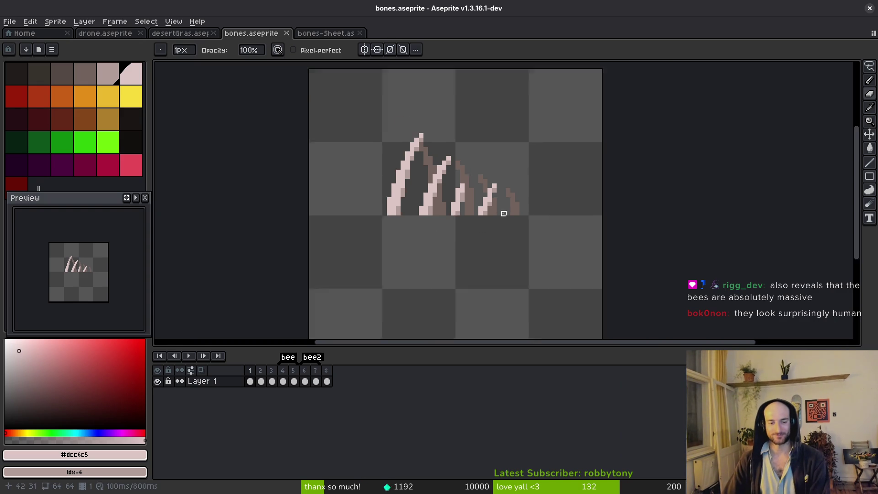
{"action": "key", "text": "Right"}
{"action": "key", "text": "Right"}
{"action": "key", "text": "i"}
{"action": "key", "text": "Return"}
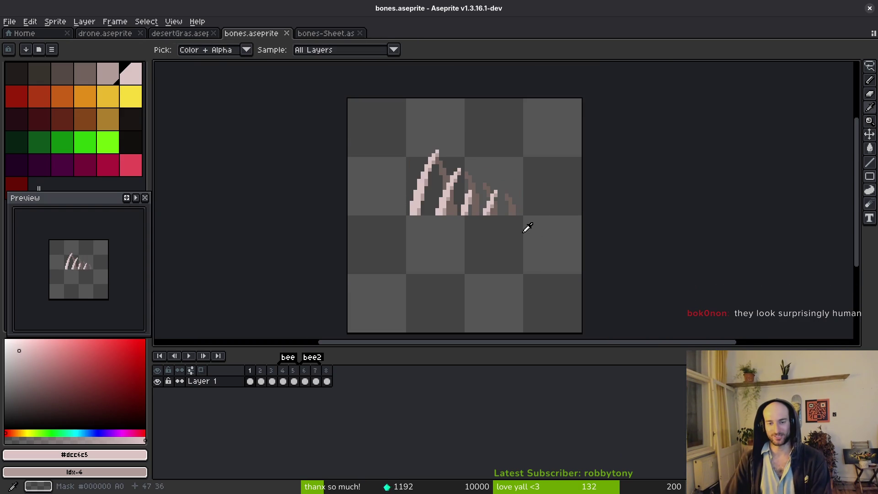
{"action": "key", "text": "b"}
{"action": "scroll", "coordinate": [484, 225], "scroll_direction": "up", "scroll_amount": 5}
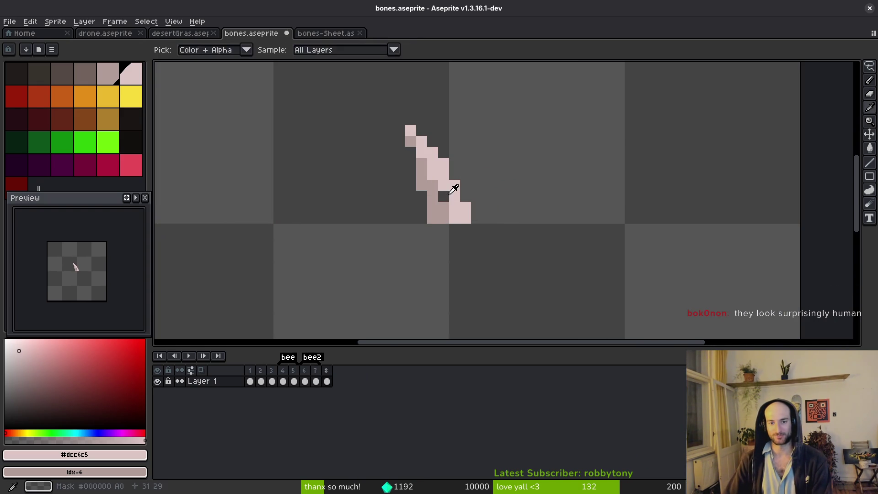
Step: Draw a second upright curved bone beside the slanted one, undoing one misplaced stroke
{"action": "scroll", "coordinate": [484, 201], "scroll_direction": "down", "scroll_amount": 2}
{"action": "scroll", "coordinate": [485, 202], "scroll_direction": "up", "scroll_amount": 2}
{"action": "left_click", "coordinate": [462, 213]}
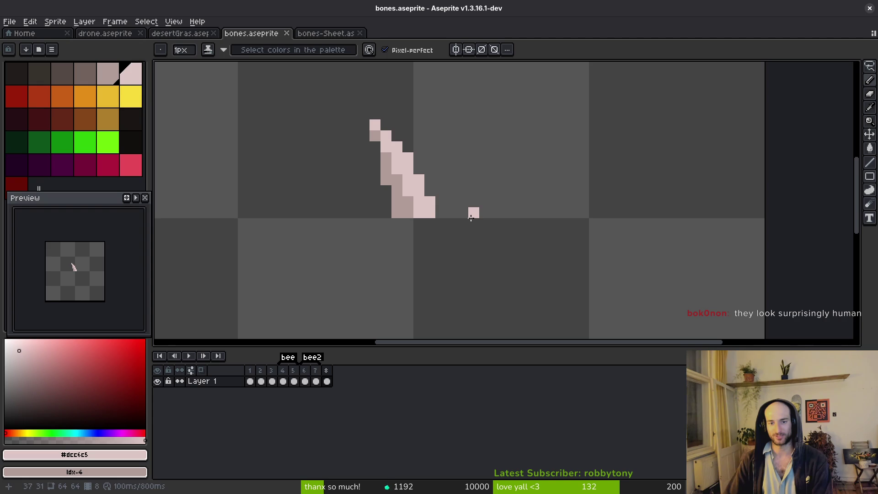
{"action": "mouse_move", "coordinate": [460, 215]}
{"action": "left_mouse_down"}
{"action": "mouse_move", "coordinate": [470, 168]}
{"action": "mouse_move", "coordinate": [452, 212]}
{"action": "mouse_move", "coordinate": [474, 153]}
{"action": "mouse_move", "coordinate": [463, 214]}
{"action": "left_mouse_up"}
{"action": "key", "text": "ctrl+z"}
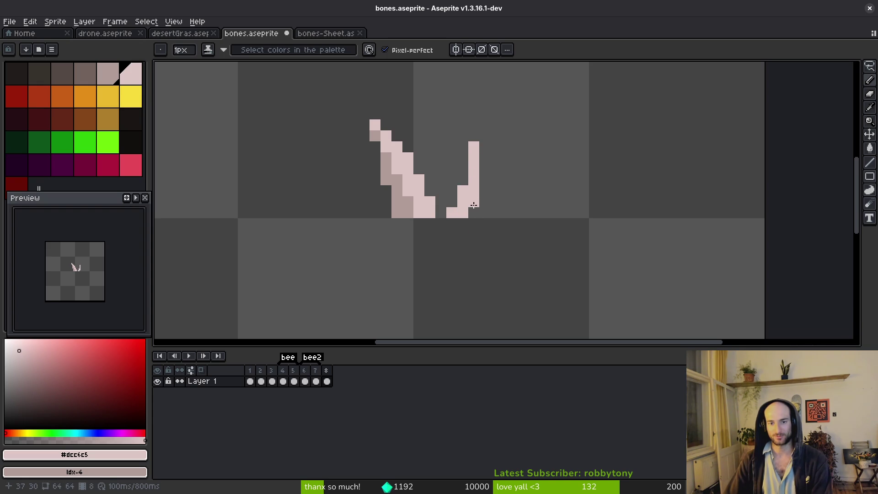
{"action": "scroll", "coordinate": [499, 223], "scroll_direction": "down", "scroll_amount": 5}
{"action": "scroll", "coordinate": [504, 228], "scroll_direction": "up", "scroll_amount": 12}
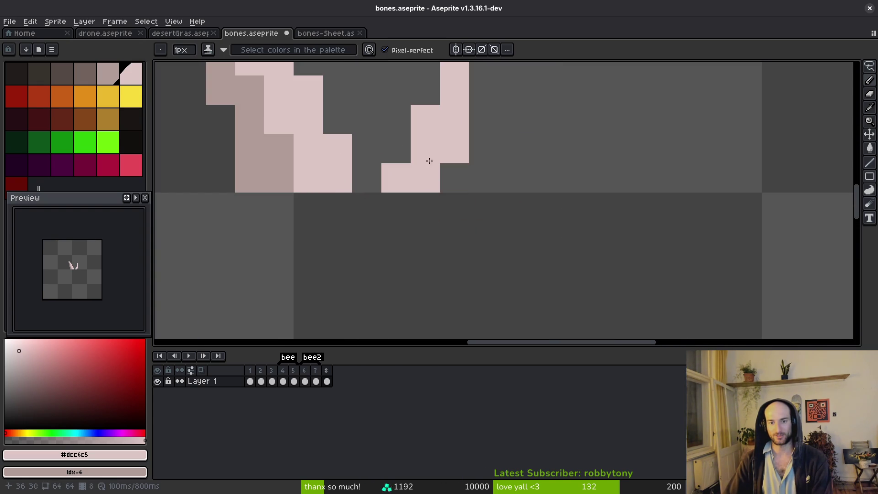
{"action": "scroll", "coordinate": [468, 151], "scroll_direction": "down", "scroll_amount": 3}
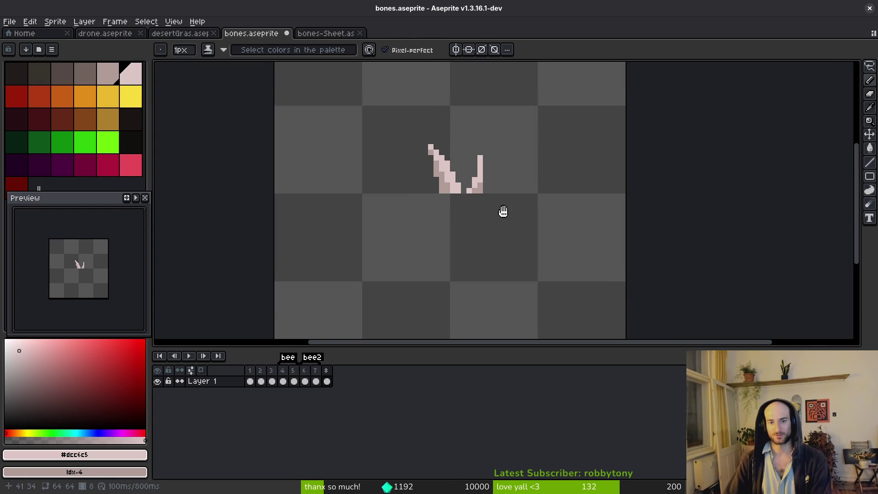
{"action": "scroll", "coordinate": [502, 210], "scroll_direction": "up", "scroll_amount": 1}
{"action": "scroll", "coordinate": [465, 180], "scroll_direction": "down", "scroll_amount": 1}
{"action": "scroll", "coordinate": [471, 210], "scroll_direction": "up", "scroll_amount": 4}
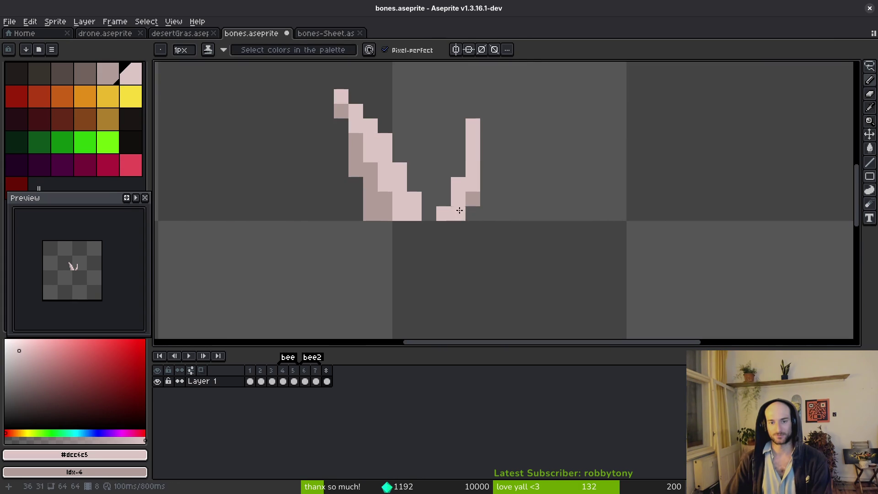
{"action": "left_click_drag", "start_coordinate": [470, 209], "coordinate": [488, 167]}
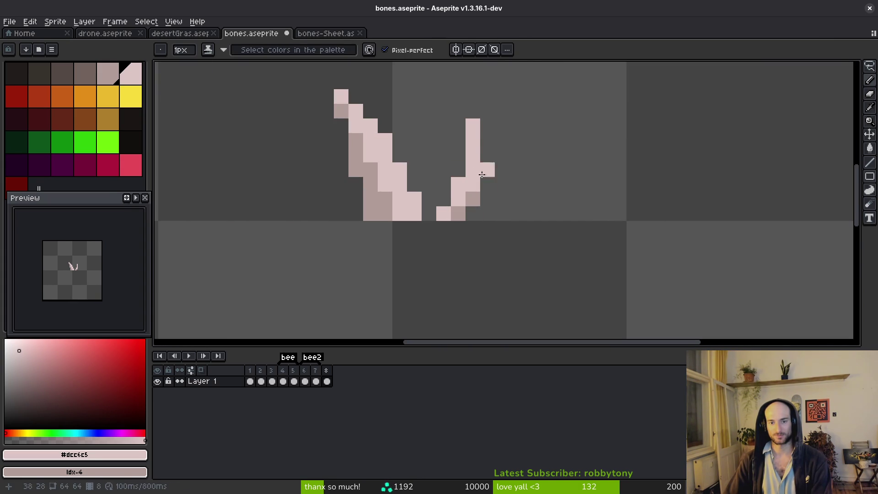
{"action": "scroll", "coordinate": [505, 216], "scroll_direction": "down", "scroll_amount": 3}
{"action": "scroll", "coordinate": [462, 214], "scroll_direction": "up", "scroll_amount": 4}
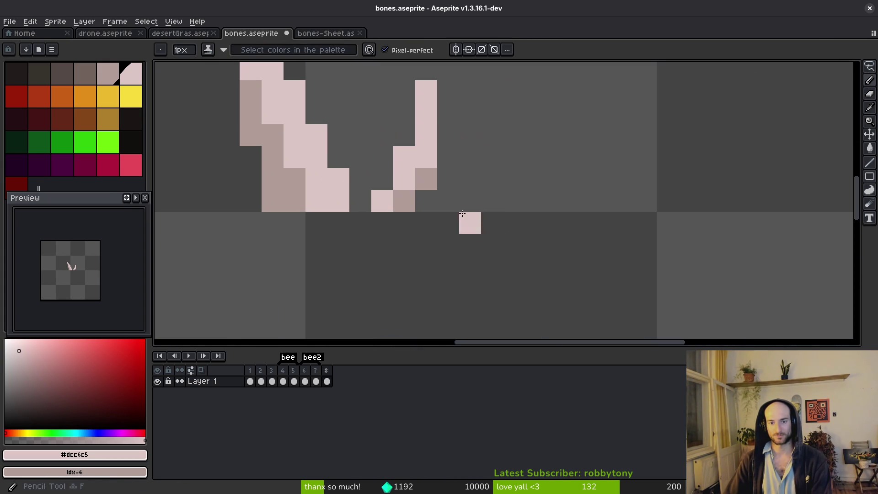
{"action": "scroll", "coordinate": [474, 212], "scroll_direction": "down", "scroll_amount": 5}
Step: Save bones.aseprite, recentre the sprite and bring up Export Sprite Sheet with Ctrl+E
{"action": "key", "text": "ctrl+s"}
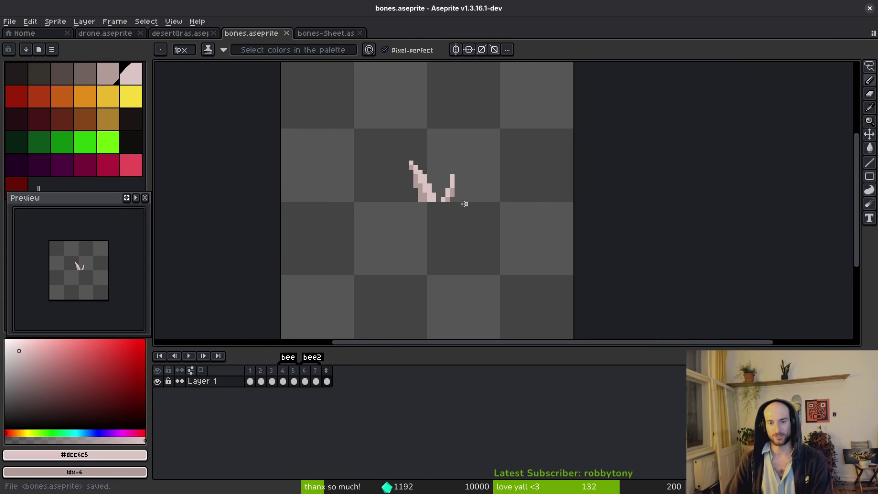
{"action": "scroll", "coordinate": [465, 203], "scroll_direction": "down", "scroll_amount": 4}
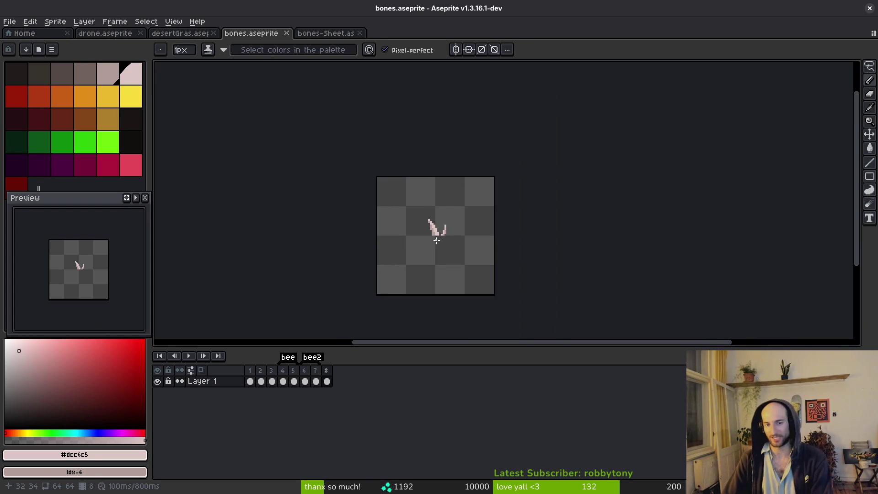
{"action": "scroll", "coordinate": [443, 237], "scroll_direction": "up", "scroll_amount": 3}
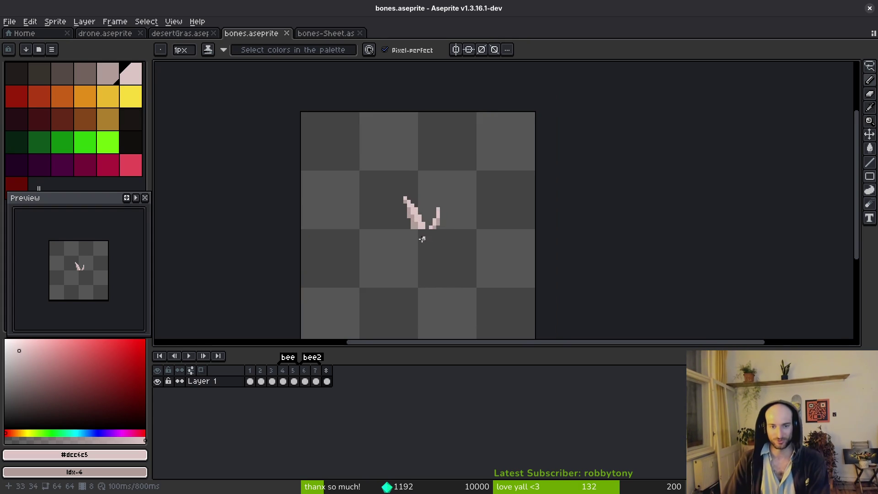
{"action": "left_click_drag", "start_coordinate": [423, 238], "coordinate": [412, 243]}
{"action": "key", "text": "ctrl+e"}
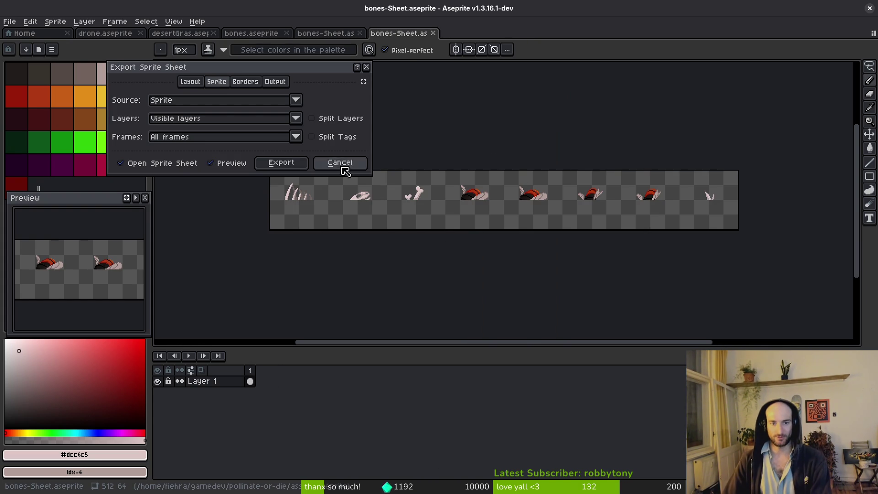
Step: Point the sprite sheet export at the existing assets/art/objects/bones-Sheet.png to overwrite it
{"action": "left_click", "coordinate": [281, 162]}
{"action": "key", "text": "ctrl+shift+e"}
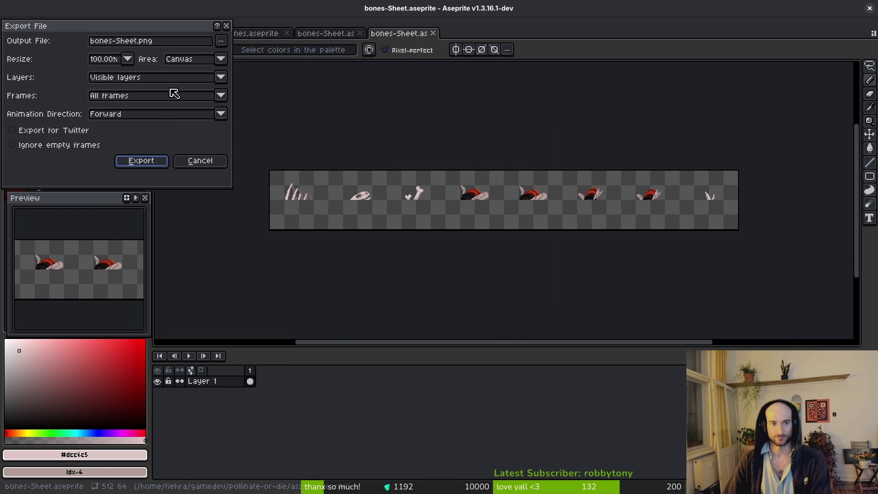
{"action": "left_click", "coordinate": [221, 42]}
{"action": "left_click", "coordinate": [304, 117]}
{"action": "left_click", "coordinate": [135, 90]}
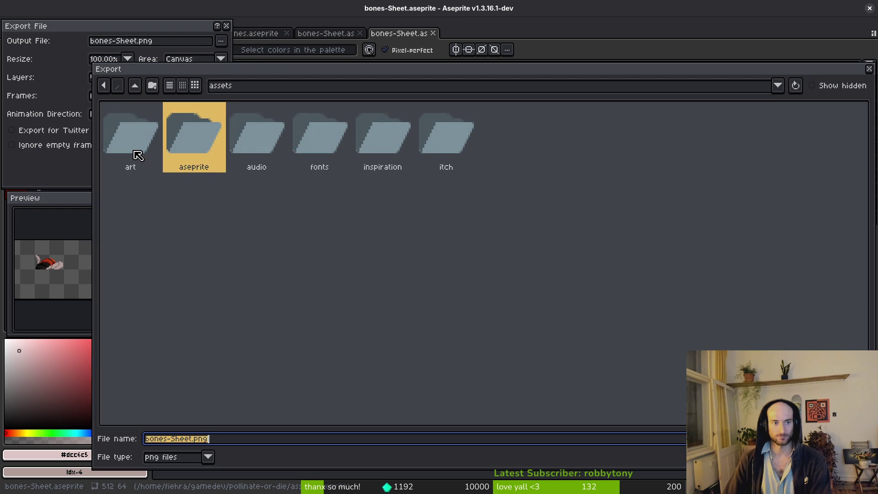
{"action": "double_click", "coordinate": [130, 137]}
{"action": "double_click", "coordinate": [695, 167]}
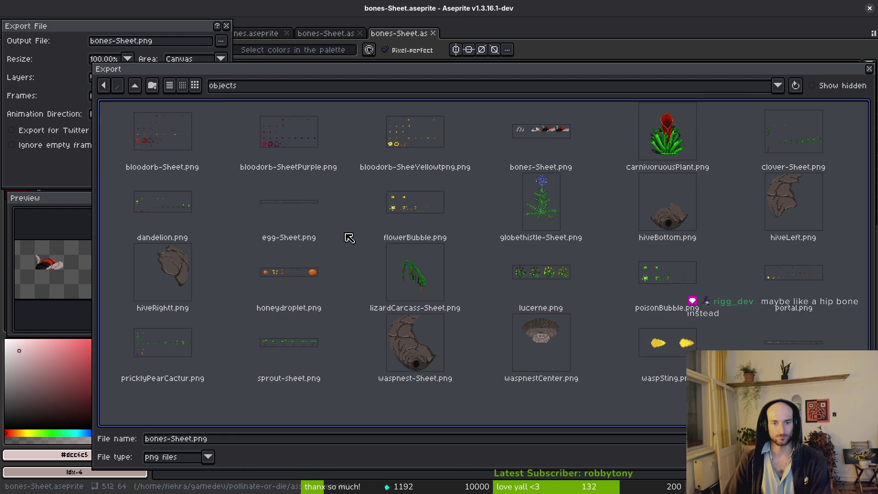
{"action": "left_click", "coordinate": [575, 148]}
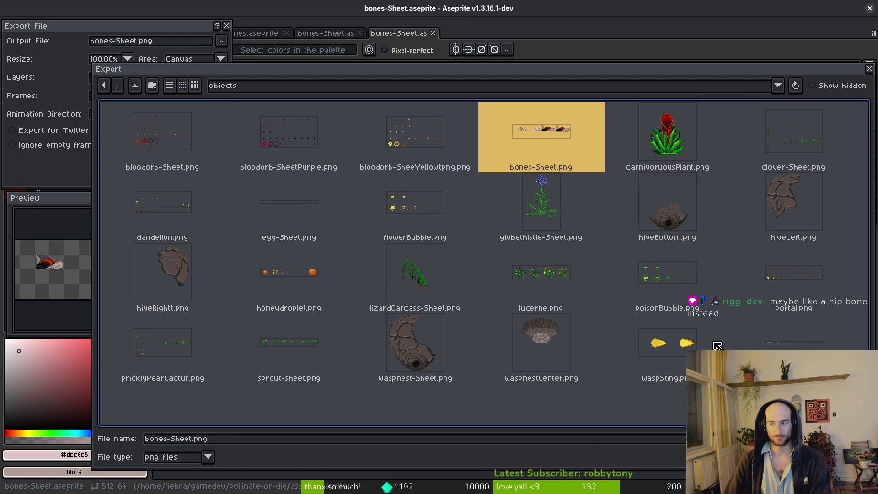
{"action": "left_click", "coordinate": [814, 457]}
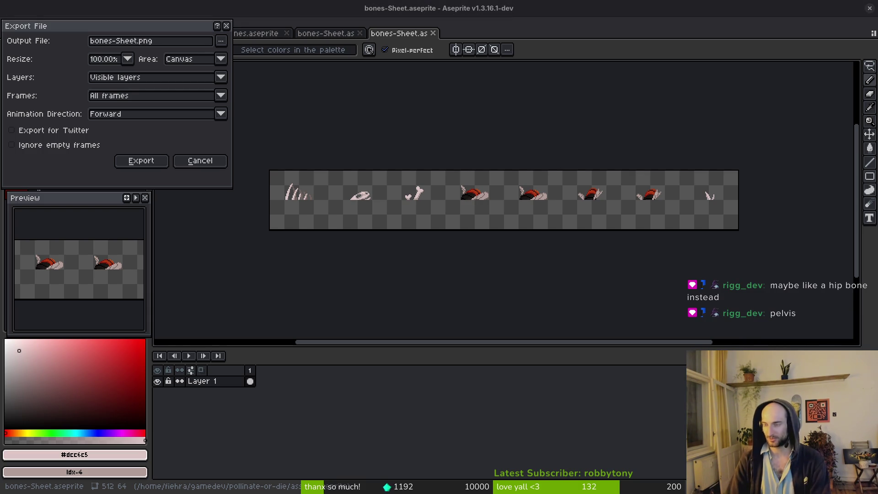
Step: Switch to Brave Search and scroll down through the hip bone image results and back up
{"action": "key", "text": "alt+Tab"}
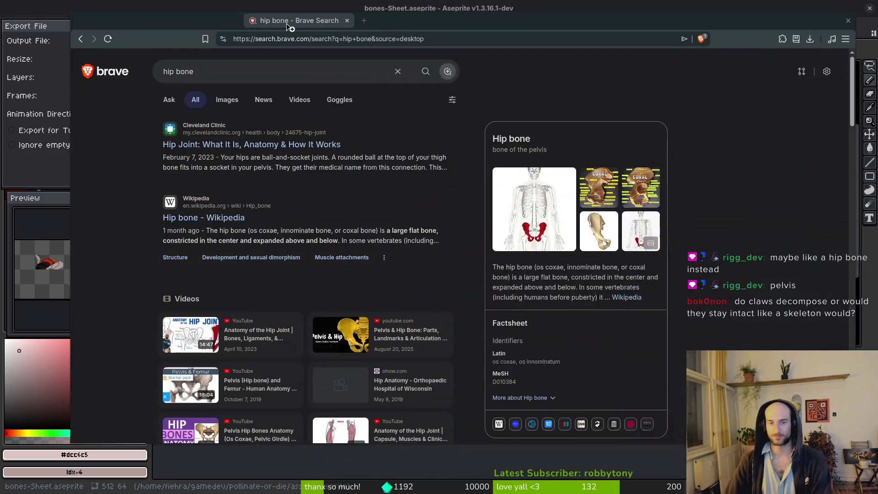
{"action": "left_click", "coordinate": [157, 112]}
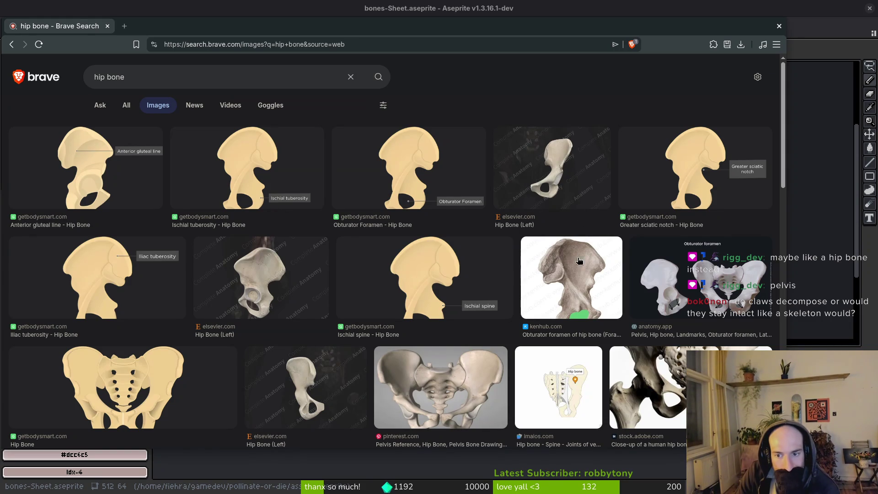
{"action": "scroll", "coordinate": [572, 294], "scroll_direction": "down", "scroll_amount": 2}
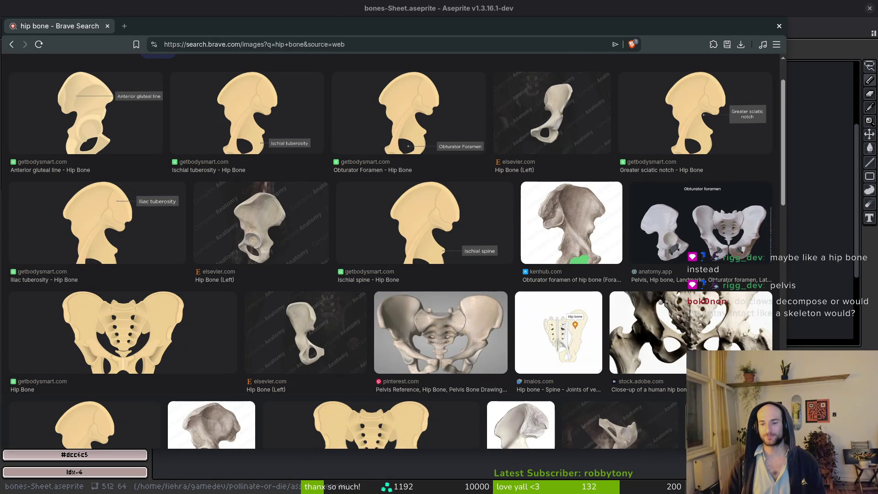
{"action": "scroll", "coordinate": [626, 375], "scroll_direction": "down", "scroll_amount": 2}
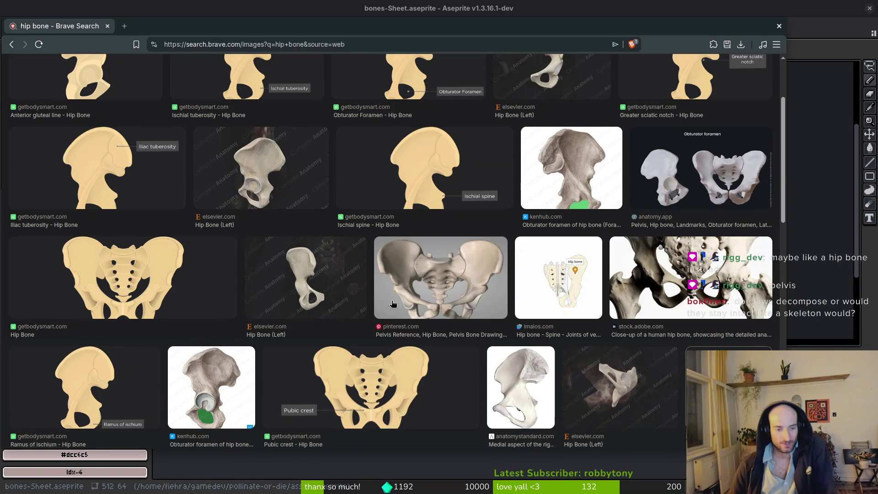
{"action": "scroll", "coordinate": [413, 319], "scroll_direction": "down", "scroll_amount": 2}
{"action": "scroll", "coordinate": [459, 313], "scroll_direction": "down", "scroll_amount": 1}
{"action": "scroll", "coordinate": [467, 332], "scroll_direction": "down", "scroll_amount": 2}
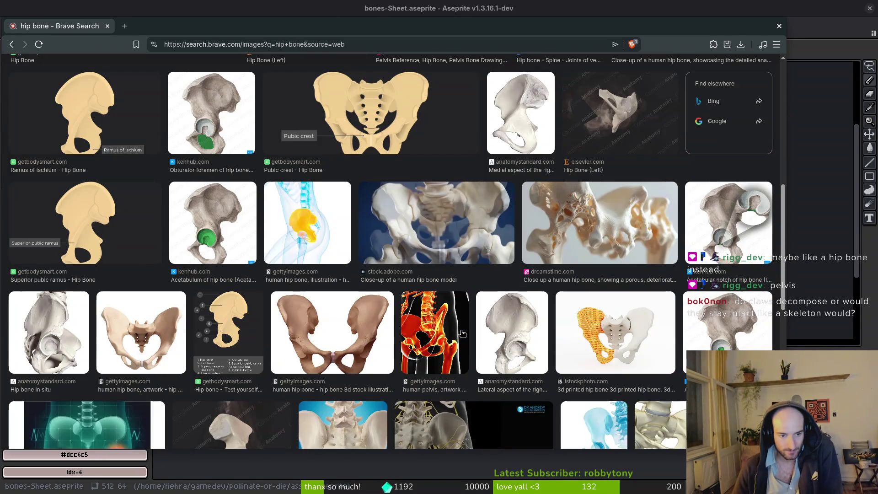
{"action": "scroll", "coordinate": [480, 323], "scroll_direction": "down", "scroll_amount": 2}
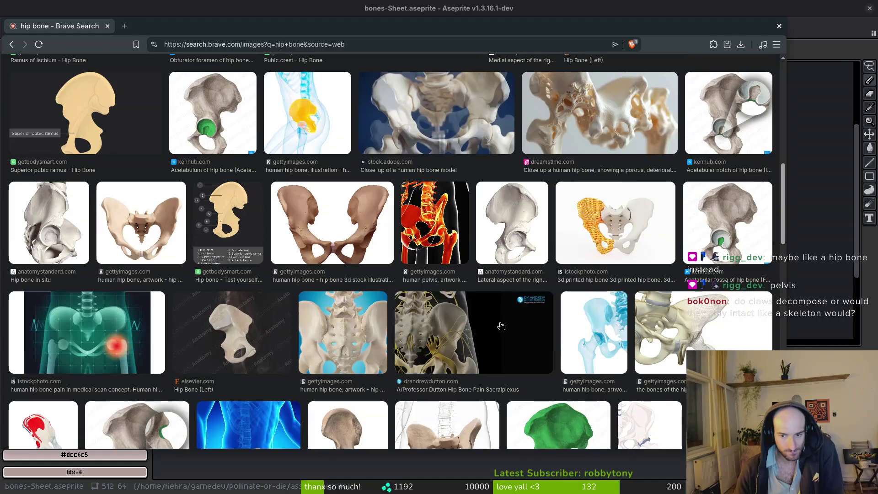
{"action": "scroll", "coordinate": [439, 315], "scroll_direction": "up", "scroll_amount": 9}
Step: Search images for 'skeletton', then refine the query to 'lizard skeleton'
{"action": "left_click", "coordinate": [169, 85]}
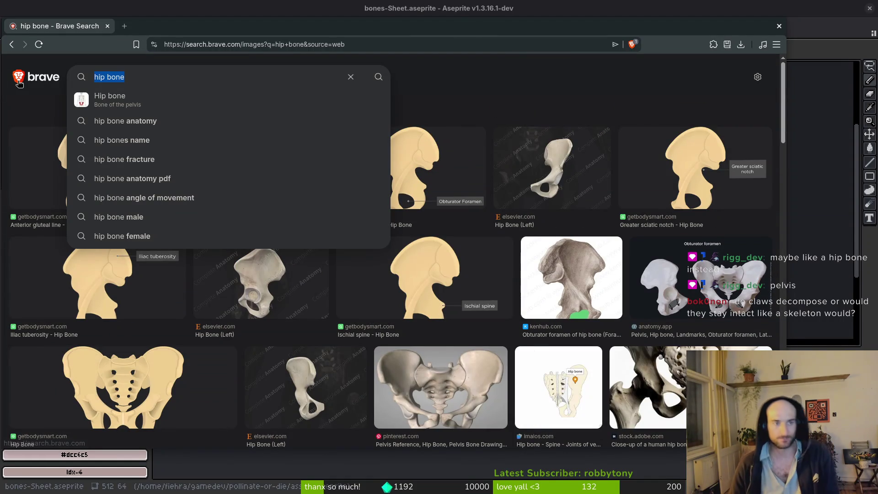
{"action": "type", "text": "skeletton"}
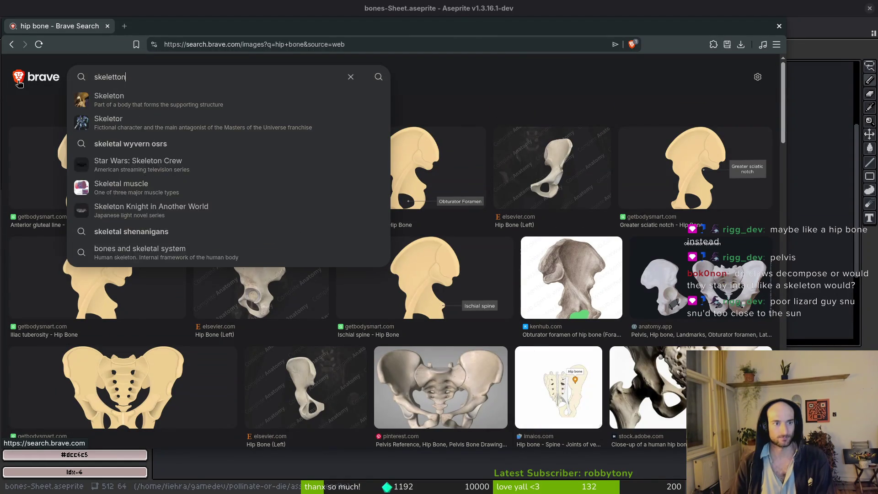
{"action": "key", "text": "Return"}
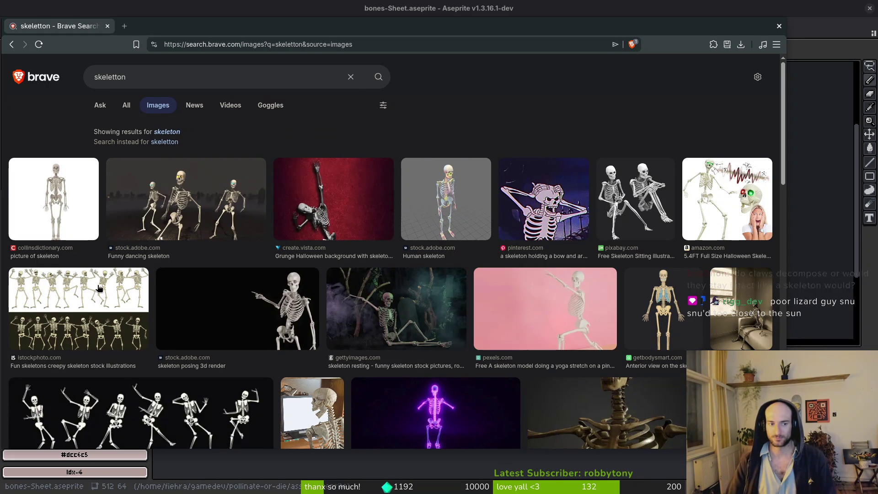
{"action": "left_click", "coordinate": [180, 77]}
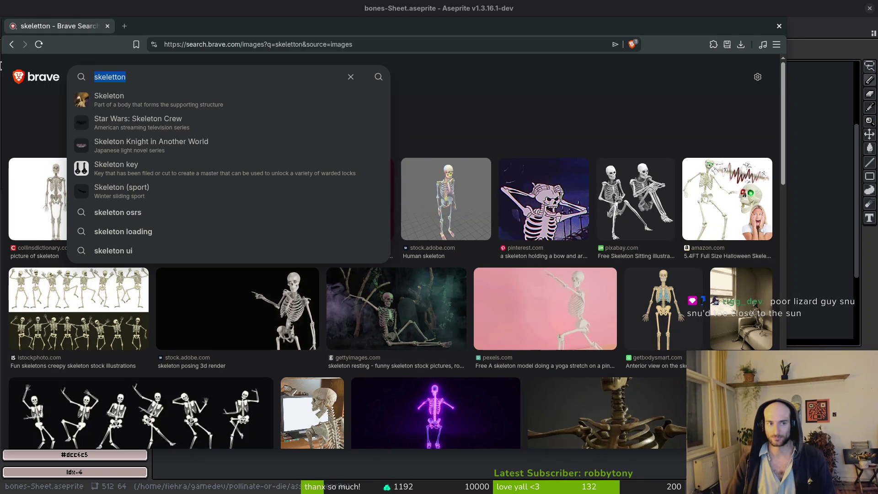
{"action": "type", "text": "lizar"}
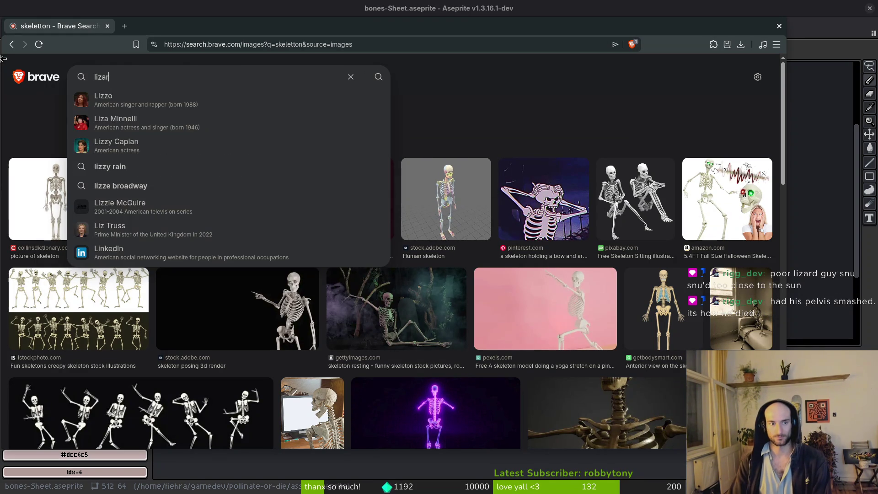
{"action": "type", "text": "d skeleton"}
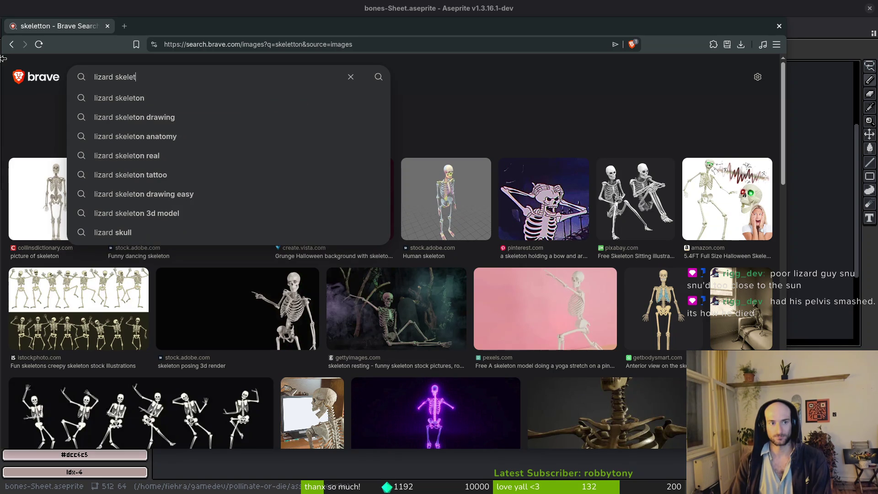
{"action": "key", "text": "Return"}
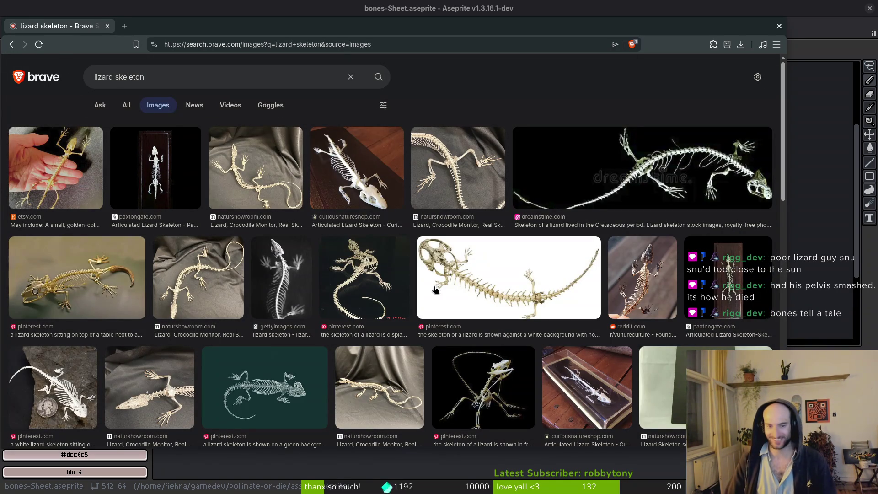
Step: Preview the naturshowroom lizard, table-top lizard and bearded dragon skeleton photos
{"action": "left_click", "coordinate": [286, 161]}
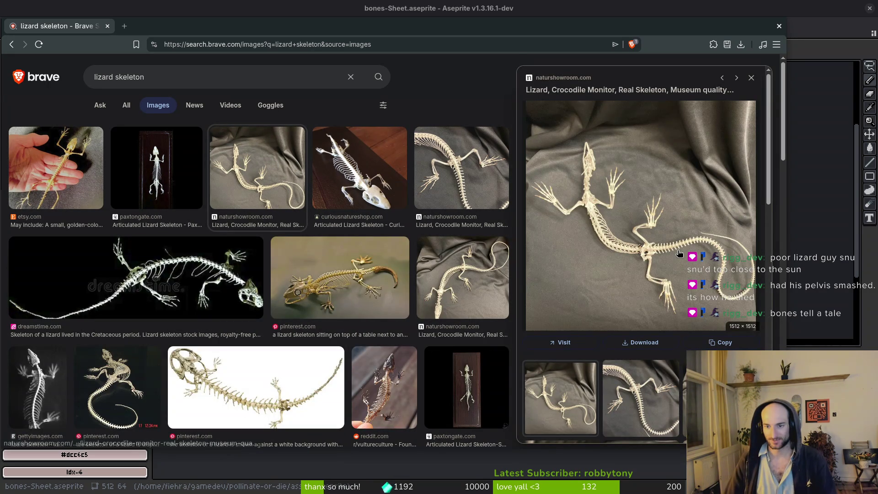
{"action": "scroll", "coordinate": [594, 197], "scroll_direction": "down", "scroll_amount": 2}
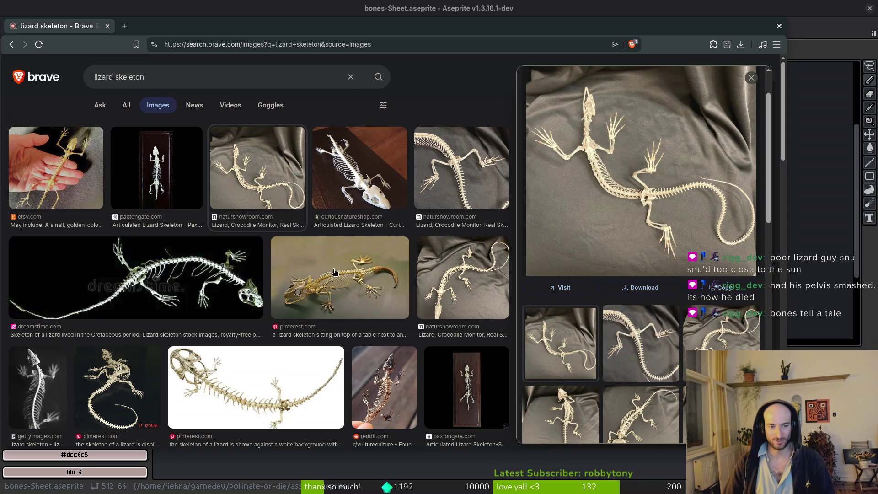
{"action": "left_click", "coordinate": [361, 279]}
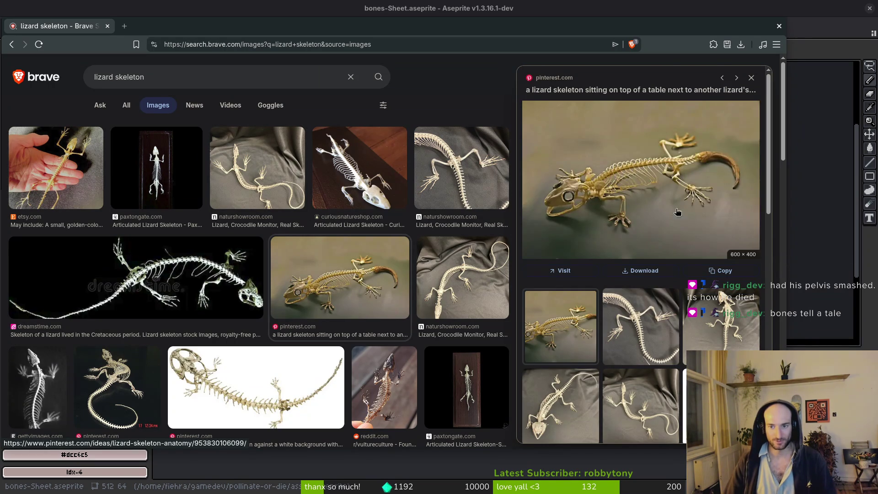
{"action": "left_click", "coordinate": [726, 328]}
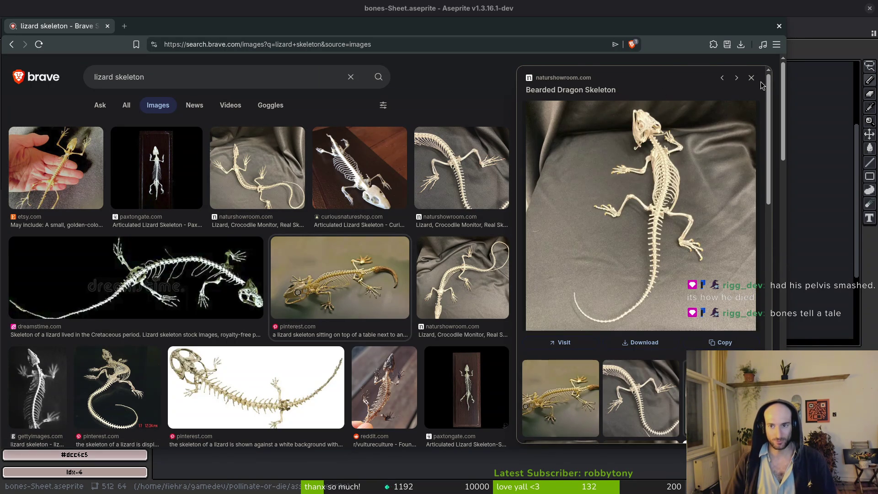
{"action": "left_click", "coordinate": [752, 78]}
Step: Scroll further to preview the dried dead lizard photo, then return to the search box
{"action": "scroll", "coordinate": [470, 170], "scroll_direction": "down", "scroll_amount": 3}
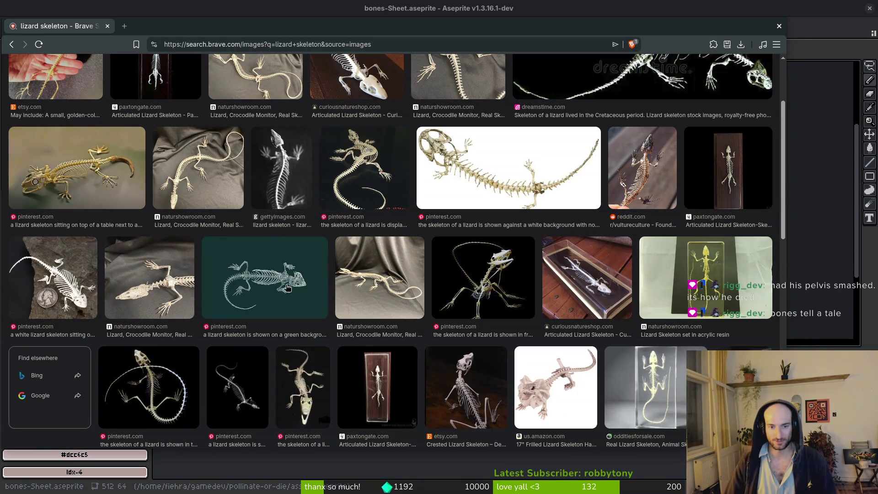
{"action": "scroll", "coordinate": [174, 297], "scroll_direction": "down", "scroll_amount": 2}
{"action": "scroll", "coordinate": [290, 311], "scroll_direction": "down", "scroll_amount": 3}
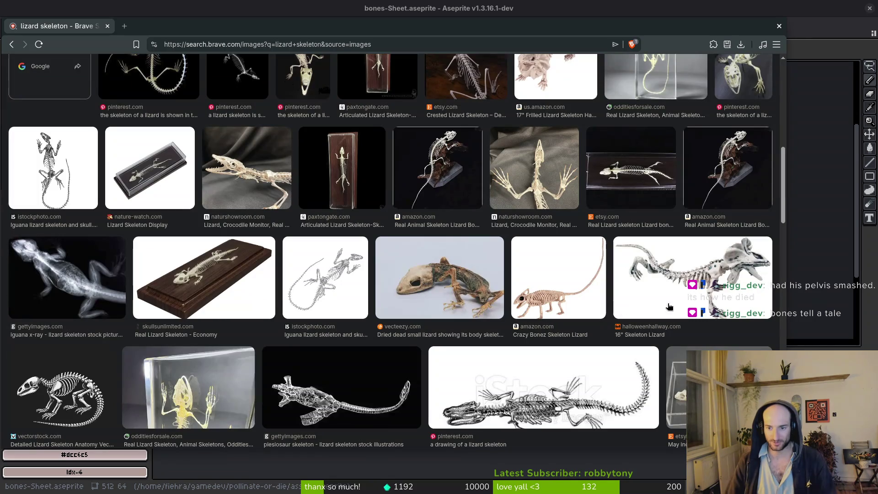
{"action": "left_click", "coordinate": [476, 299]}
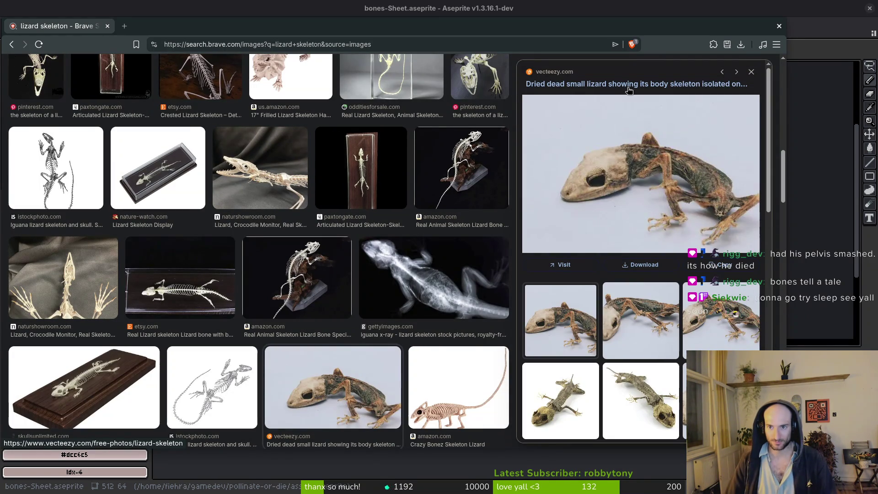
{"action": "left_click", "coordinate": [751, 71]}
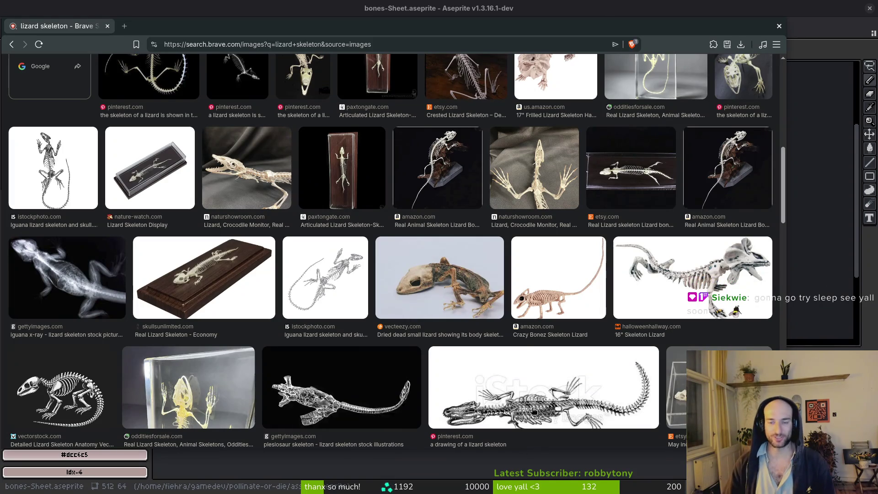
{"action": "scroll", "coordinate": [432, 258], "scroll_direction": "up", "scroll_amount": 10}
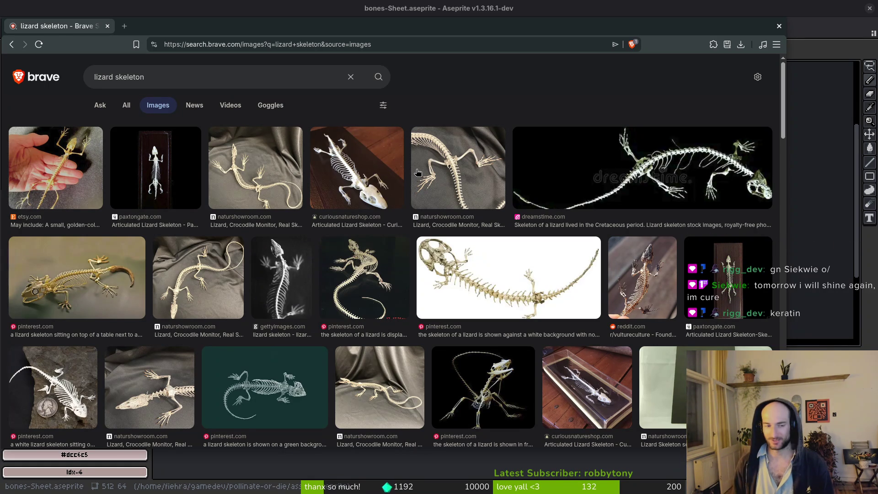
{"action": "left_click", "coordinate": [188, 72]}
Step: Search for 'keratin' and open the Keratin Wikipedia article from the All results
{"action": "key", "text": "ctrl+a"}
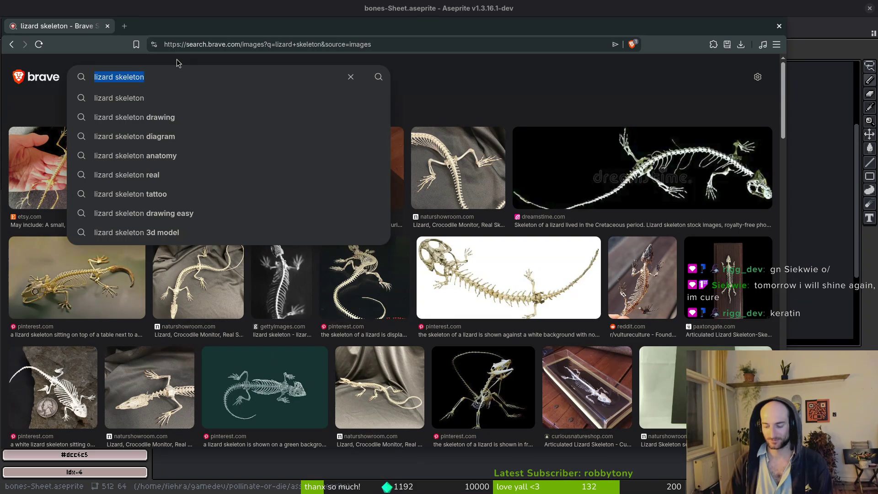
{"action": "type", "text": "keratin"}
{"action": "key", "text": "Return"}
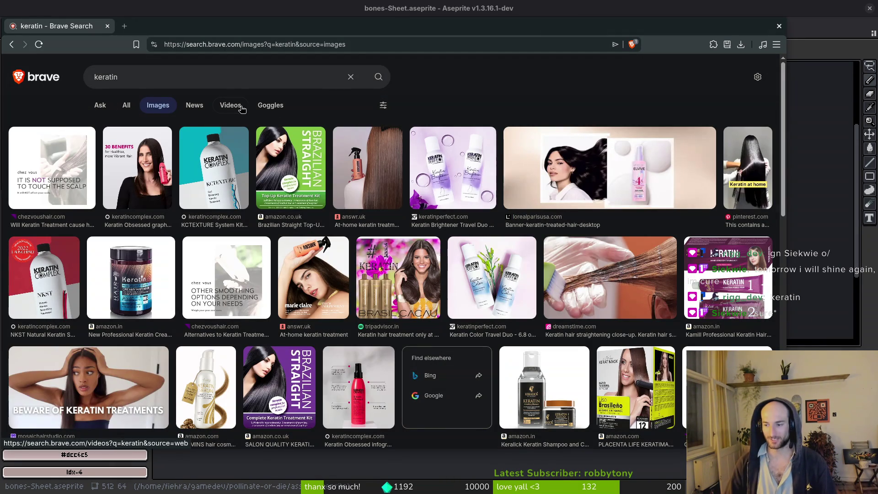
{"action": "left_click", "coordinate": [128, 107]}
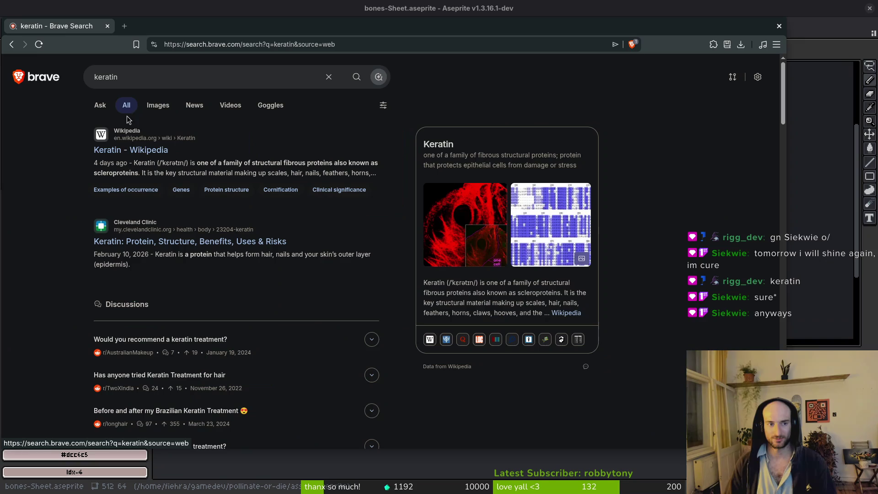
{"action": "left_click", "coordinate": [125, 146]}
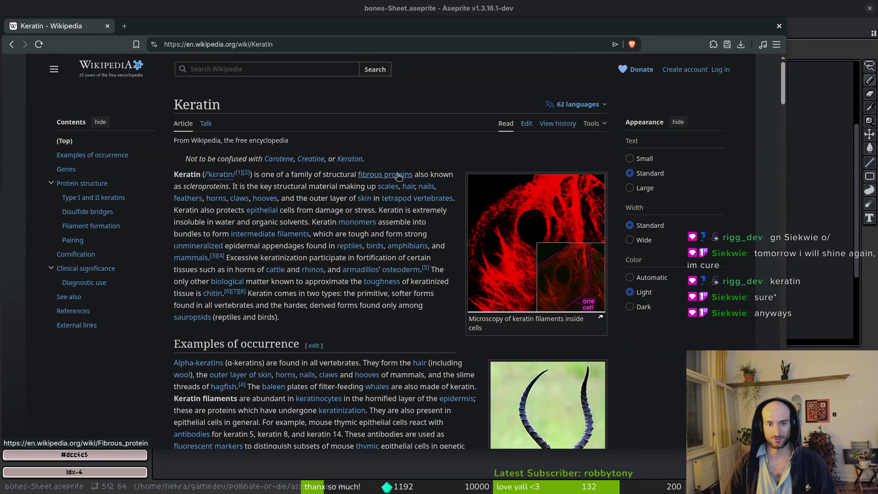
{"action": "mouse_move", "coordinate": [390, 178]}
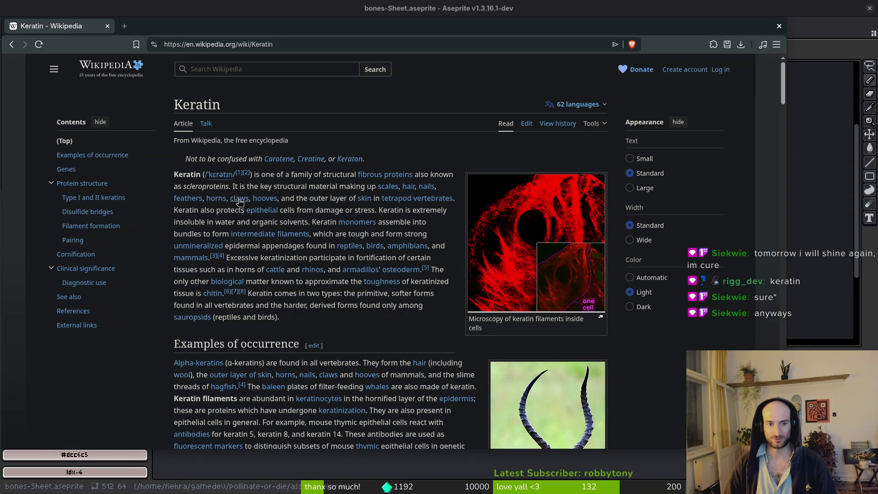
{"action": "mouse_move", "coordinate": [240, 202]}
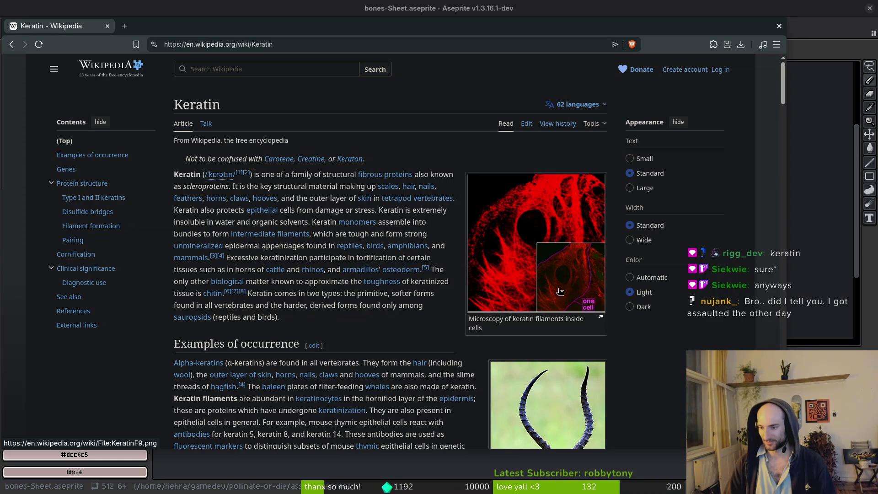
{"action": "mouse_move", "coordinate": [371, 199]}
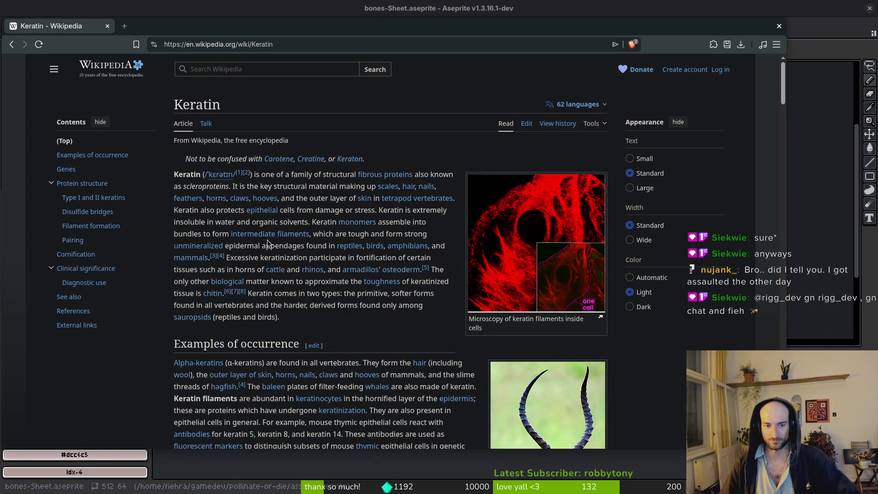
Step: Read Keratin's Examples of occurrence section, previewing the impala and intermediate filaments links
{"action": "scroll", "coordinate": [534, 364], "scroll_direction": "down", "scroll_amount": 3}
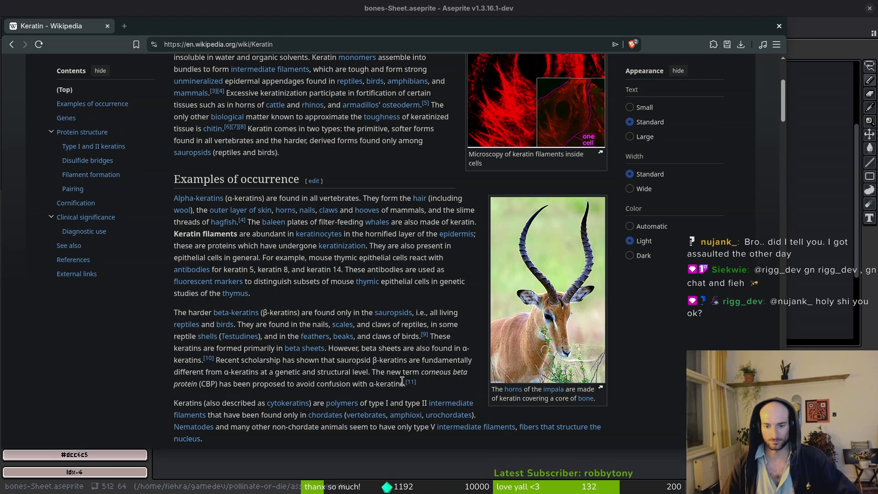
{"action": "mouse_move", "coordinate": [553, 393]}
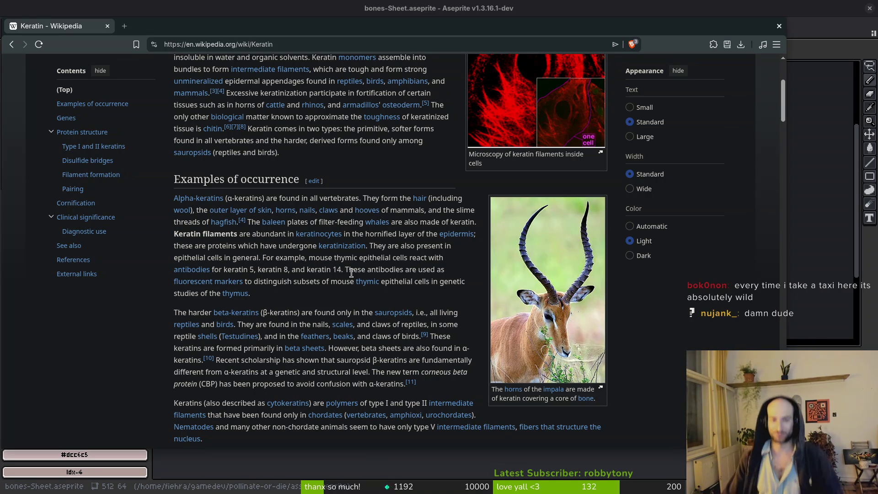
{"action": "mouse_move", "coordinate": [473, 409]}
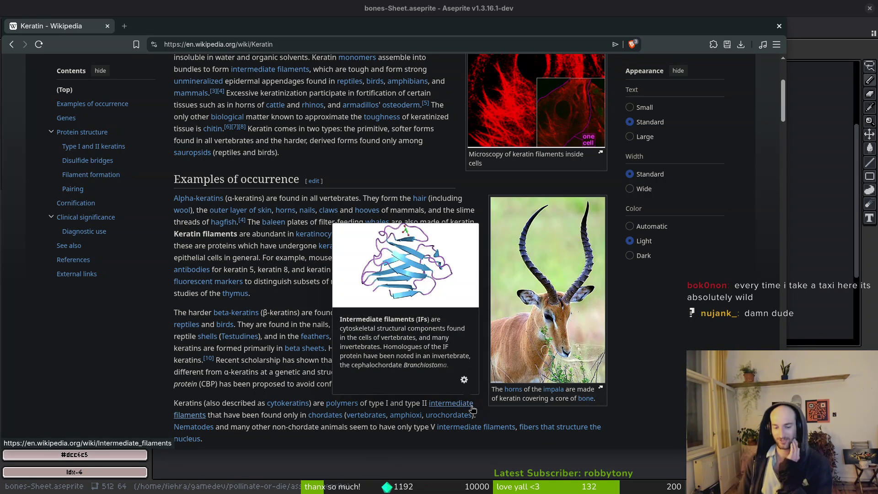